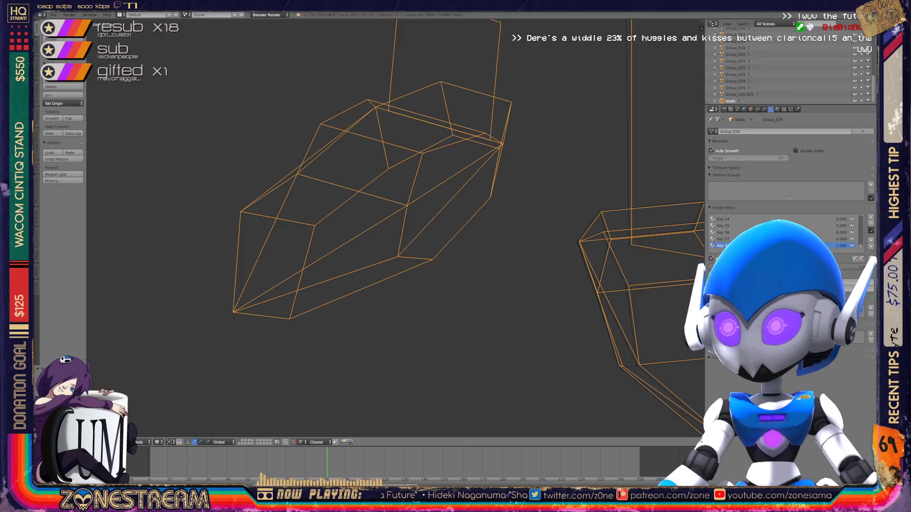
- In Edit Mode, move the foot armor's bottom vertex slightly down-left for shape key Key 58
{"action": "key", "text": "KP_Decimal"}
{"action": "key", "text": "Tab"}
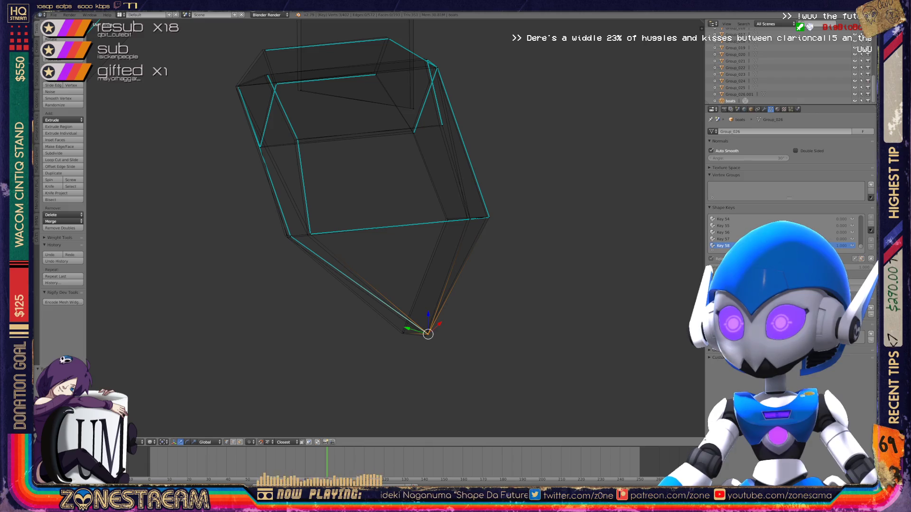
{"action": "key", "text": "g"}
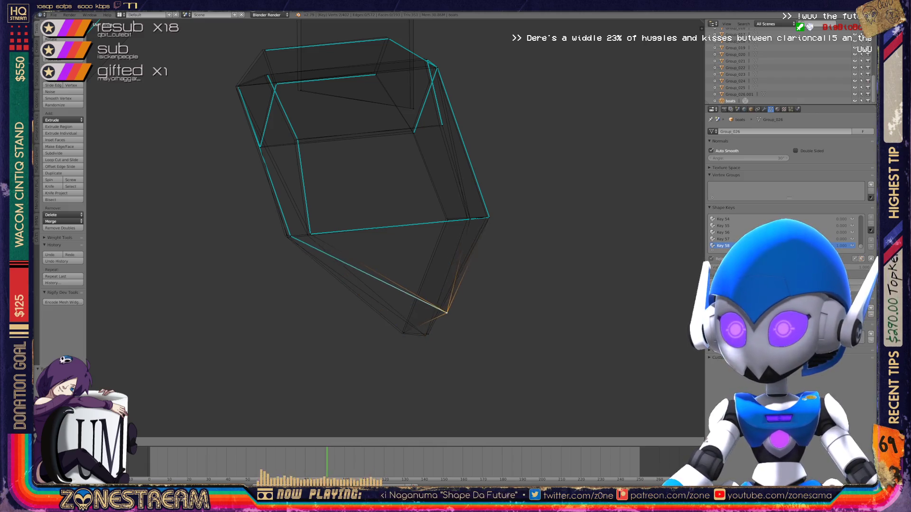
{"action": "left_click", "coordinate": [425, 335]}
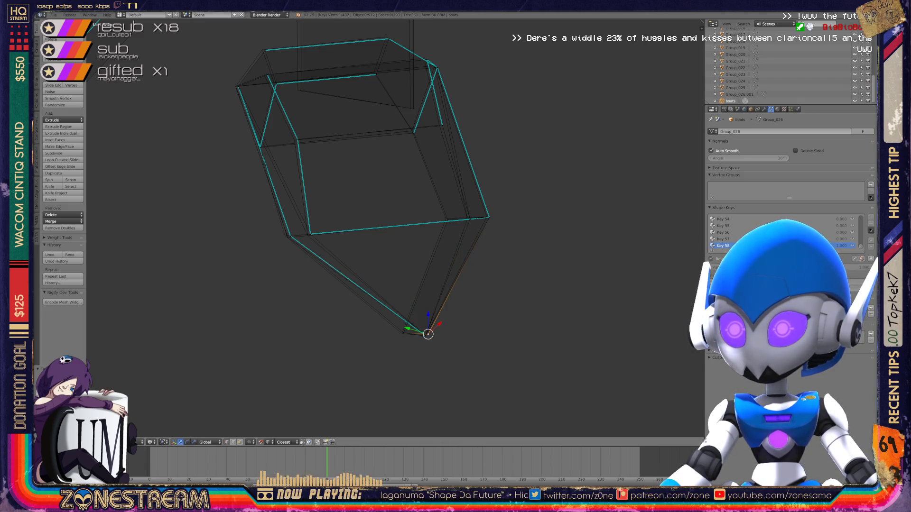
{"action": "key", "text": "g"}
{"action": "left_click", "coordinate": [425, 336]}
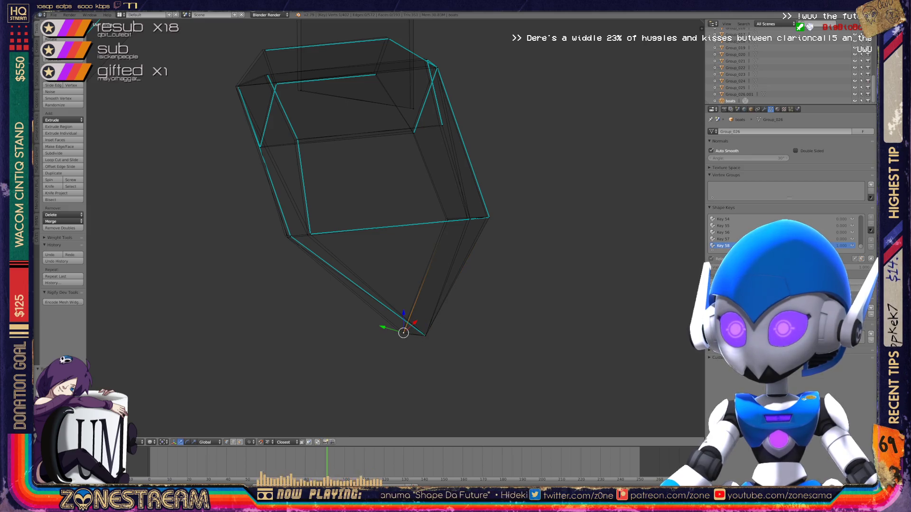
{"action": "mouse_move", "coordinate": [427, 285]}
{"action": "middle_mouse_down"}
{"action": "mouse_move", "coordinate": [379, 246]}
{"action": "mouse_move", "coordinate": [213, 318]}
{"action": "middle_mouse_up"}
{"action": "right_click", "coordinate": [244, 287]}
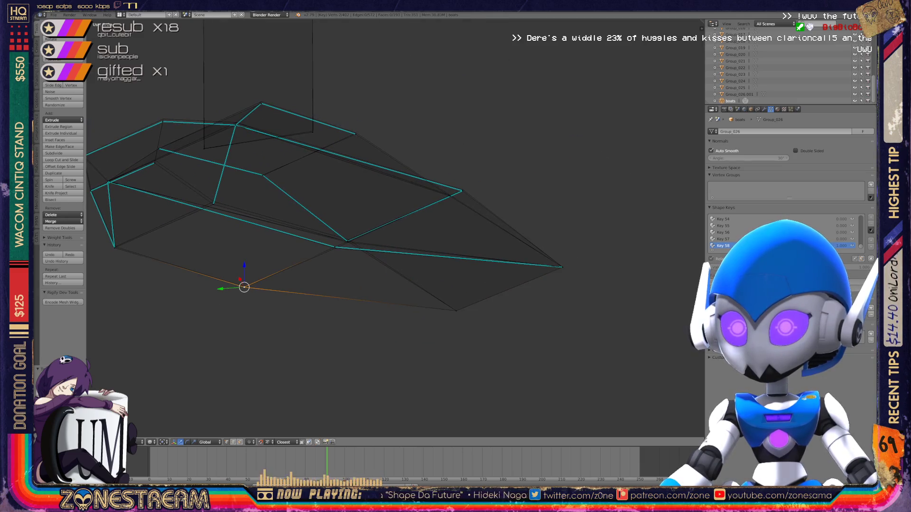
- Snap the selected underside vertex of the boat piece onto its neighbouring vertex
{"action": "key", "text": "g"}
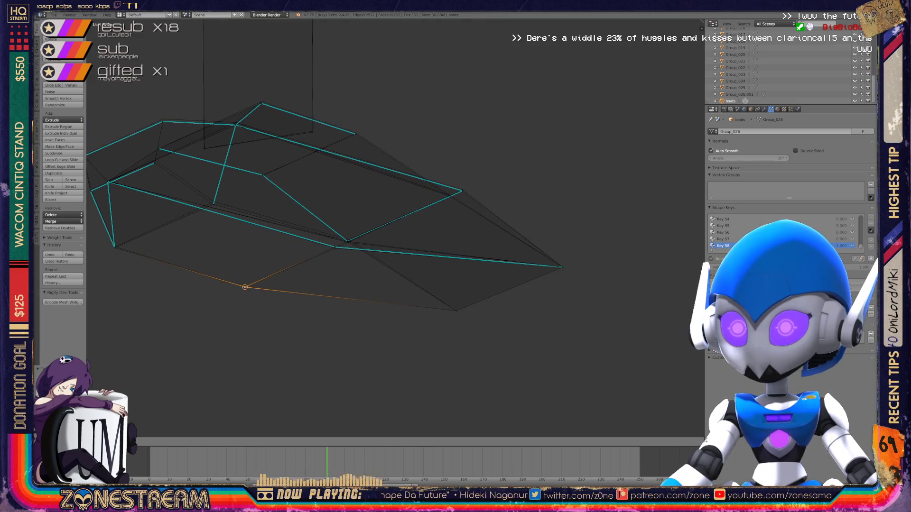
{"action": "key", "text": "Escape"}
{"action": "middle_click_drag", "start_coordinate": [332, 237], "coordinate": [497, 269], "text": "shift"}
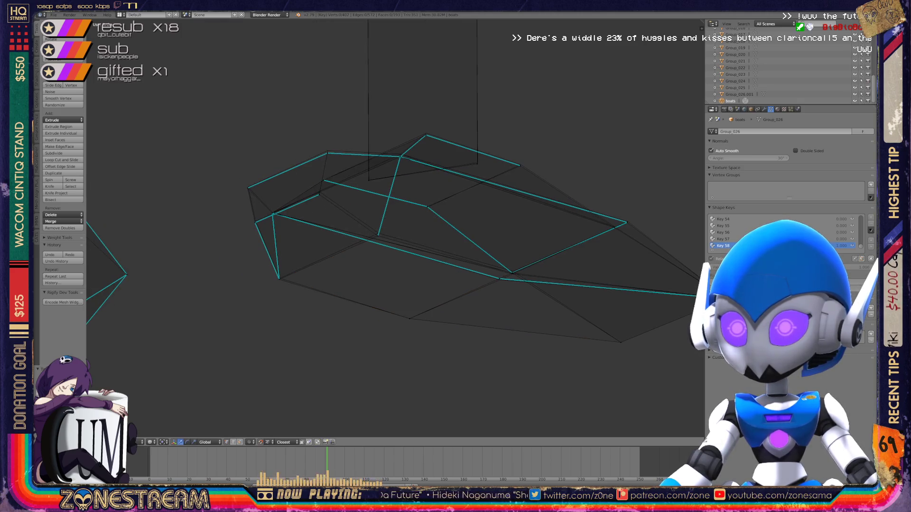
{"action": "scroll", "coordinate": [332, 284], "scroll_direction": "up", "scroll_amount": 4}
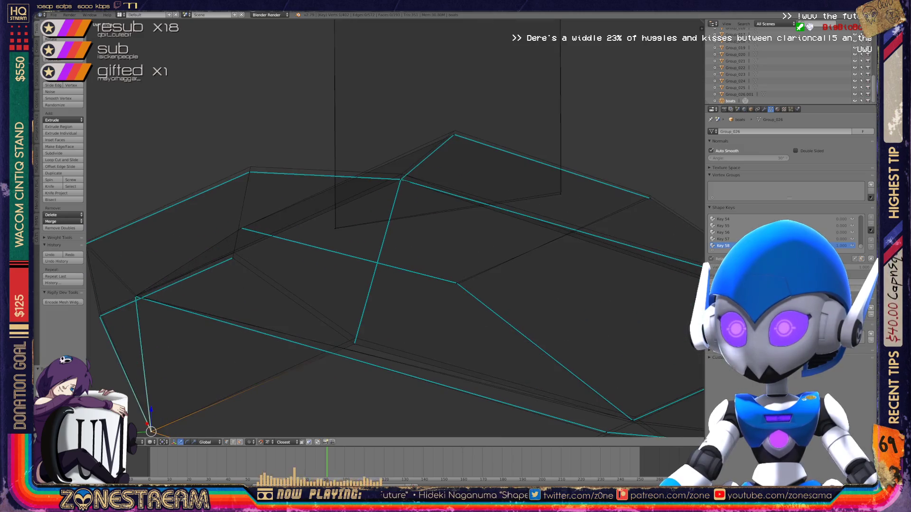
{"action": "middle_click_drag", "start_coordinate": [379, 261], "coordinate": [420, 190], "text": "shift"}
{"action": "left_click_drag", "start_coordinate": [192, 362], "coordinate": [397, 268]}
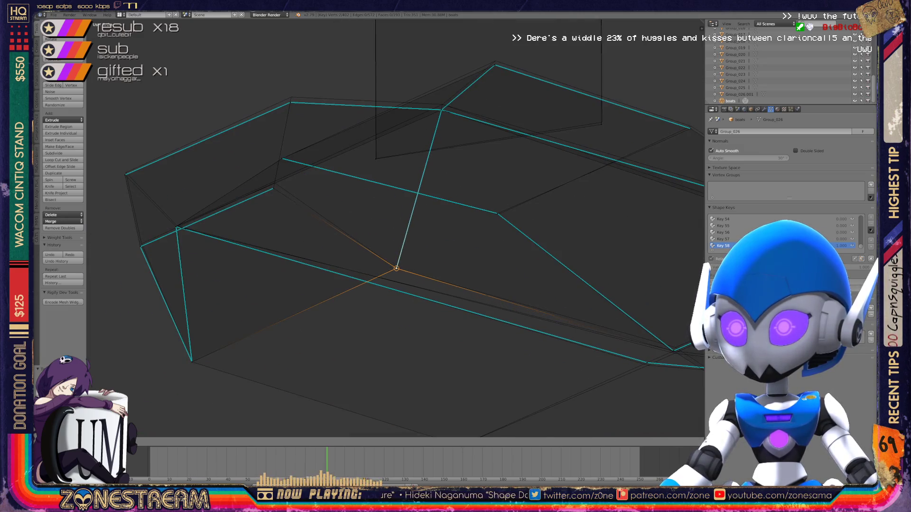
- Raise the left-edge vertices and the upper corner vertex slightly
{"action": "left_click", "coordinate": [141, 247]}
{"action": "left_click_drag", "start_coordinate": [141, 246], "coordinate": [141, 243]}
{"action": "left_click_drag", "start_coordinate": [125, 176], "coordinate": [126, 173]}
{"action": "left_click_drag", "start_coordinate": [273, 188], "coordinate": [275, 183]}
{"action": "left_click", "coordinate": [290, 102]}
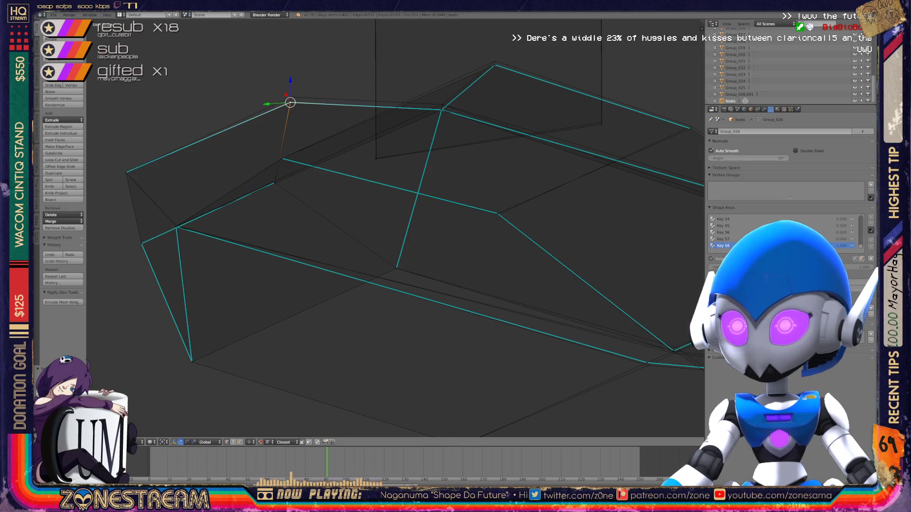
{"action": "left_click_drag", "start_coordinate": [290, 103], "coordinate": [291, 98]}
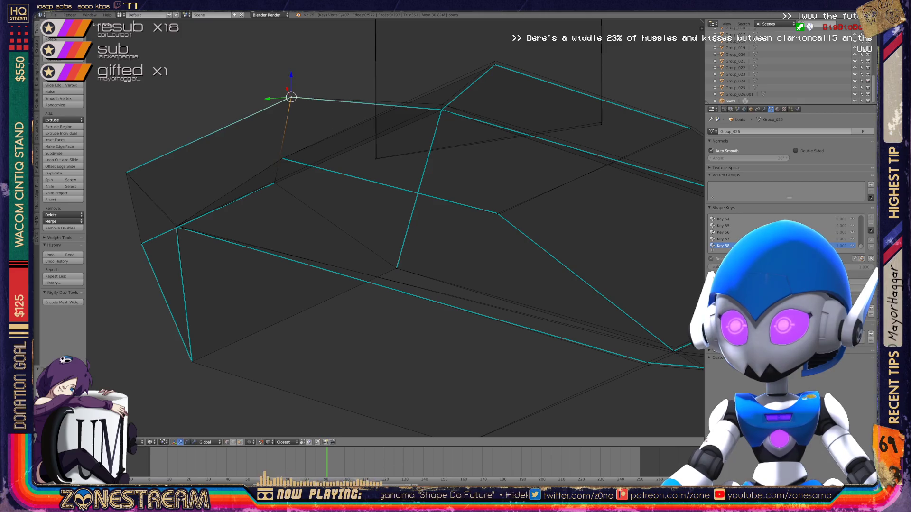
- Lift another upper vertex and a lower hull vertex slightly higher
{"action": "middle_click_drag", "start_coordinate": [394, 227], "coordinate": [195, 225], "text": "shift"}
{"action": "left_click", "coordinate": [299, 210]}
{"action": "left_click", "coordinate": [299, 210]}
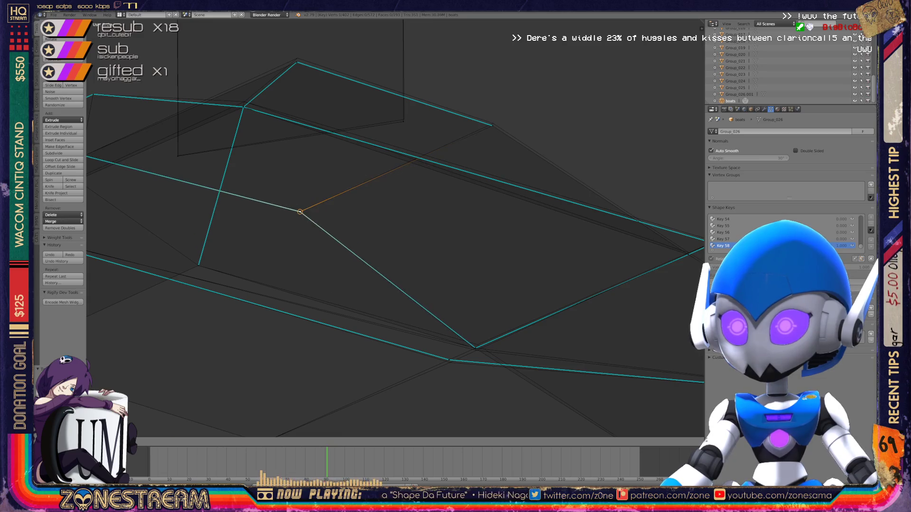
{"action": "middle_click_drag", "start_coordinate": [394, 228], "coordinate": [316, 169], "text": "shift"}
{"action": "middle_click_drag", "start_coordinate": [218, 19], "coordinate": [278, 123], "text": "shift"}
{"action": "left_click", "coordinate": [278, 107]}
{"action": "left_click_drag", "start_coordinate": [278, 107], "coordinate": [278, 103]}
{"action": "left_click", "coordinate": [224, 152]}
{"action": "mouse_move", "coordinate": [224, 152]}
{"action": "left_mouse_down"}
{"action": "mouse_move", "coordinate": [235, 187]}
{"action": "mouse_move", "coordinate": [225, 147]}
{"action": "left_mouse_up"}
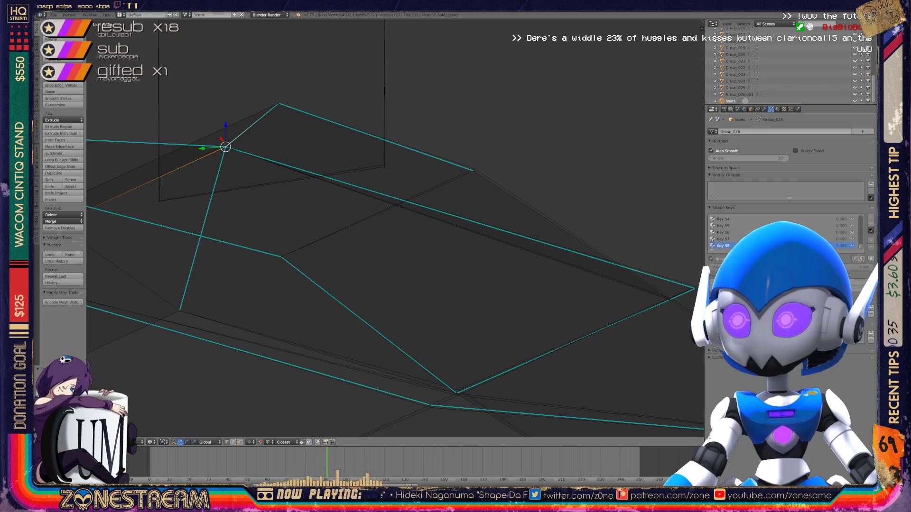
- Select hull vertices toward the right end, including an overlapping vertex
{"action": "left_click", "coordinate": [159, 200]}
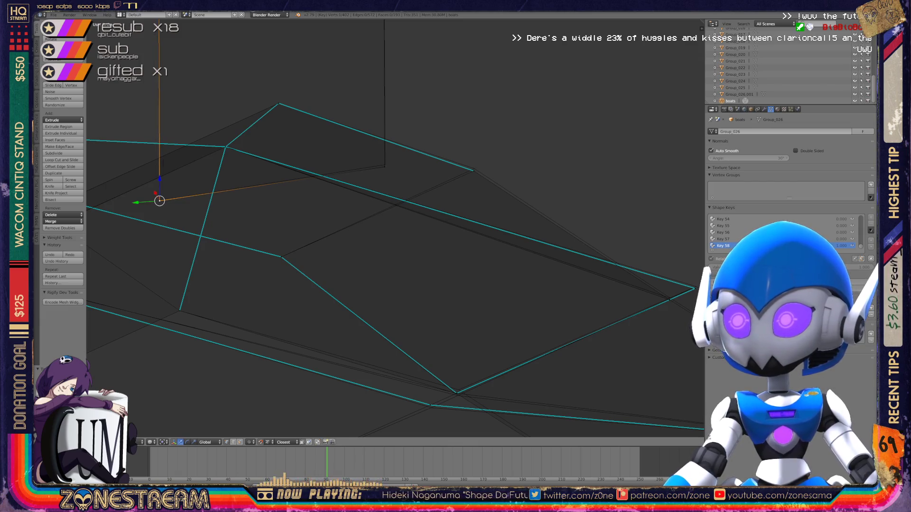
{"action": "left_click", "coordinate": [384, 164]}
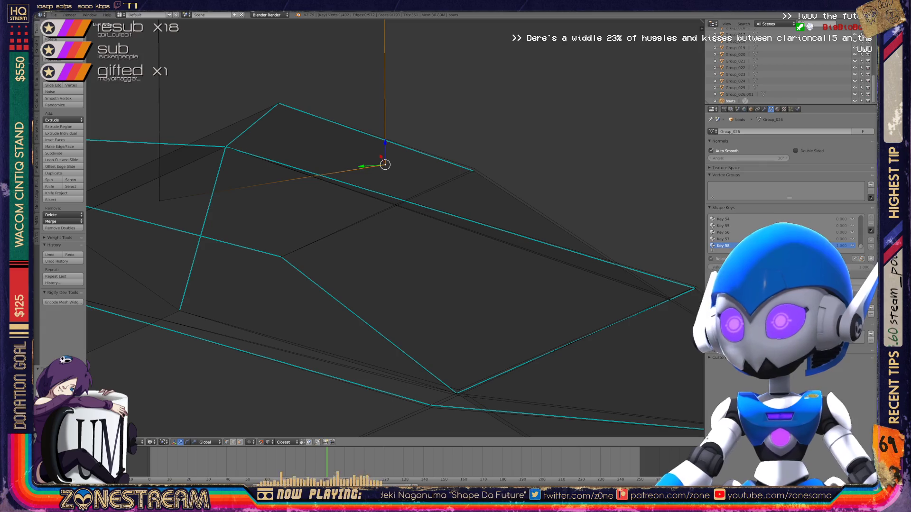
{"action": "mouse_move", "coordinate": [473, 171]}
{"action": "left_mouse_down"}
{"action": "mouse_move", "coordinate": [487, 145]}
{"action": "mouse_move", "coordinate": [474, 171]}
{"action": "left_mouse_up"}
{"action": "left_click", "coordinate": [474, 168]}
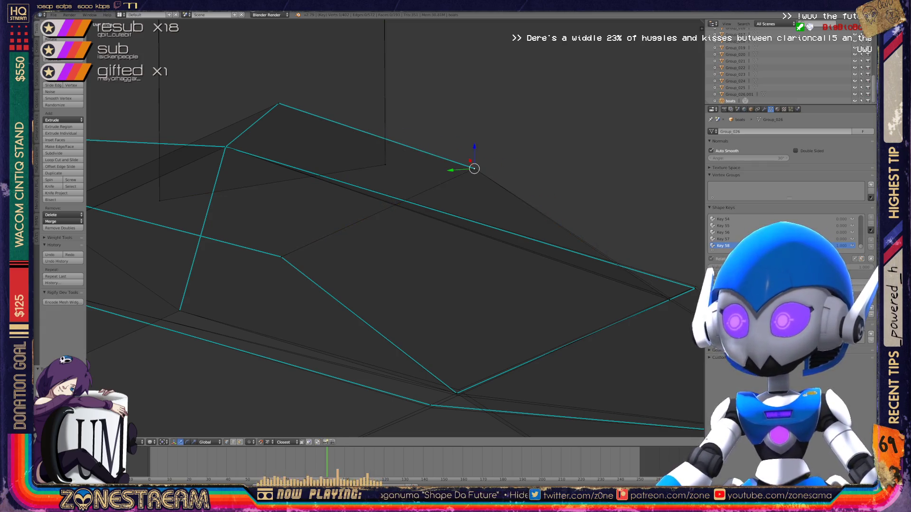
{"action": "scroll", "coordinate": [394, 228], "scroll_direction": "down", "scroll_amount": 3}
{"action": "middle_click_drag", "start_coordinate": [393, 228], "coordinate": [394, 337]}
{"action": "left_click", "coordinate": [325, 131]}
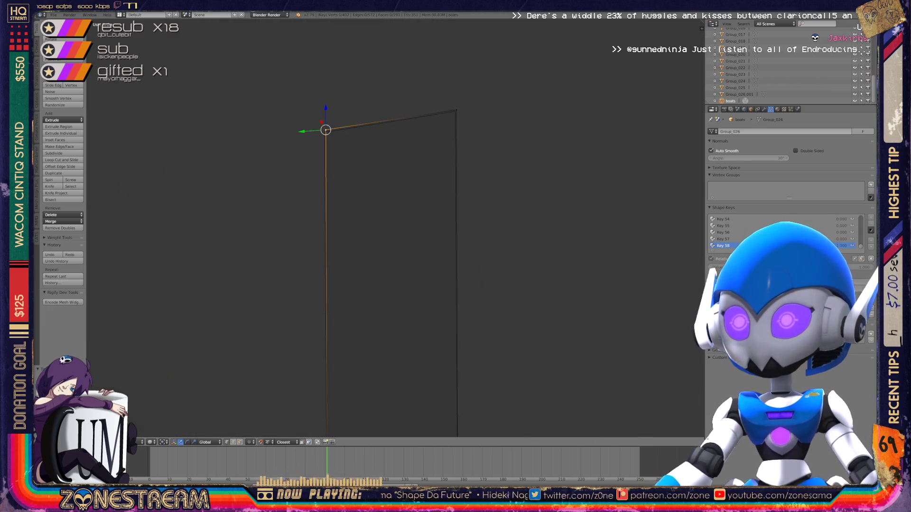
- Nudge the boat piece's top-right corner vertex slightly
{"action": "left_click", "coordinate": [455, 111]}
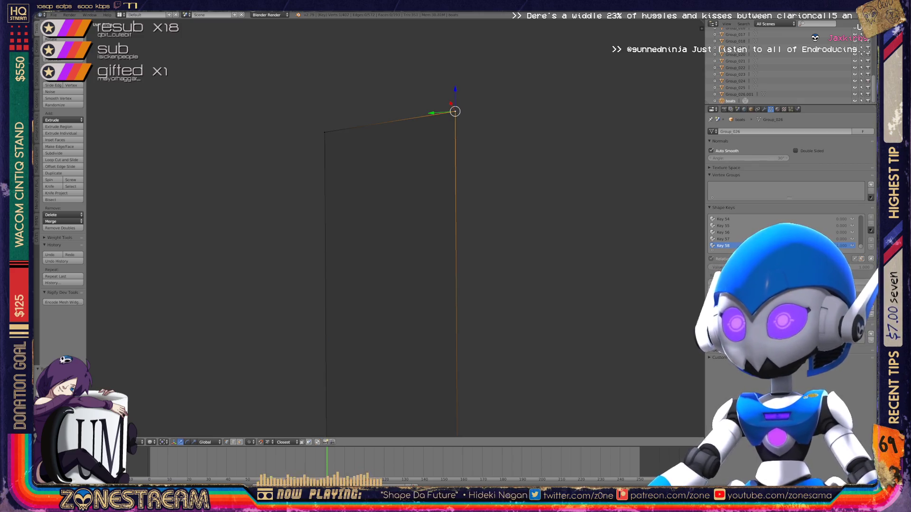
{"action": "key", "text": "KP_6"}
{"action": "key", "text": "Home"}
{"action": "key", "text": "KP_8"}
{"action": "key", "text": "KP_8"}
{"action": "key", "text": "KP_8"}
{"action": "key", "text": "KP_4"}
{"action": "key", "text": "KP_4"}
{"action": "key", "text": "KP_4"}
{"action": "key", "text": "KP_Add"}
{"action": "key", "text": "KP_Add"}
{"action": "key", "text": "ctrl+KP_4"}
{"action": "key", "text": "ctrl+KP_4"}
{"action": "key", "text": "ctrl+KP_8"}
{"action": "key", "text": "ctrl+KP_8"}
{"action": "left_click_drag", "start_coordinate": [490, 247], "coordinate": [390, 238]}
{"action": "middle_click_drag", "start_coordinate": [390, 238], "coordinate": [430, 278], "text": "shift"}
- Pull the front-edge vertex up and outward, then check the shape in Object Mode
{"action": "left_click", "coordinate": [282, 212]}
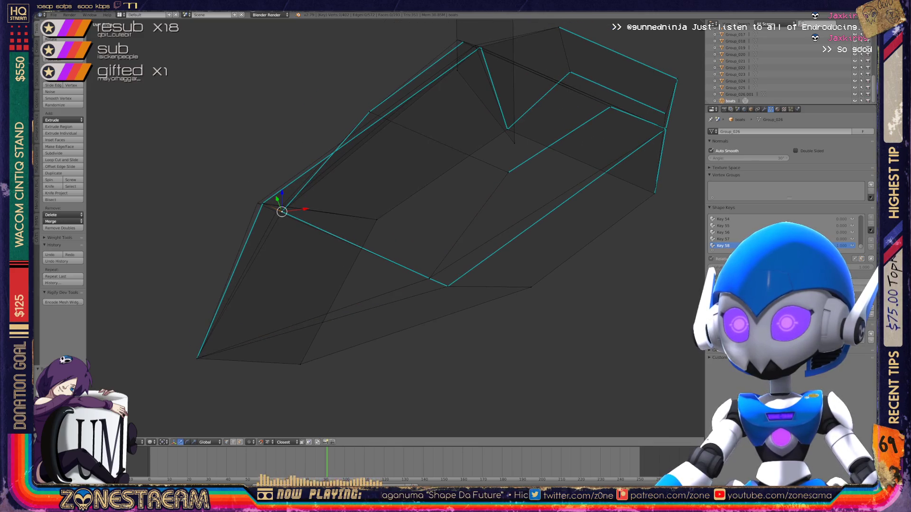
{"action": "left_click_drag", "start_coordinate": [282, 212], "coordinate": [257, 203]}
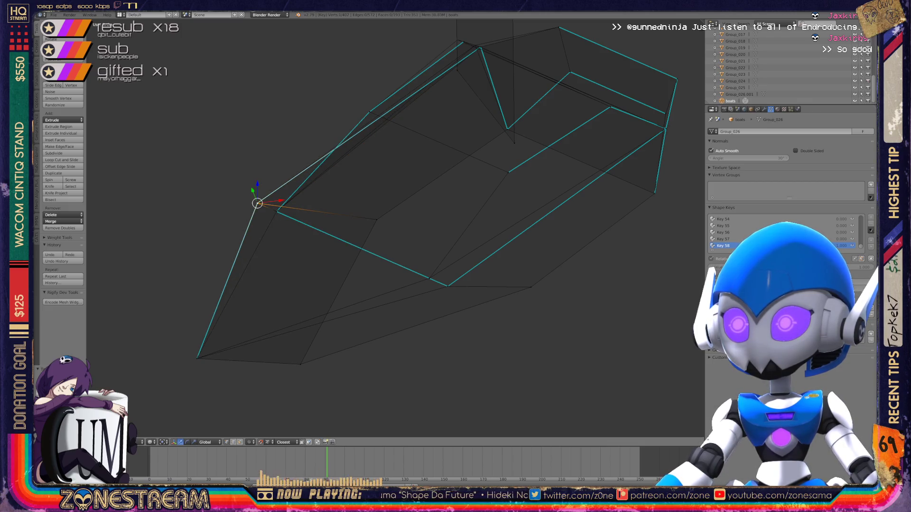
{"action": "key", "text": "Tab"}
{"action": "middle_click_drag", "start_coordinate": [380, 237], "coordinate": [275, 211]}
{"action": "scroll", "coordinate": [394, 227], "scroll_direction": "up", "scroll_amount": 4}
{"action": "middle_click_drag", "start_coordinate": [394, 228], "coordinate": [370, 221]}
- Back in Edit Mode, raise a hull vertex and nudge one near the upper edge
{"action": "key", "text": "Tab"}
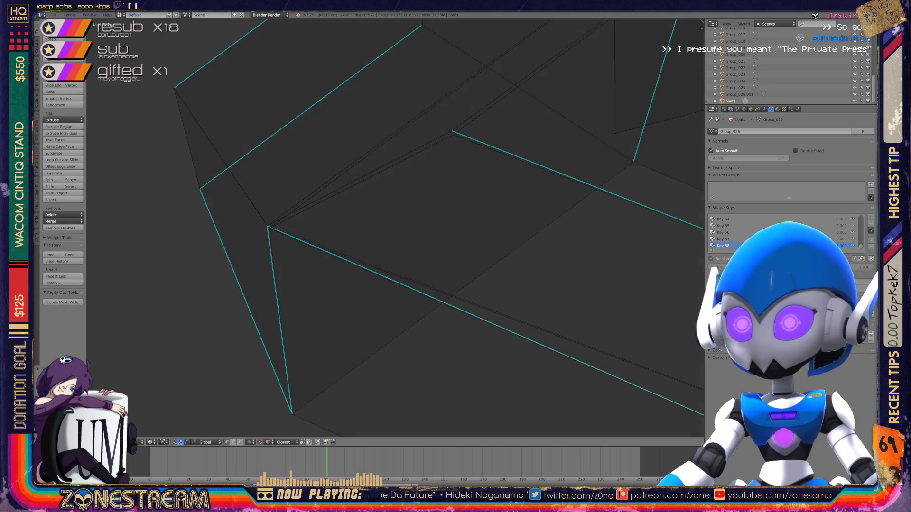
{"action": "right_click", "coordinate": [267, 225]}
{"action": "mouse_move", "coordinate": [267, 211]}
{"action": "left_mouse_down"}
{"action": "mouse_move", "coordinate": [265, 174]}
{"action": "mouse_move", "coordinate": [240, 244]}
{"action": "mouse_move", "coordinate": [270, 229]}
{"action": "left_mouse_up"}
{"action": "right_click", "coordinate": [452, 131]}
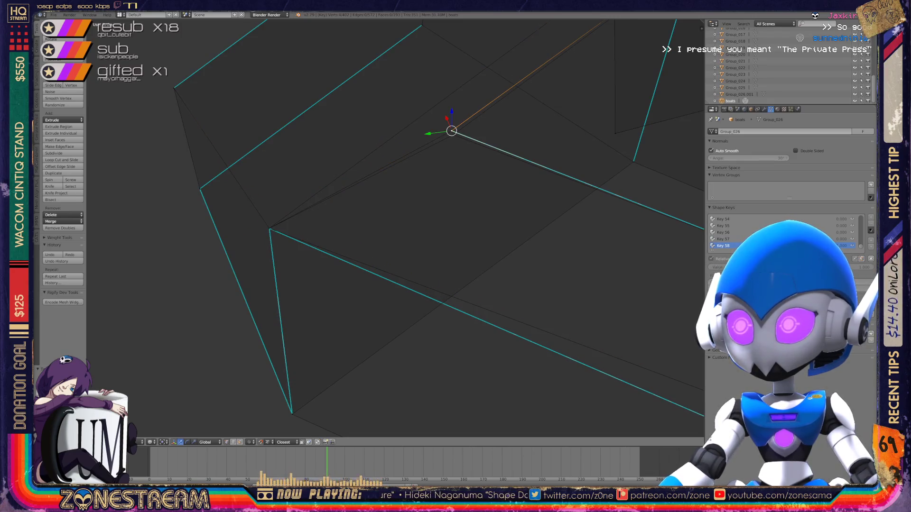
{"action": "left_click_drag", "start_coordinate": [452, 131], "coordinate": [454, 131]}
{"action": "scroll", "coordinate": [454, 132], "scroll_direction": "down", "scroll_amount": 4}
- Drag the Key 58 shape key value from 0.000 to 1.000 in the Shape Keys panel
{"action": "key", "text": "Tab"}
{"action": "scroll", "coordinate": [394, 228], "scroll_direction": "up", "scroll_amount": 3}
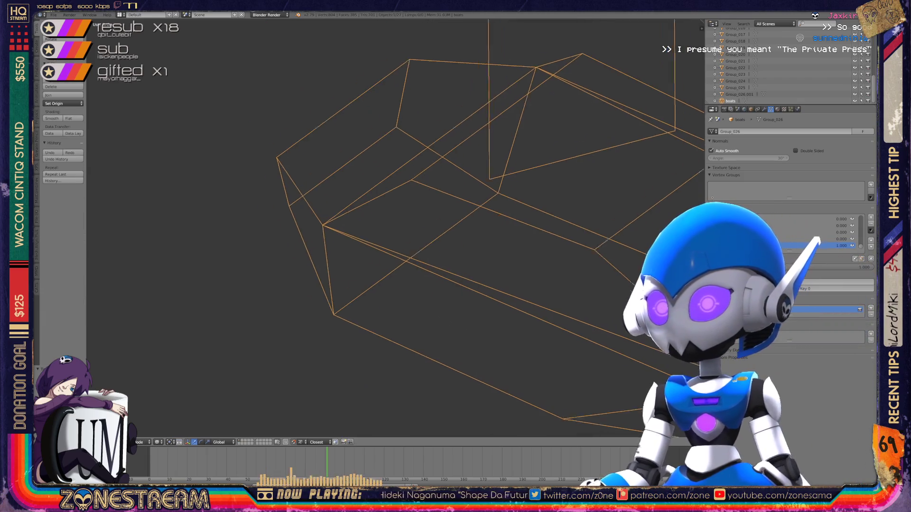
{"action": "scroll", "coordinate": [393, 228], "scroll_direction": "up", "scroll_amount": 2}
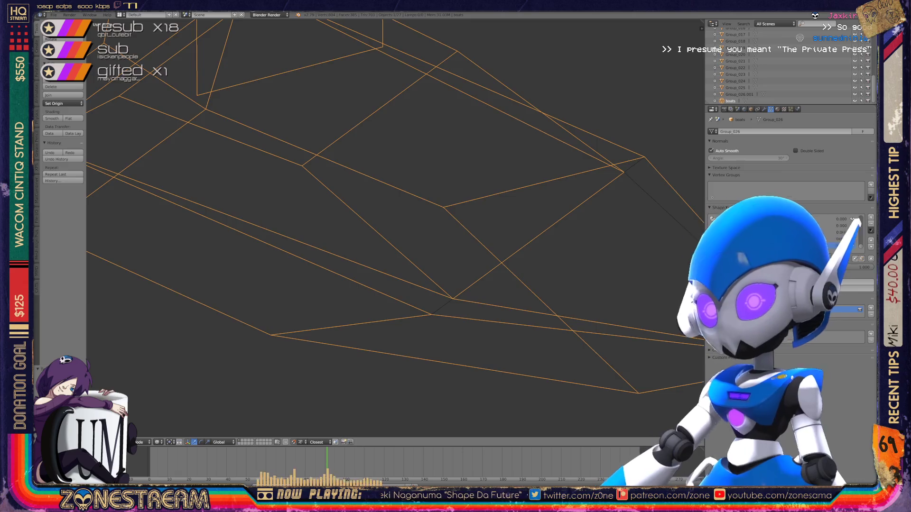
{"action": "key", "text": "Tab"}
{"action": "scroll", "coordinate": [394, 227], "scroll_direction": "down", "scroll_amount": 3}
{"action": "key", "text": "Tab"}
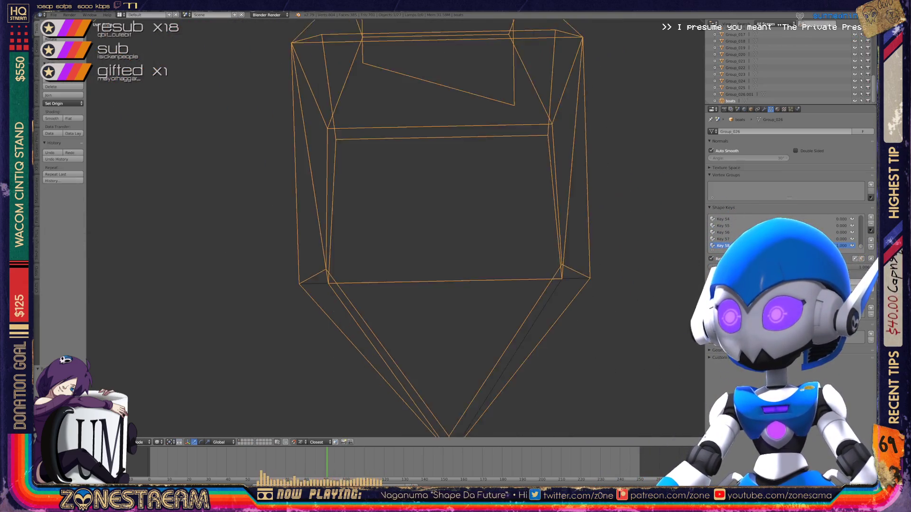
{"action": "scroll", "coordinate": [394, 228], "scroll_direction": "down", "scroll_amount": 3}
{"action": "key", "text": "x"}
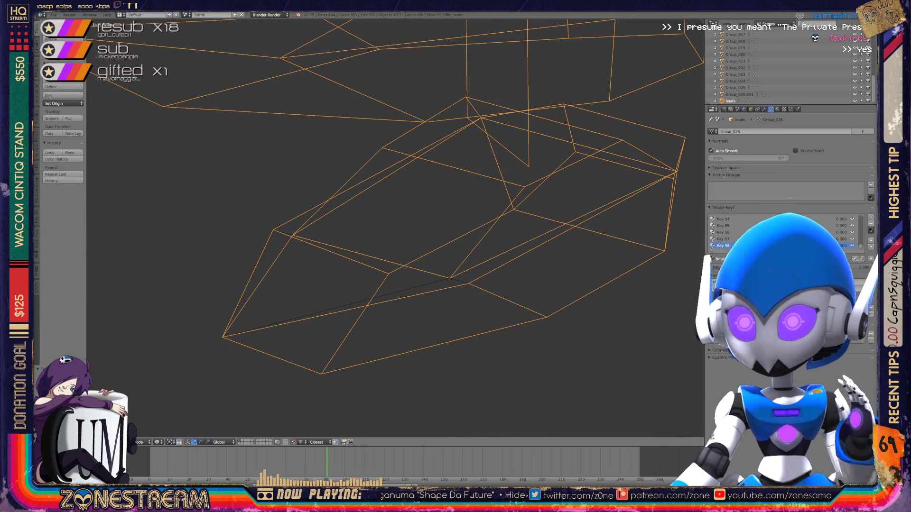
{"action": "scroll", "coordinate": [394, 228], "scroll_direction": "down", "scroll_amount": 2}
{"action": "left_click_drag", "start_coordinate": [835, 246], "coordinate": [853, 245]}
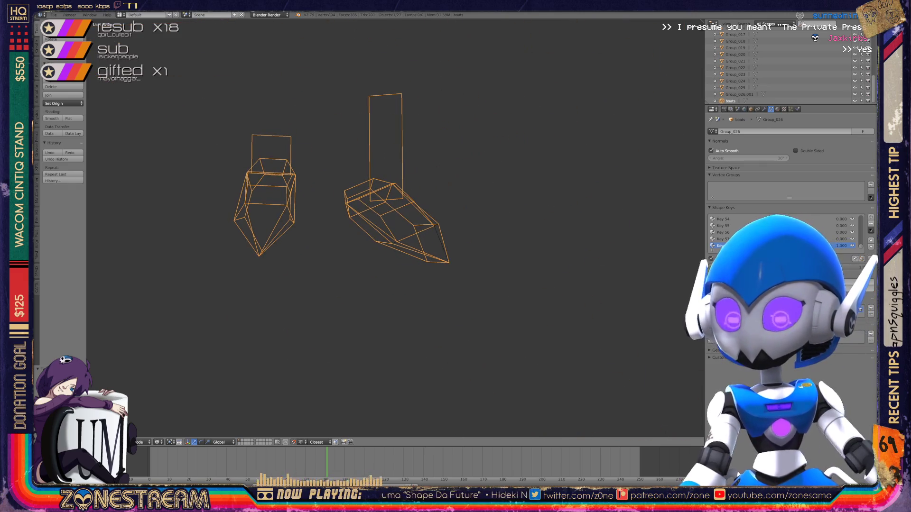
{"action": "mouse_move", "coordinate": [394, 228]}
{"action": "middle_mouse_down"}
{"action": "mouse_move", "coordinate": [351, 223]}
{"action": "mouse_move", "coordinate": [309, 199]}
{"action": "middle_mouse_up"}
{"action": "scroll", "coordinate": [394, 228], "scroll_direction": "up", "scroll_amount": 6}
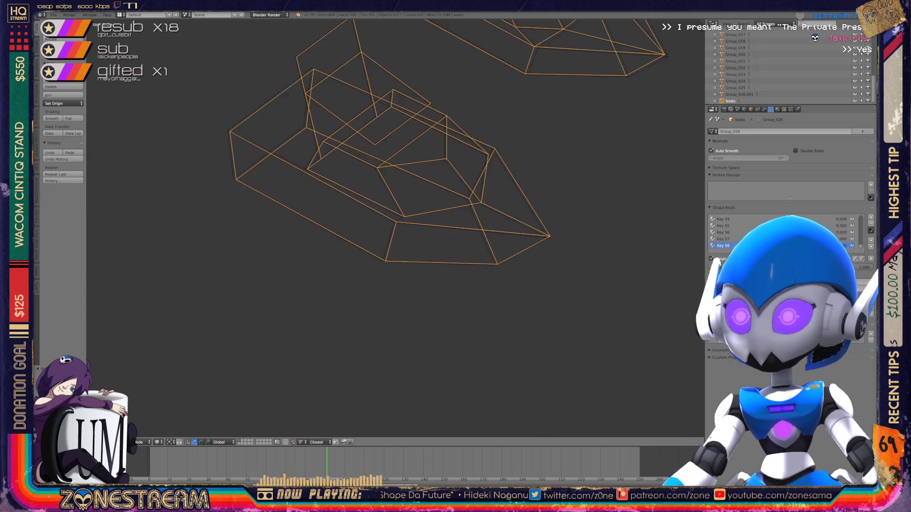
{"action": "key", "text": "Tab"}
- Select vertices along the edge and shift one slightly left and down
{"action": "scroll", "coordinate": [394, 227], "scroll_direction": "down", "scroll_amount": 4}
{"action": "scroll", "coordinate": [394, 228], "scroll_direction": "up", "scroll_amount": 4}
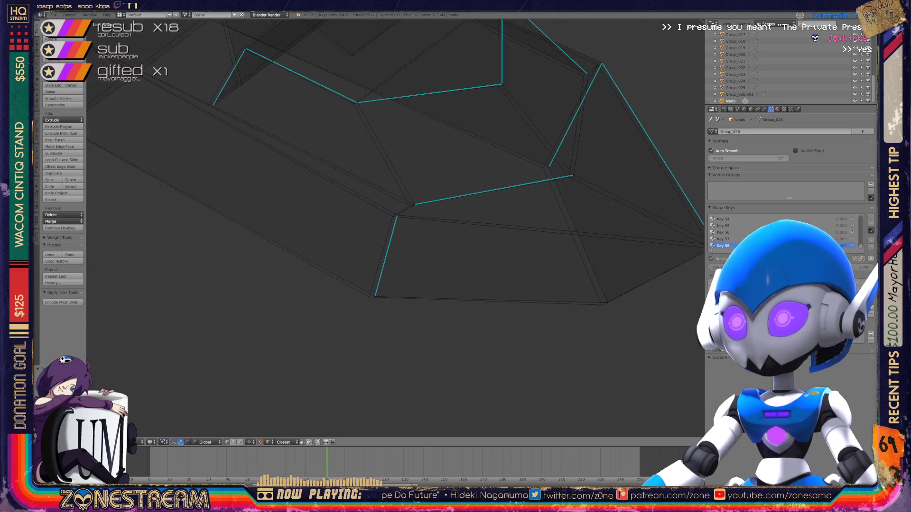
{"action": "middle_click_drag", "start_coordinate": [393, 227], "coordinate": [383, 231], "text": "shift"}
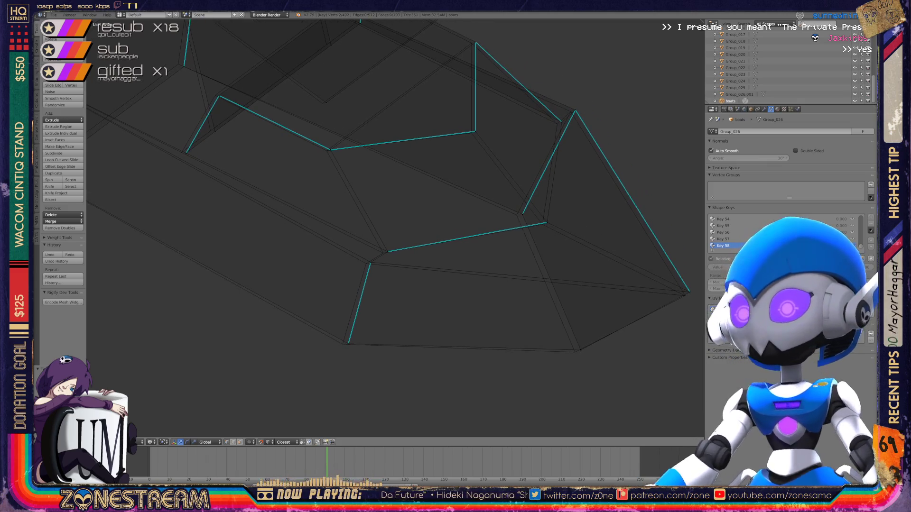
{"action": "left_click", "coordinate": [342, 344]}
{"action": "left_click", "coordinate": [343, 344], "text": "shift"}
{"action": "left_click", "coordinate": [343, 344]}
{"action": "left_click", "coordinate": [370, 263]}
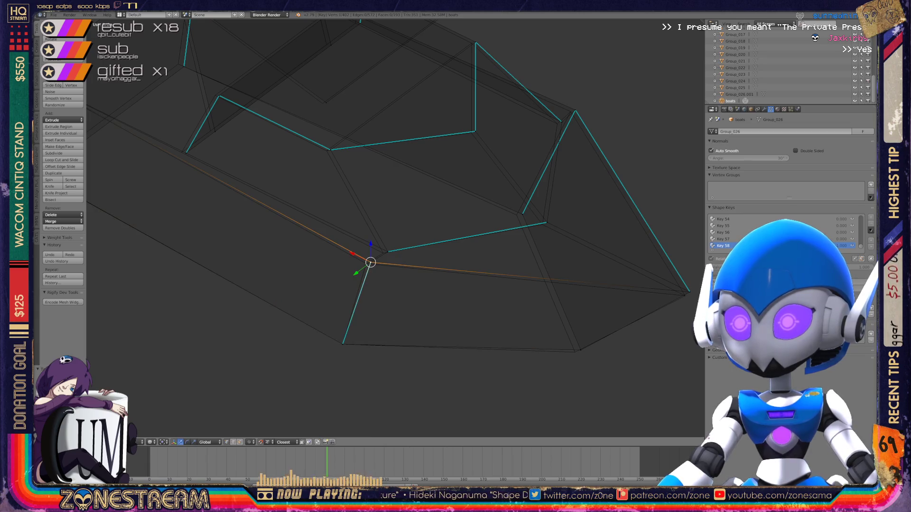
{"action": "left_click", "coordinate": [388, 251]}
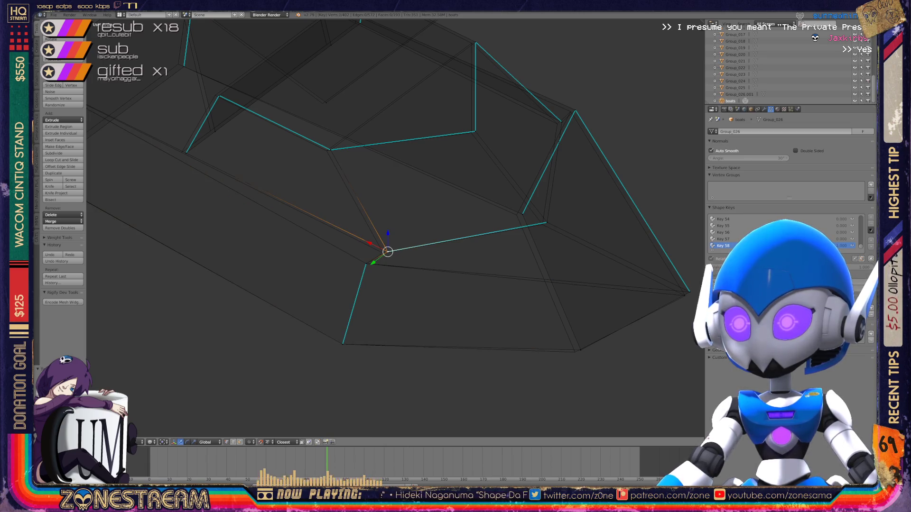
{"action": "left_click_drag", "start_coordinate": [388, 251], "coordinate": [383, 253]}
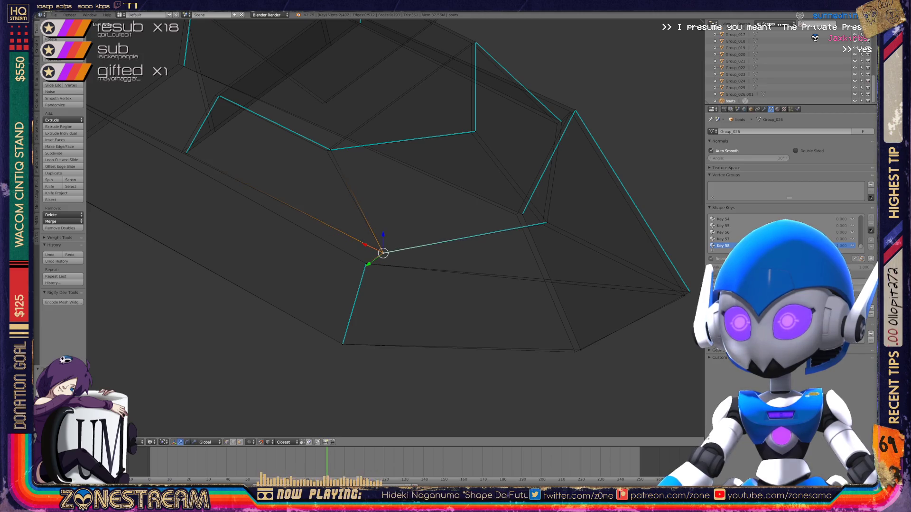
- Pull the bottom corner vertex left and the right corner vertex slightly down-left
{"action": "middle_click_drag", "start_coordinate": [383, 252], "coordinate": [338, 250], "text": "shift"}
{"action": "left_click", "coordinate": [536, 347]}
{"action": "left_click_drag", "start_coordinate": [535, 347], "coordinate": [530, 349]}
{"action": "left_click", "coordinate": [477, 210]}
{"action": "left_click_drag", "start_coordinate": [477, 210], "coordinate": [497, 222]}
{"action": "left_click", "coordinate": [502, 220]}
{"action": "left_click", "coordinate": [644, 289]}
{"action": "mouse_move", "coordinate": [644, 289]}
{"action": "left_mouse_down"}
{"action": "mouse_move", "coordinate": [657, 319]}
{"action": "mouse_move", "coordinate": [640, 293]}
{"action": "left_mouse_up"}
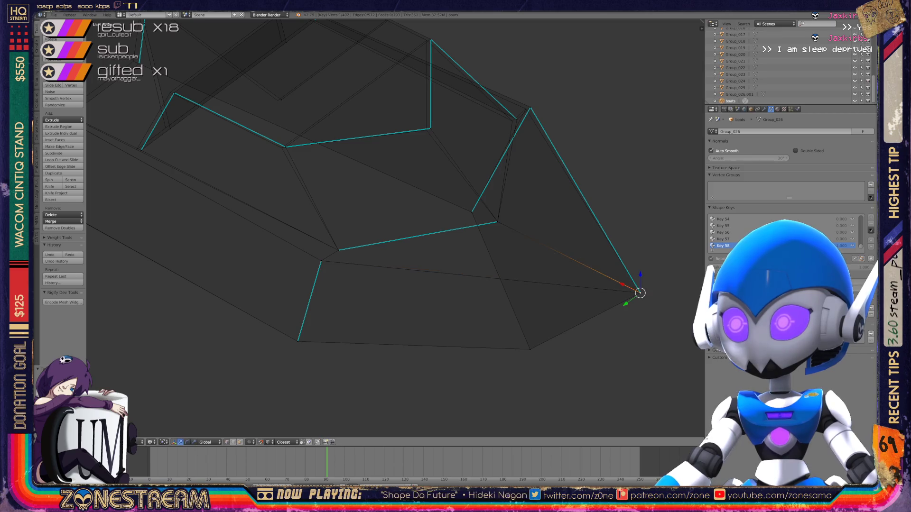
- Select another mesh vertex and move it slightly left
{"action": "scroll", "coordinate": [640, 293], "scroll_direction": "up", "scroll_amount": 3, "text": "shift"}
{"action": "middle_click_drag", "start_coordinate": [641, 349], "coordinate": [332, 332]}
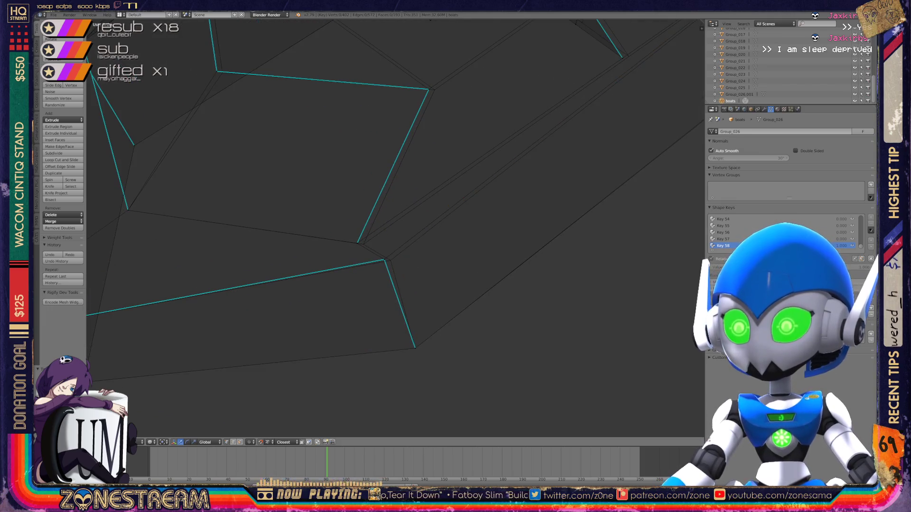
{"action": "right_click", "coordinate": [387, 260]}
{"action": "right_click", "coordinate": [356, 243]}
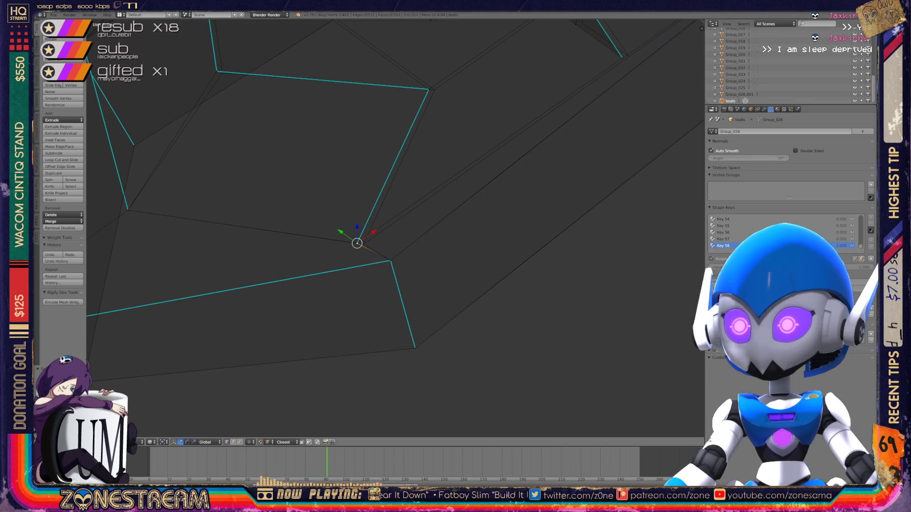
{"action": "mouse_move", "coordinate": [360, 242]}
{"action": "middle_mouse_down"}
{"action": "mouse_move", "coordinate": [342, 285]}
{"action": "mouse_move", "coordinate": [408, 199]}
{"action": "mouse_move", "coordinate": [474, 190]}
{"action": "mouse_move", "coordinate": [446, 204]}
{"action": "mouse_move", "coordinate": [474, 223]}
{"action": "mouse_move", "coordinate": [465, 237]}
{"action": "mouse_move", "coordinate": [456, 232]}
{"action": "mouse_move", "coordinate": [493, 219]}
{"action": "mouse_move", "coordinate": [479, 209]}
{"action": "mouse_move", "coordinate": [521, 213]}
{"action": "middle_mouse_up"}
{"action": "right_click", "coordinate": [348, 196]}
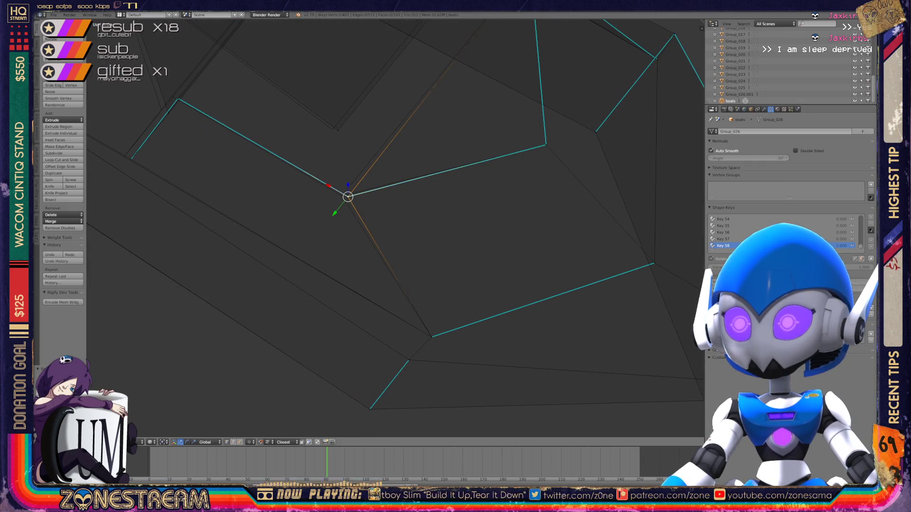
{"action": "left_click_drag", "start_coordinate": [348, 196], "coordinate": [342, 195]}
- Move a further vertex up and left, then shift the corner vertex slightly left
{"action": "mouse_move", "coordinate": [342, 195]}
{"action": "middle_mouse_down", "text": "shift"}
{"action": "mouse_move", "coordinate": [427, 214]}
{"action": "mouse_move", "coordinate": [467, 237]}
{"action": "middle_mouse_up", "text": "shift"}
{"action": "right_click", "coordinate": [457, 172]}
{"action": "mouse_move", "coordinate": [457, 171]}
{"action": "middle_mouse_down", "text": "shift"}
{"action": "mouse_move", "coordinate": [555, 194]}
{"action": "mouse_move", "coordinate": [671, 165]}
{"action": "middle_mouse_up", "text": "shift"}
{"action": "scroll", "coordinate": [388, 135], "scroll_direction": "up", "scroll_amount": 3}
{"action": "mouse_move", "coordinate": [388, 135]}
{"action": "left_mouse_down"}
{"action": "mouse_move", "coordinate": [376, 130]}
{"action": "mouse_move", "coordinate": [321, 213]}
{"action": "mouse_move", "coordinate": [311, 211]}
{"action": "left_mouse_up"}
{"action": "middle_click_drag", "start_coordinate": [332, 190], "coordinate": [313, 226], "text": "shift"}
{"action": "right_click", "coordinate": [384, 146]}
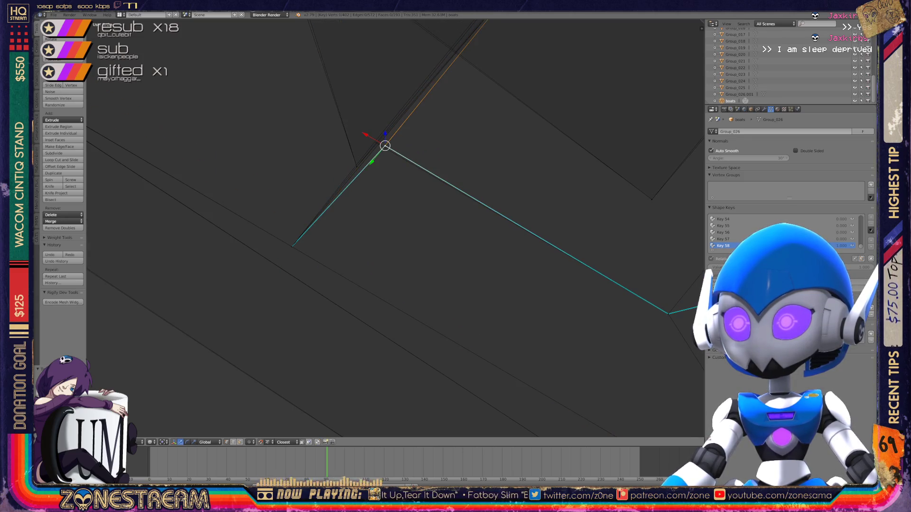
{"action": "left_click_drag", "start_coordinate": [384, 146], "coordinate": [373, 142]}
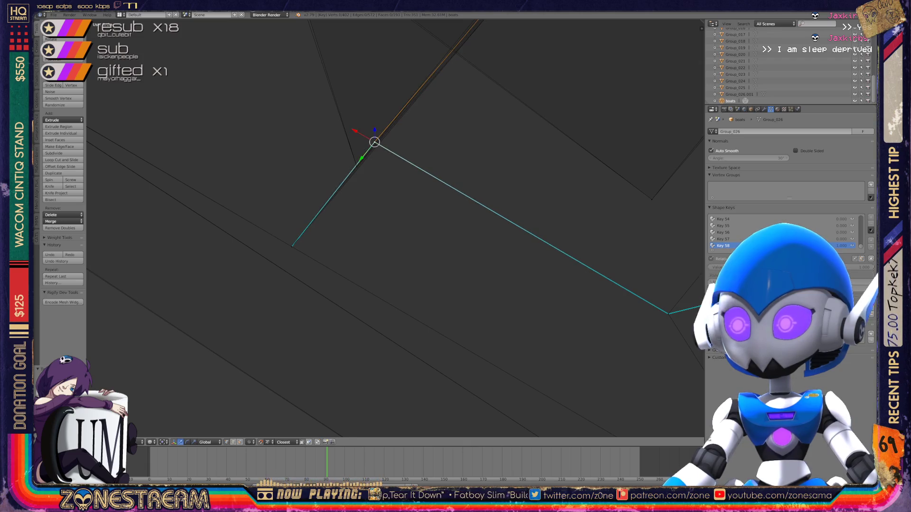
- Reposition the lower-left vertex, moving it left and then up and right
{"action": "scroll", "coordinate": [396, 228], "scroll_direction": "down", "scroll_amount": 5}
{"action": "middle_click_drag", "start_coordinate": [393, 228], "coordinate": [436, 213]}
{"action": "right_click", "coordinate": [309, 324]}
{"action": "mouse_move", "coordinate": [310, 324]}
{"action": "left_mouse_down"}
{"action": "mouse_move", "coordinate": [300, 322]}
{"action": "mouse_move", "coordinate": [301, 198]}
{"action": "mouse_move", "coordinate": [290, 198]}
{"action": "left_mouse_up"}
{"action": "middle_click_drag", "start_coordinate": [291, 197], "coordinate": [272, 308], "text": "shift"}
{"action": "mouse_move", "coordinate": [271, 307]}
{"action": "left_mouse_down"}
{"action": "mouse_move", "coordinate": [392, 220]}
{"action": "mouse_move", "coordinate": [385, 220]}
{"action": "left_mouse_up"}
- Adjust the edge's top vertex repeatedly, finally pulling it straight up
{"action": "middle_click_drag", "start_coordinate": [385, 219], "coordinate": [385, 289], "text": "shift"}
{"action": "right_click", "coordinate": [408, 124]}
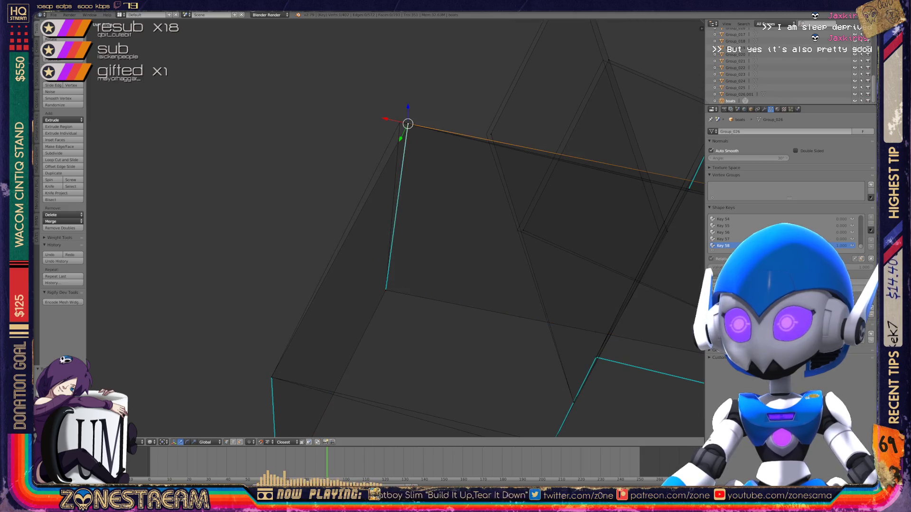
{"action": "mouse_move", "coordinate": [408, 124]}
{"action": "left_mouse_down"}
{"action": "mouse_move", "coordinate": [378, 127]}
{"action": "mouse_move", "coordinate": [485, 135]}
{"action": "left_mouse_up"}
{"action": "middle_click_drag", "start_coordinate": [485, 134], "coordinate": [391, 137]}
{"action": "left_click_drag", "start_coordinate": [391, 138], "coordinate": [423, 234]}
{"action": "middle_click_drag", "start_coordinate": [423, 234], "coordinate": [290, 217], "text": "shift"}
{"action": "mouse_move", "coordinate": [290, 217]}
{"action": "left_mouse_down"}
{"action": "mouse_move", "coordinate": [634, 149]}
{"action": "mouse_move", "coordinate": [627, 155]}
{"action": "mouse_move", "coordinate": [376, 42]}
{"action": "left_mouse_up"}
{"action": "middle_click_drag", "start_coordinate": [377, 41], "coordinate": [388, 122], "text": "shift"}
{"action": "mouse_move", "coordinate": [388, 123]}
{"action": "left_mouse_down"}
{"action": "mouse_move", "coordinate": [451, 294]}
{"action": "mouse_move", "coordinate": [443, 295]}
{"action": "left_mouse_up"}
{"action": "middle_click_drag", "start_coordinate": [443, 295], "coordinate": [455, 353], "text": "shift"}
{"action": "left_click_drag", "start_coordinate": [456, 351], "coordinate": [368, 83]}
- Snap a corner vertex and another vertex onto their neighbouring vertices
{"action": "middle_click_drag", "start_coordinate": [380, 237], "coordinate": [451, 218]}
{"action": "middle_click_drag", "start_coordinate": [332, 285], "coordinate": [380, 187], "text": "shift"}
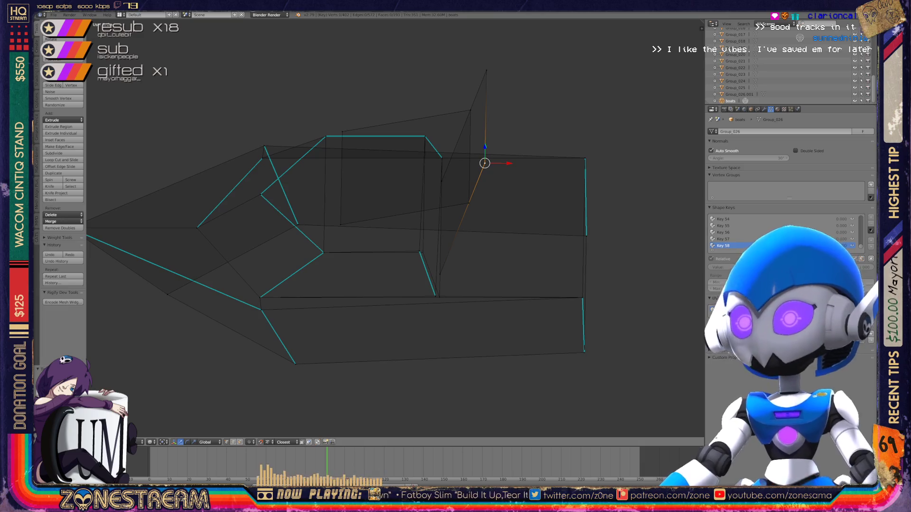
{"action": "scroll", "coordinate": [394, 227], "scroll_direction": "up", "scroll_amount": 6}
{"action": "right_click", "coordinate": [467, 297]}
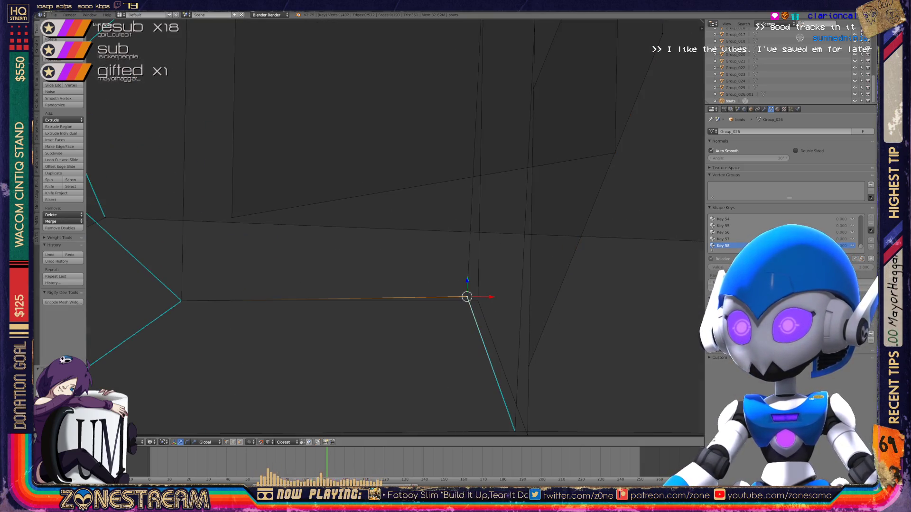
{"action": "key", "text": "g"}
{"action": "left_click", "coordinate": [478, 301]}
{"action": "scroll", "coordinate": [478, 301], "scroll_direction": "down", "scroll_amount": 3}
{"action": "middle_click_drag", "start_coordinate": [419, 216], "coordinate": [396, 187], "text": "shift"}
{"action": "key", "text": "g"}
{"action": "left_click", "coordinate": [419, 263]}
{"action": "key", "text": "g"}
{"action": "left_click", "coordinate": [426, 266]}
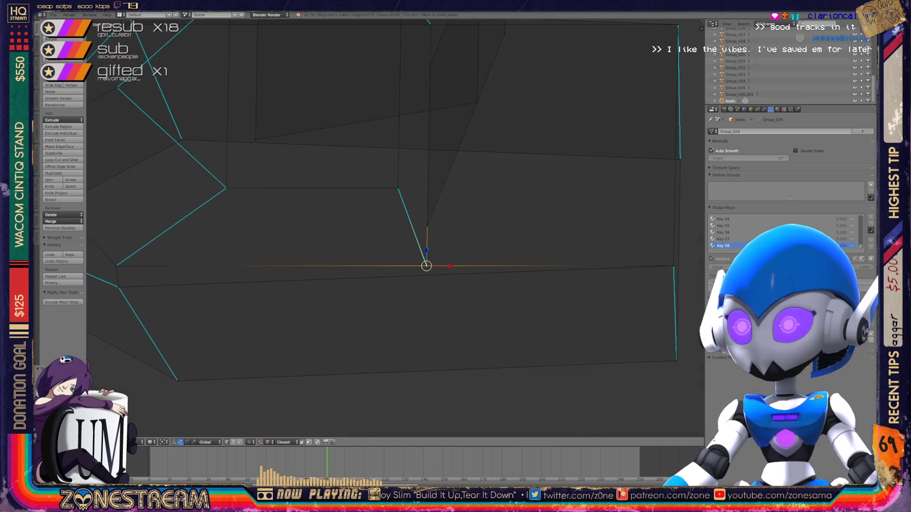
- Return to Object Mode and orbit around the whole reshaped object
{"action": "scroll", "coordinate": [427, 266], "scroll_direction": "down", "scroll_amount": 3}
{"action": "key", "text": "Tab"}
{"action": "middle_click_drag", "start_coordinate": [427, 266], "coordinate": [313, 232]}
{"action": "key", "text": "x"}
{"action": "key", "text": "Escape"}
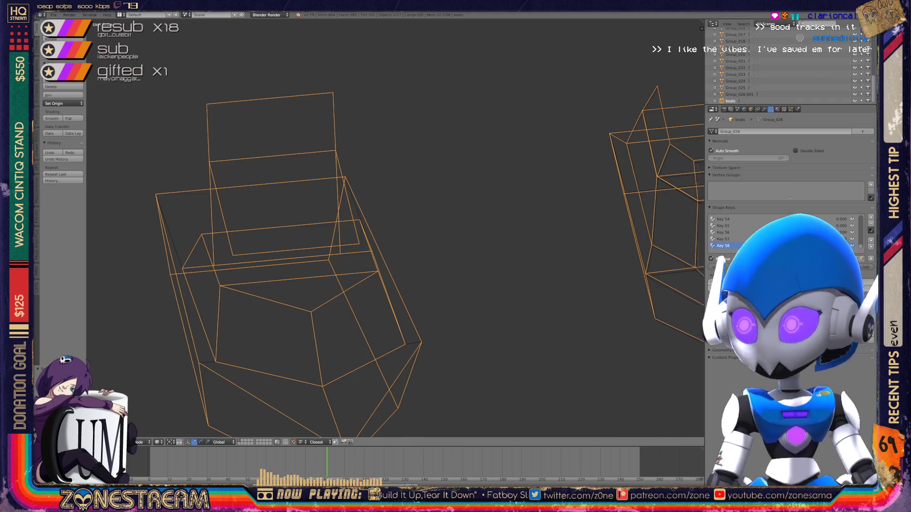
- Switch the foot piece's mesh into Edit Mode, showing its Key 58 hull vertices
{"action": "key", "text": "Tab"}
{"action": "key", "text": "Tab"}
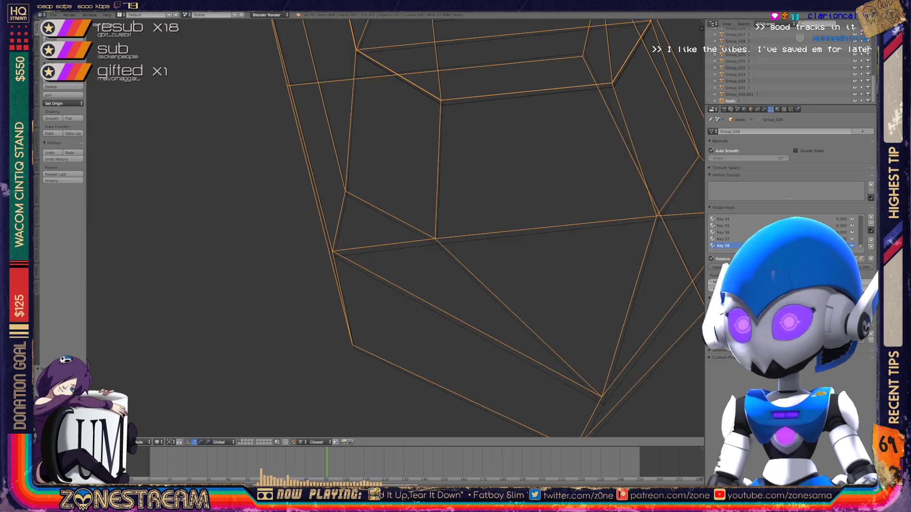
{"action": "key", "text": "Tab"}
{"action": "middle_click_drag", "start_coordinate": [465, 266], "coordinate": [488, 279]}
- Drag the vertex where the tip edges converge down and far left into place
{"action": "right_click", "coordinate": [491, 280]}
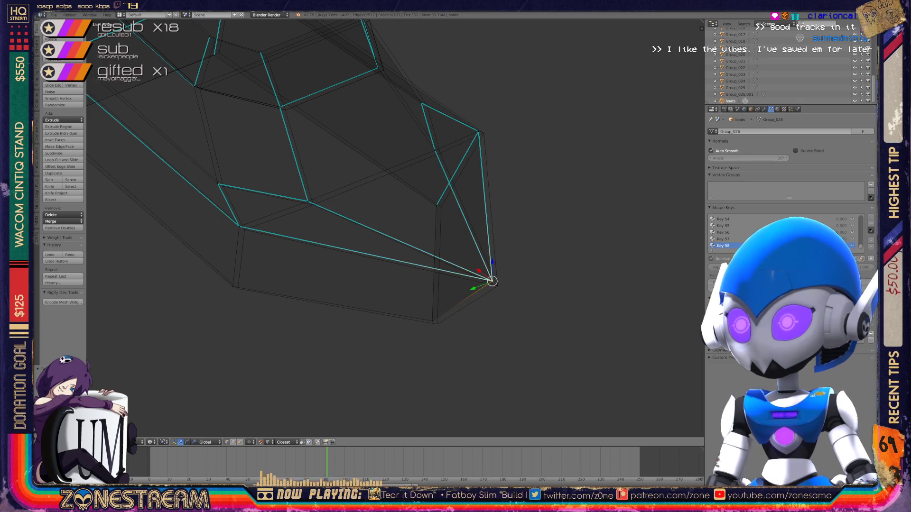
{"action": "mouse_move", "coordinate": [492, 280]}
{"action": "left_mouse_down"}
{"action": "mouse_move", "coordinate": [497, 286]}
{"action": "mouse_move", "coordinate": [429, 319]}
{"action": "mouse_move", "coordinate": [437, 323]}
{"action": "left_mouse_up"}
{"action": "scroll", "coordinate": [437, 323], "scroll_direction": "up", "scroll_amount": 2}
{"action": "left_click_drag", "start_coordinate": [503, 363], "coordinate": [302, 327]}
{"action": "middle_click_drag", "start_coordinate": [302, 326], "coordinate": [317, 349], "text": "shift"}
- Nudge two nearby vertices slightly down-right
{"action": "right_click", "coordinate": [318, 287]}
{"action": "left_click_drag", "start_coordinate": [319, 287], "coordinate": [323, 290]}
{"action": "right_click", "coordinate": [387, 262]}
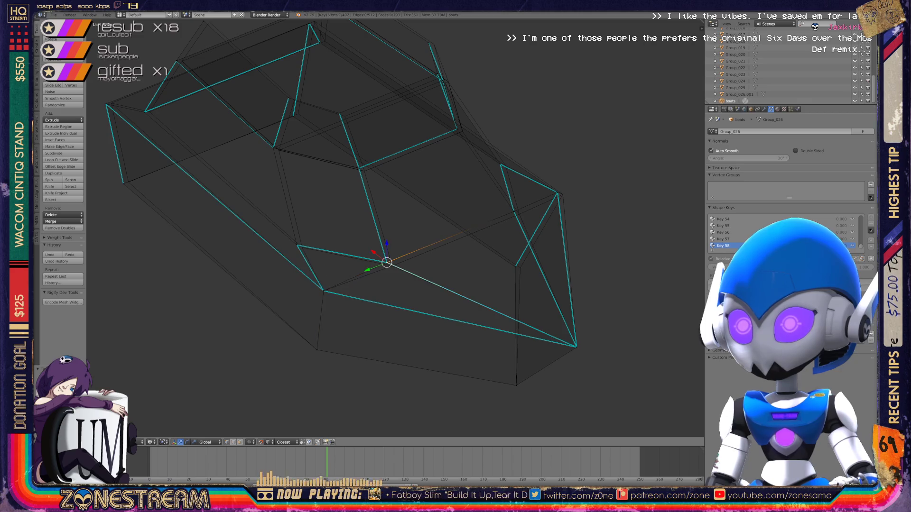
{"action": "left_click_drag", "start_coordinate": [387, 262], "coordinate": [393, 266]}
{"action": "middle_click_drag", "start_coordinate": [392, 266], "coordinate": [318, 271], "text": "shift"}
- Nudge the right-side, upper-right and lower vertices slightly right and down
{"action": "right_click", "coordinate": [441, 273]}
{"action": "left_click_drag", "start_coordinate": [441, 273], "coordinate": [446, 274]}
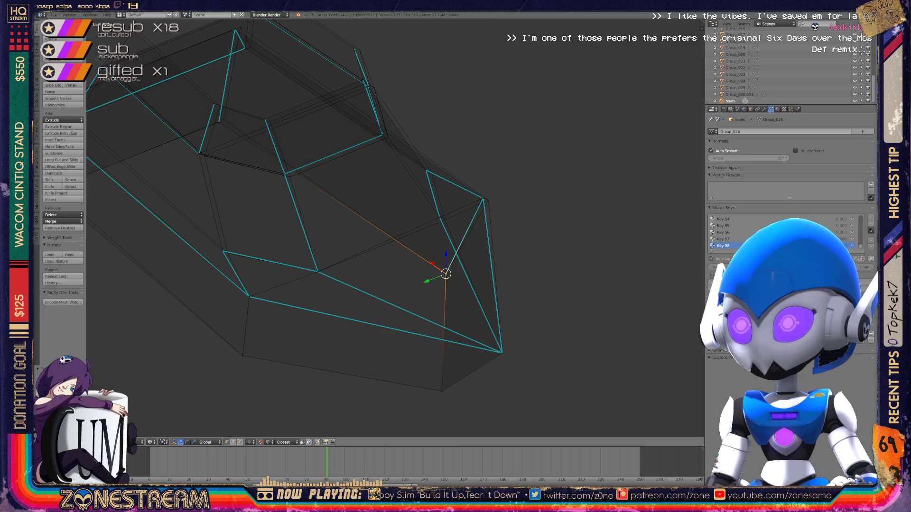
{"action": "right_click", "coordinate": [483, 198]}
{"action": "left_click_drag", "start_coordinate": [483, 199], "coordinate": [488, 201]}
{"action": "right_click", "coordinate": [437, 217]}
{"action": "left_click_drag", "start_coordinate": [440, 217], "coordinate": [444, 220]}
- Move the two left corner vertices further right and up
{"action": "mouse_move", "coordinate": [444, 220]}
{"action": "middle_mouse_down"}
{"action": "mouse_move", "coordinate": [361, 238]}
{"action": "mouse_move", "coordinate": [426, 298]}
{"action": "mouse_move", "coordinate": [441, 294]}
{"action": "mouse_move", "coordinate": [419, 269]}
{"action": "mouse_move", "coordinate": [427, 266]}
{"action": "middle_mouse_up"}
{"action": "right_click", "coordinate": [335, 254]}
{"action": "scroll", "coordinate": [427, 266], "scroll_direction": "up", "scroll_amount": 3}
{"action": "right_click", "coordinate": [256, 241]}
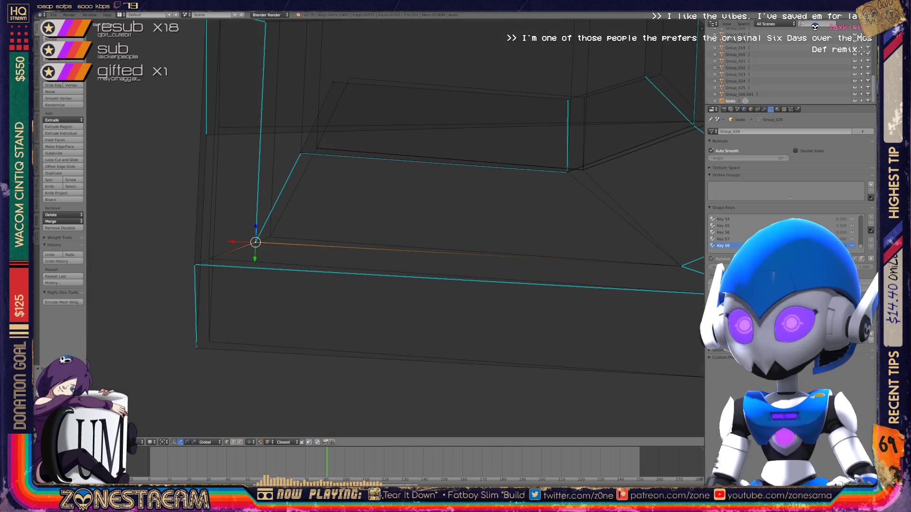
{"action": "key", "text": "g"}
{"action": "left_click", "coordinate": [270, 237]}
{"action": "right_click", "coordinate": [195, 265]}
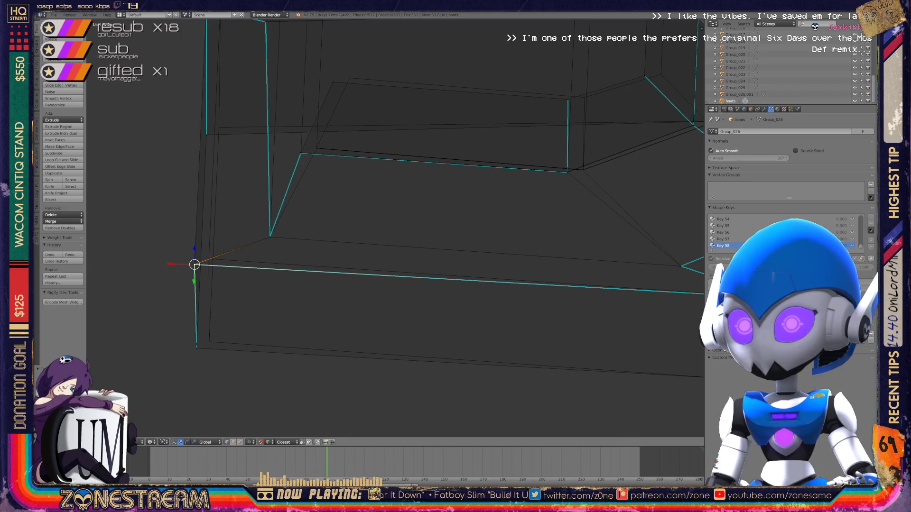
{"action": "key", "text": "g"}
{"action": "left_click", "coordinate": [225, 256]}
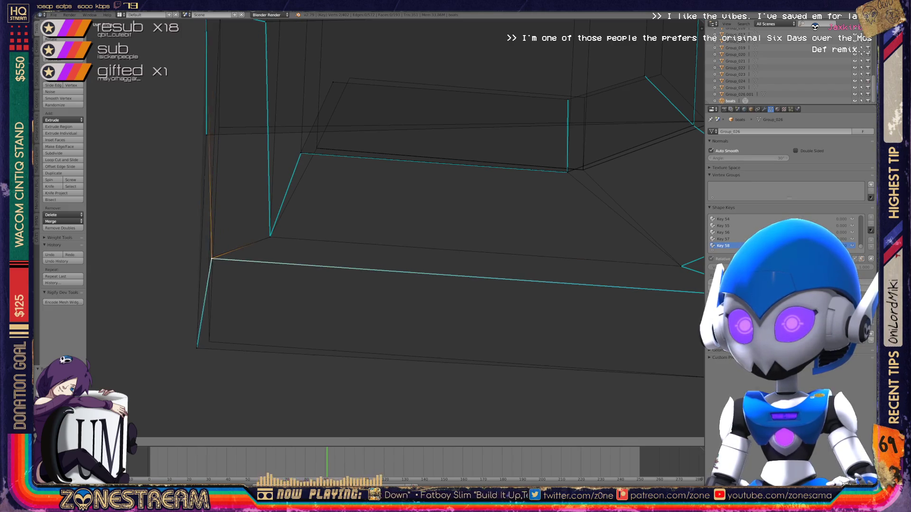
{"action": "left_click", "coordinate": [207, 258]}
- Select vertices along the bottom-left and lower edge from several view angles
{"action": "right_click", "coordinate": [197, 347]}
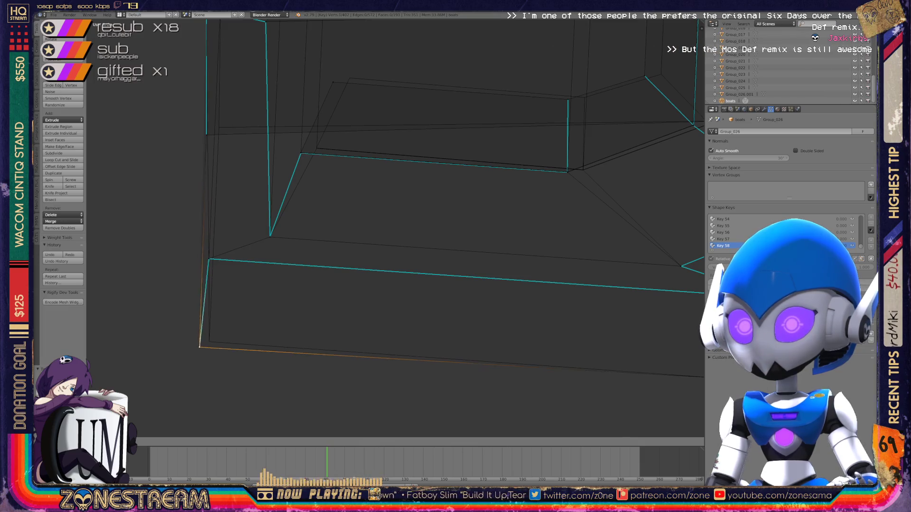
{"action": "middle_click_drag", "start_coordinate": [199, 346], "coordinate": [162, 396], "text": "shift"}
{"action": "mouse_move", "coordinate": [394, 227]}
{"action": "middle_mouse_down"}
{"action": "mouse_move", "coordinate": [474, 185]}
{"action": "mouse_move", "coordinate": [444, 195]}
{"action": "middle_mouse_up"}
{"action": "right_click", "coordinate": [284, 339]}
{"action": "mouse_move", "coordinate": [284, 338]}
{"action": "middle_mouse_down"}
{"action": "mouse_move", "coordinate": [299, 337]}
{"action": "mouse_move", "coordinate": [311, 285]}
{"action": "middle_mouse_up"}
{"action": "right_click", "coordinate": [401, 101], "text": "shift"}
{"action": "mouse_move", "coordinate": [401, 102]}
{"action": "middle_mouse_down"}
{"action": "mouse_move", "coordinate": [360, 180]}
{"action": "mouse_move", "coordinate": [401, 204]}
{"action": "middle_mouse_up"}
{"action": "right_click", "coordinate": [406, 277], "text": "shift"}
{"action": "right_click", "coordinate": [394, 255], "text": "shift"}
{"action": "mouse_move", "coordinate": [394, 255]}
{"action": "middle_mouse_down", "text": "shift"}
{"action": "mouse_move", "coordinate": [567, 315]}
{"action": "mouse_move", "coordinate": [588, 268]}
{"action": "middle_mouse_up", "text": "shift"}
{"action": "right_click", "coordinate": [360, 263]}
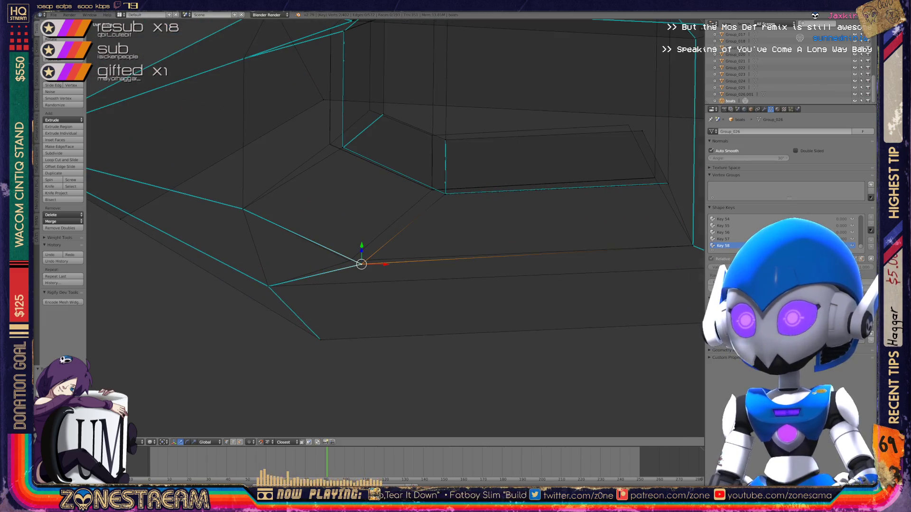
- Reposition the lower-edge vertex and two inner-edge vertices slightly up and left
{"action": "key", "text": "g"}
{"action": "left_click", "coordinate": [349, 261]}
{"action": "middle_click_drag", "start_coordinate": [350, 261], "coordinate": [380, 223]}
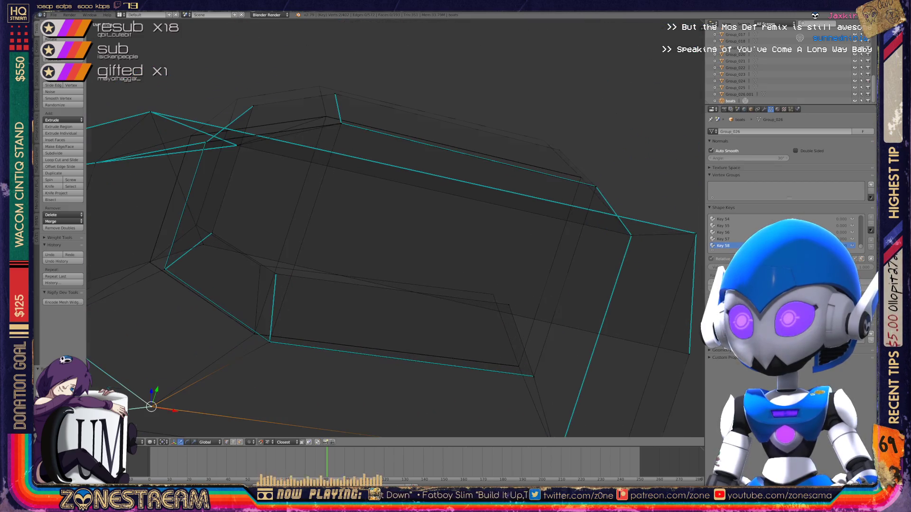
{"action": "right_click", "coordinate": [508, 305]}
{"action": "right_click", "coordinate": [494, 294]}
{"action": "right_click", "coordinate": [276, 273]}
{"action": "key", "text": "g"}
{"action": "left_click", "coordinate": [260, 266]}
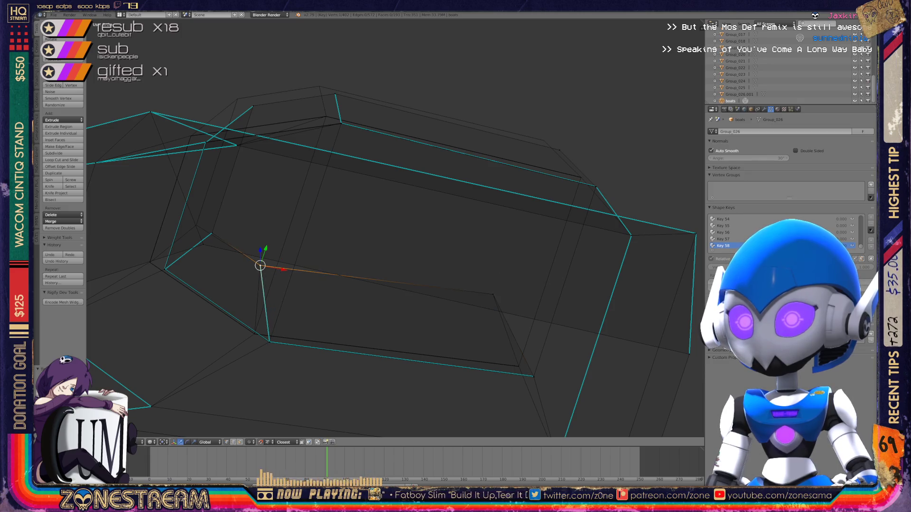
{"action": "right_click", "coordinate": [211, 233]}
{"action": "key", "text": "g"}
{"action": "left_click", "coordinate": [196, 225]}
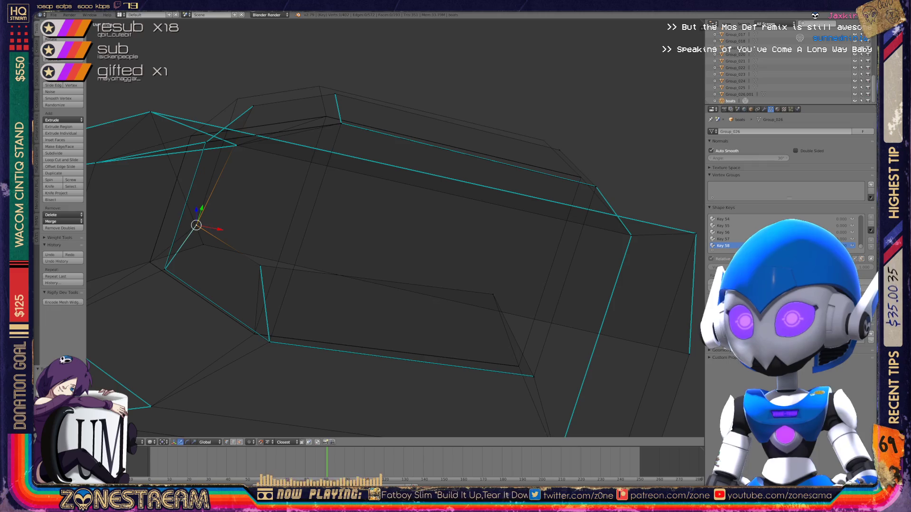
- Move the top-edge vertex up and to the right
{"action": "right_click", "coordinate": [253, 105]}
{"action": "key", "text": "g"}
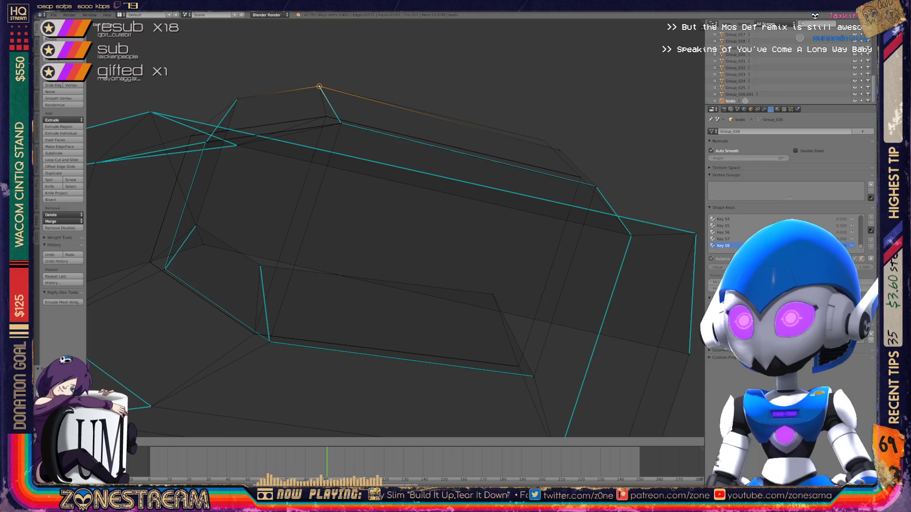
{"action": "left_click", "coordinate": [320, 87]}
{"action": "right_click", "coordinate": [543, 141]}
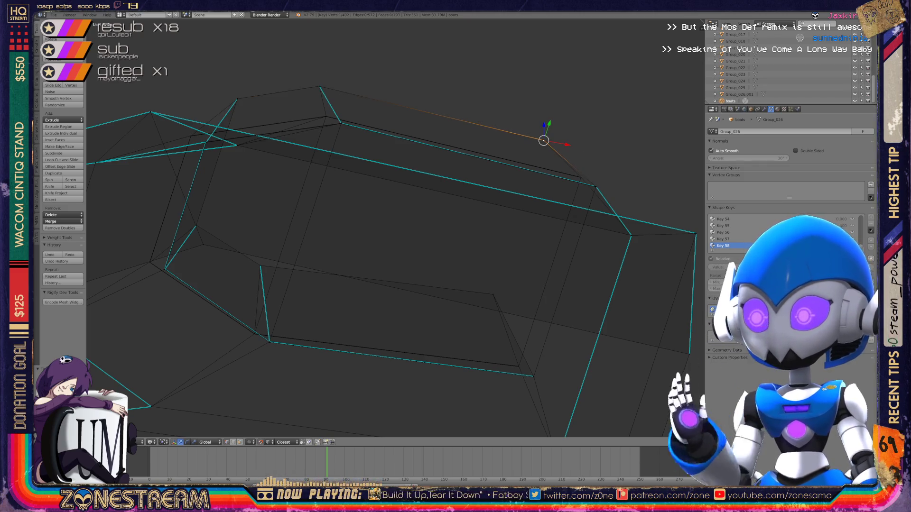
{"action": "mouse_move", "coordinate": [379, 238]}
{"action": "middle_mouse_down"}
{"action": "mouse_move", "coordinate": [370, 209]}
{"action": "mouse_move", "coordinate": [313, 156]}
{"action": "middle_mouse_up"}
{"action": "scroll", "coordinate": [395, 228], "scroll_direction": "up", "scroll_amount": 4}
- Select the overlapping corner vertex at the cyan edge's end
{"action": "right_click", "coordinate": [398, 325]}
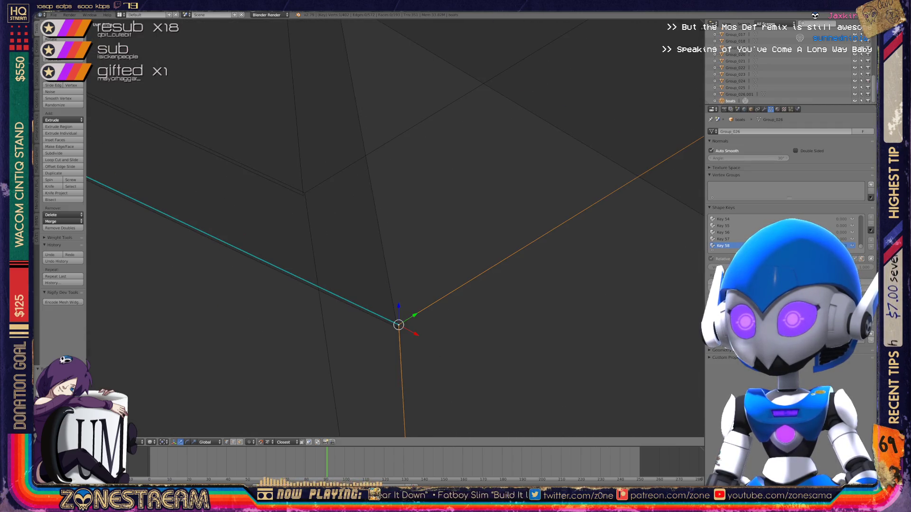
{"action": "right_click", "coordinate": [397, 326]}
{"action": "right_click", "coordinate": [304, 195]}
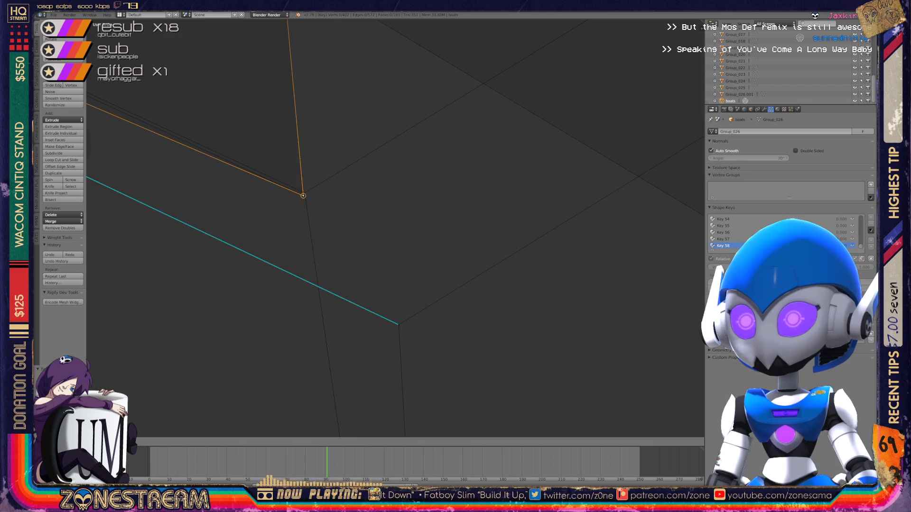
{"action": "right_click", "coordinate": [398, 325]}
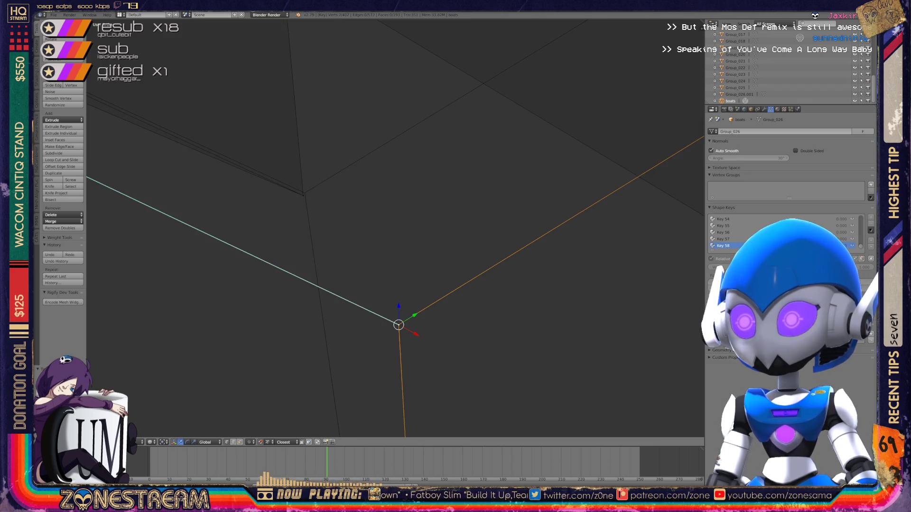
{"action": "mouse_move", "coordinate": [398, 325]}
{"action": "middle_mouse_down"}
{"action": "mouse_move", "coordinate": [305, 194]}
{"action": "mouse_move", "coordinate": [378, 221]}
{"action": "mouse_move", "coordinate": [433, 264]}
{"action": "middle_mouse_up"}
{"action": "scroll", "coordinate": [394, 227], "scroll_direction": "down", "scroll_amount": 5}
{"action": "scroll", "coordinate": [433, 264], "scroll_direction": "up", "scroll_amount": 5}
{"action": "mouse_move", "coordinate": [543, 366]}
{"action": "middle_mouse_down"}
{"action": "mouse_move", "coordinate": [427, 285]}
{"action": "mouse_move", "coordinate": [543, 316]}
{"action": "mouse_move", "coordinate": [448, 356]}
{"action": "mouse_move", "coordinate": [546, 362]}
{"action": "mouse_move", "coordinate": [516, 396]}
{"action": "middle_mouse_up"}
- Move the corner vertex toward its neighbour and extrude a new edge onto that neighbour
{"action": "right_click", "coordinate": [306, 335]}
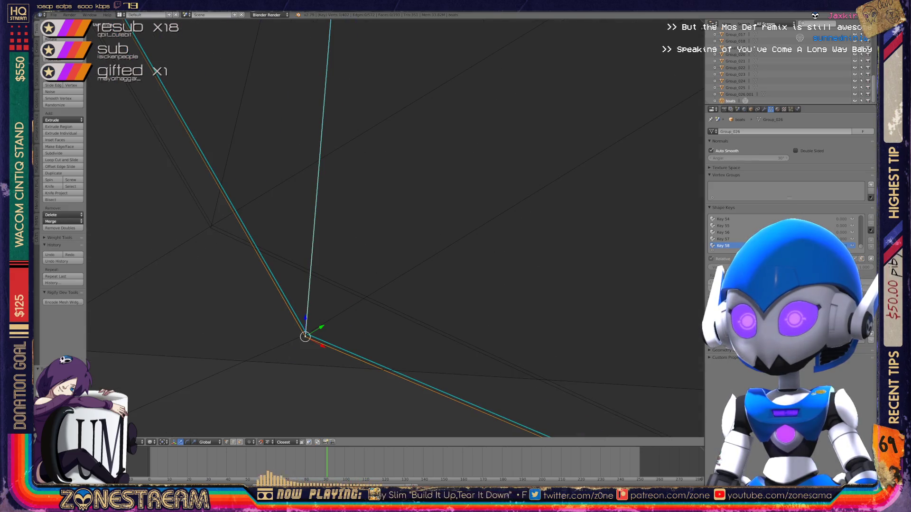
{"action": "key", "text": "g"}
{"action": "left_click", "coordinate": [209, 227]}
{"action": "key", "text": "e"}
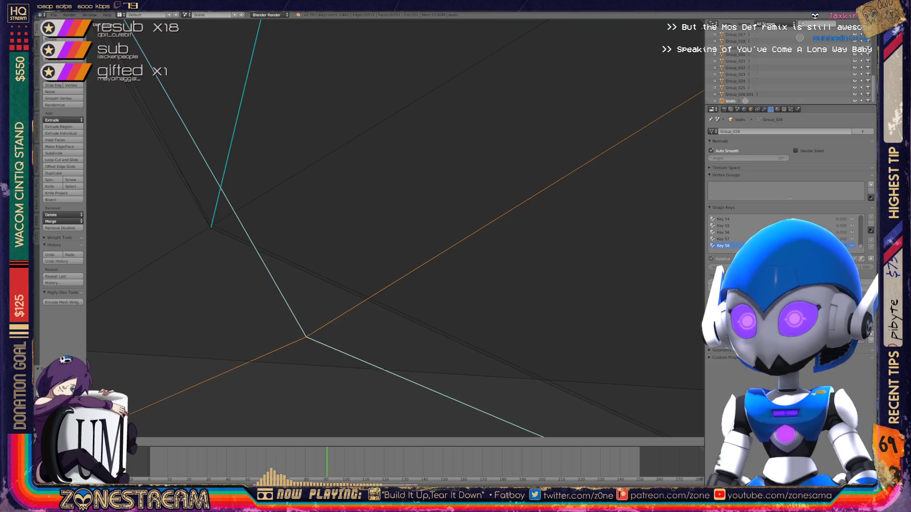
{"action": "left_click", "coordinate": [211, 227]}
{"action": "scroll", "coordinate": [307, 227], "scroll_direction": "down", "scroll_amount": 2}
{"action": "mouse_move", "coordinate": [307, 227]}
{"action": "middle_mouse_down"}
{"action": "mouse_move", "coordinate": [232, 206]}
{"action": "mouse_move", "coordinate": [301, 203]}
{"action": "middle_mouse_up"}
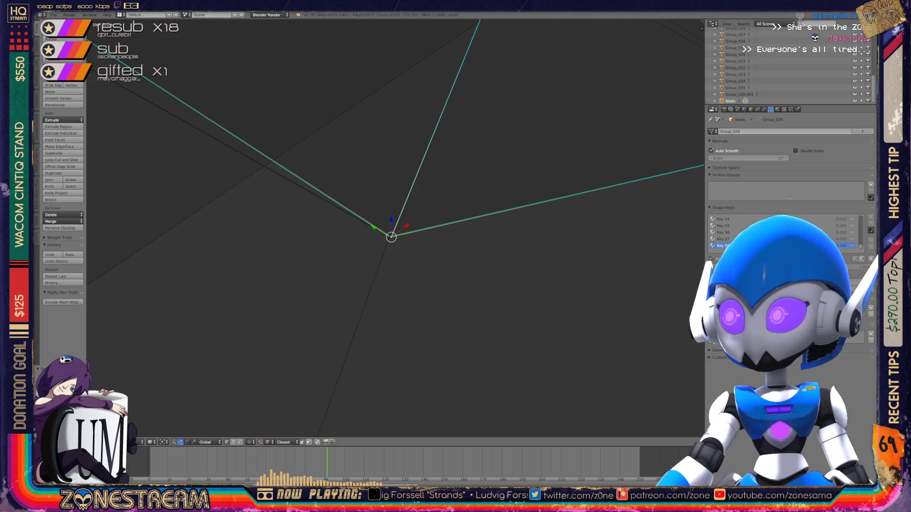
- Move the vertex where the edges meet to a new position
{"action": "scroll", "coordinate": [393, 232], "scroll_direction": "down", "scroll_amount": 3}
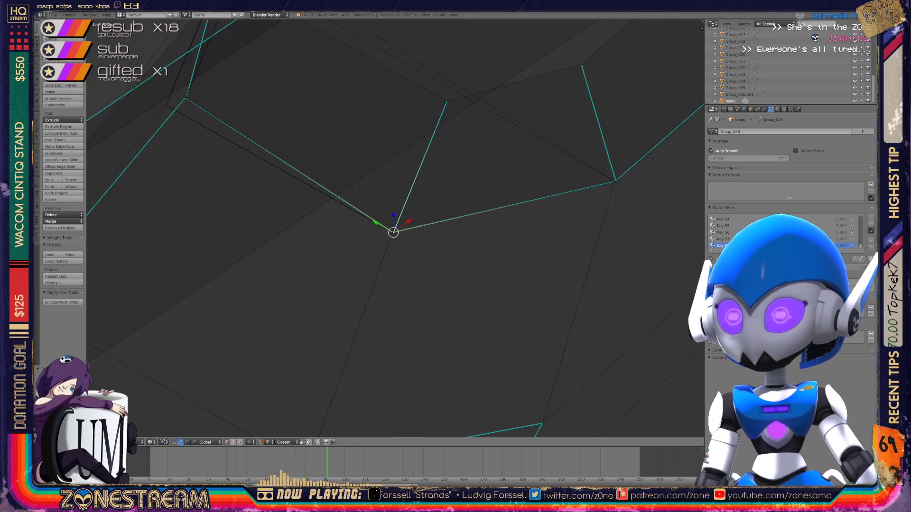
{"action": "scroll", "coordinate": [394, 231], "scroll_direction": "down", "scroll_amount": 4}
{"action": "mouse_move", "coordinate": [394, 230]}
{"action": "middle_mouse_down"}
{"action": "mouse_move", "coordinate": [418, 242]}
{"action": "mouse_move", "coordinate": [420, 220]}
{"action": "mouse_move", "coordinate": [453, 200]}
{"action": "middle_mouse_up"}
{"action": "scroll", "coordinate": [544, 167], "scroll_direction": "up", "scroll_amount": 4}
{"action": "middle_click_drag", "start_coordinate": [544, 167], "coordinate": [470, 209]}
{"action": "right_click", "coordinate": [469, 188], "text": "alt"}
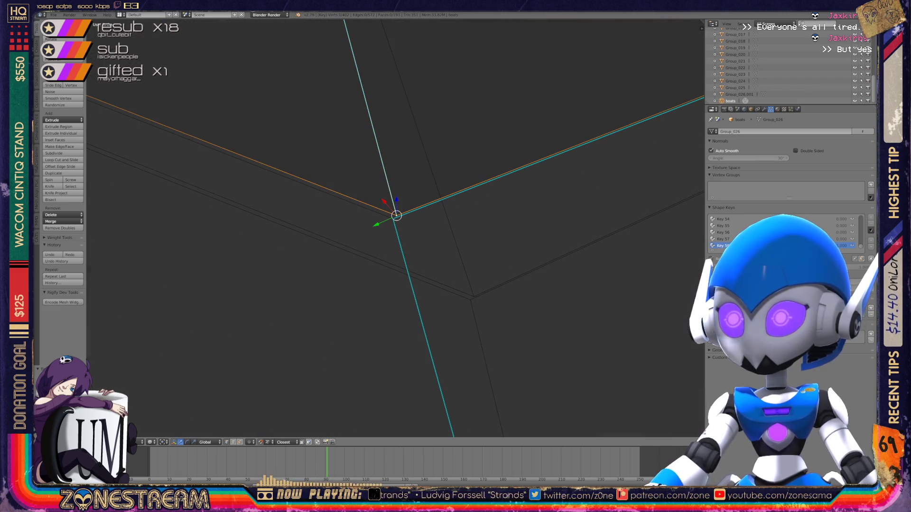
{"action": "key", "text": "ctrl+z"}
{"action": "key", "text": "ctrl+z"}
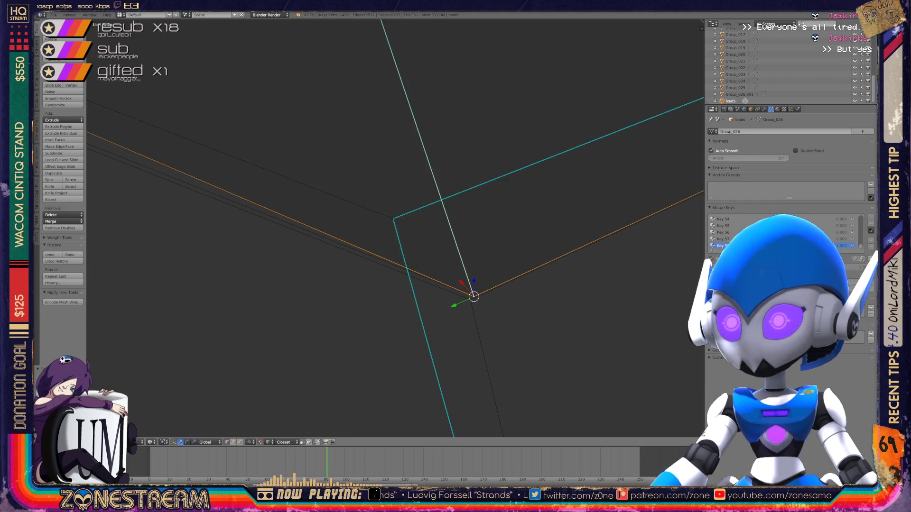
{"action": "middle_click_drag", "start_coordinate": [470, 211], "coordinate": [380, 257]}
{"action": "key", "text": "g"}
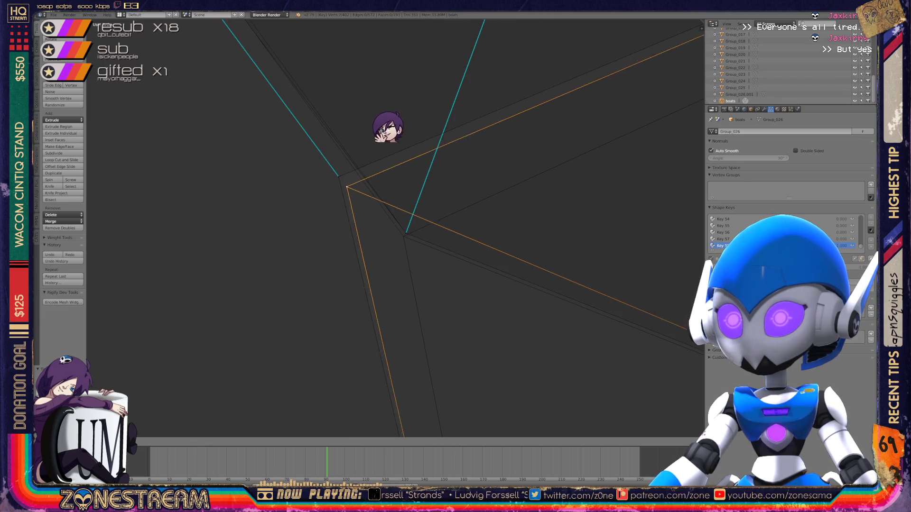
{"action": "left_click", "coordinate": [353, 244]}
- Place the lower-left vertex directly onto the neighbouring vertex it should meet
{"action": "mouse_move", "coordinate": [403, 236]}
{"action": "middle_mouse_down"}
{"action": "mouse_move", "coordinate": [380, 243]}
{"action": "mouse_move", "coordinate": [432, 208]}
{"action": "mouse_move", "coordinate": [408, 223]}
{"action": "middle_mouse_up"}
{"action": "scroll", "coordinate": [396, 230], "scroll_direction": "down", "scroll_amount": 3}
{"action": "scroll", "coordinate": [394, 228], "scroll_direction": "up", "scroll_amount": 6}
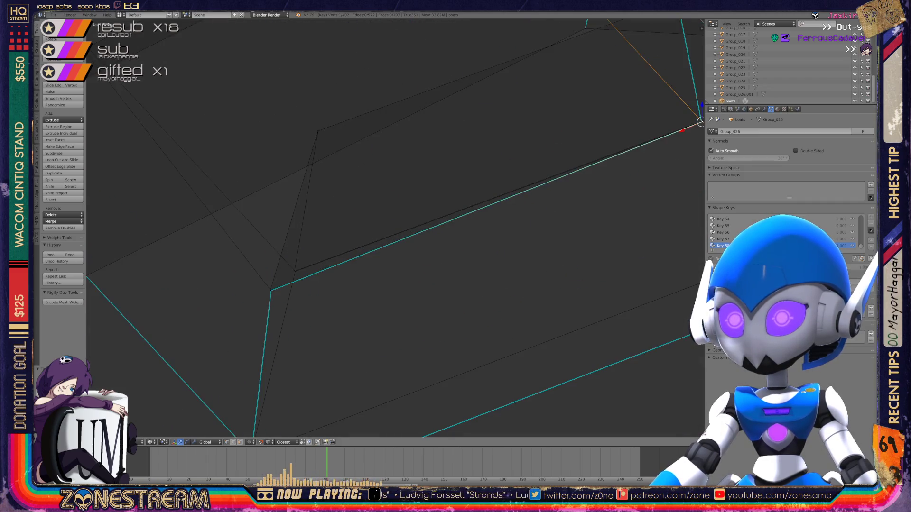
{"action": "right_click", "coordinate": [292, 288]}
{"action": "right_click", "coordinate": [393, 206]}
{"action": "right_click", "coordinate": [292, 289]}
{"action": "key", "text": "g"}
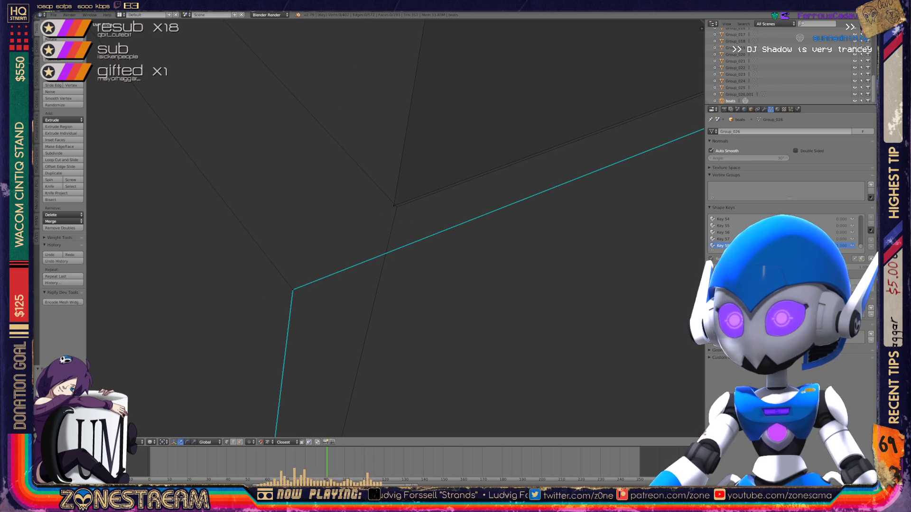
{"action": "left_click", "coordinate": [394, 206]}
- Return to Object Mode and set shape key Key 58 to 1.000
{"action": "scroll", "coordinate": [394, 205], "scroll_direction": "down", "scroll_amount": 4}
{"action": "middle_click_drag", "start_coordinate": [395, 227], "coordinate": [489, 173]}
{"action": "key", "text": "Tab"}
{"action": "scroll", "coordinate": [418, 218], "scroll_direction": "up", "scroll_amount": 3}
{"action": "left_click", "coordinate": [842, 245]}
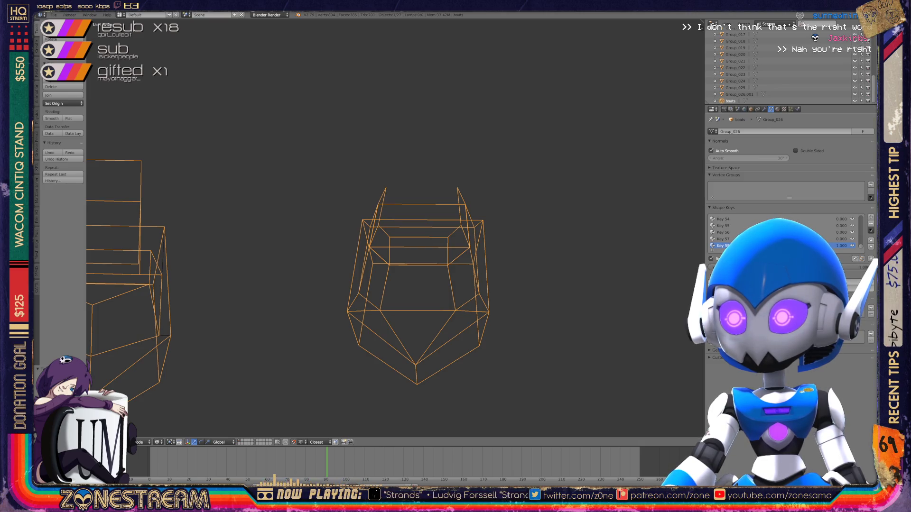
{"action": "right_click", "coordinate": [355, 285]}
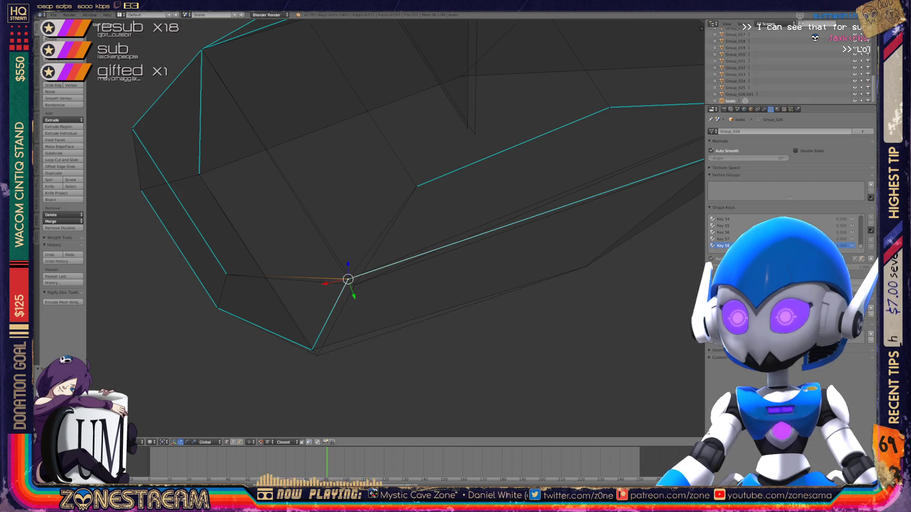
{"action": "right_click", "coordinate": [314, 352]}
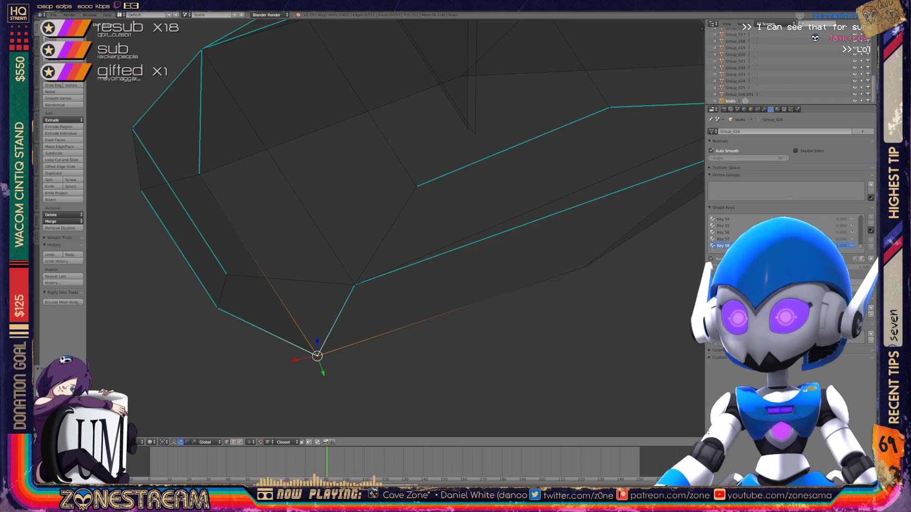
{"action": "scroll", "coordinate": [396, 228], "scroll_direction": "down", "scroll_amount": 3}
{"action": "scroll", "coordinate": [395, 228], "scroll_direction": "up", "scroll_amount": 4}
{"action": "right_click", "coordinate": [404, 270]}
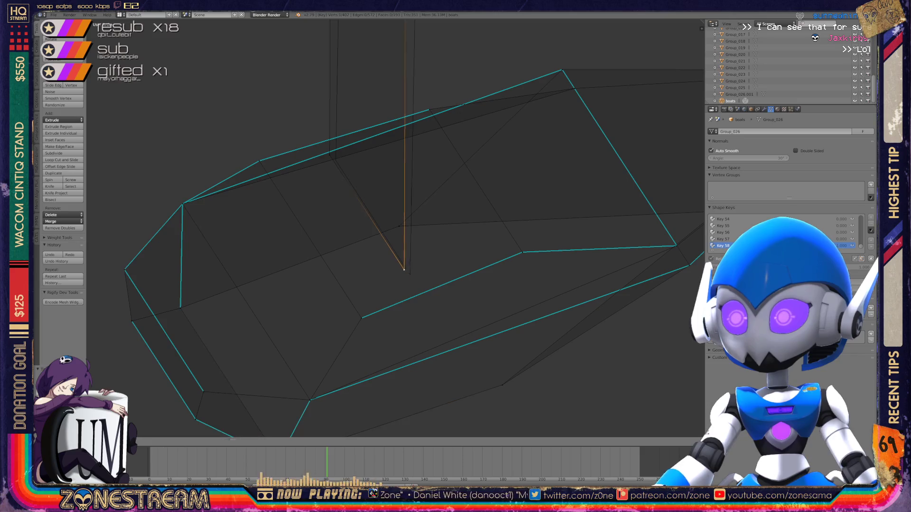
{"action": "scroll", "coordinate": [491, 240], "scroll_direction": "up", "scroll_amount": 2}
{"action": "key", "text": "ctrl+z"}
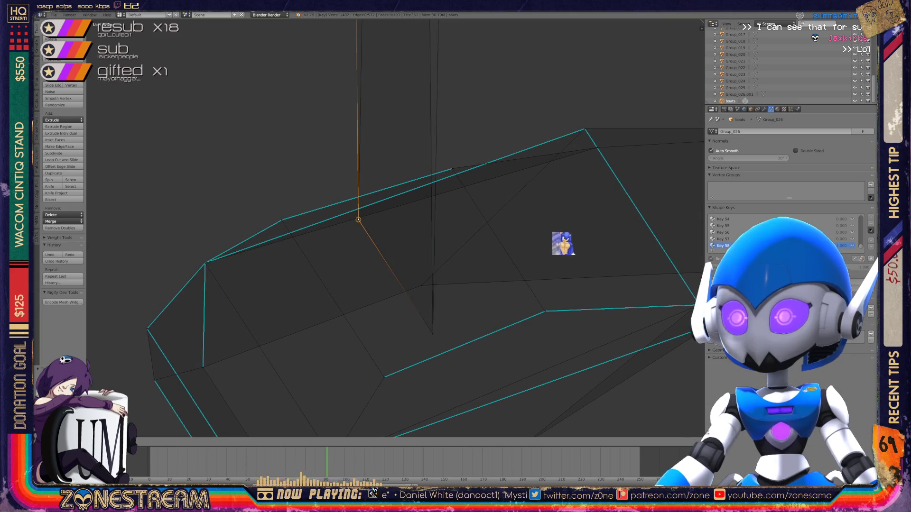
{"action": "scroll", "coordinate": [622, 290], "scroll_direction": "down", "scroll_amount": 3}
{"action": "middle_click_drag", "start_coordinate": [474, 190], "coordinate": [448, 300], "text": "shift"}
{"action": "right_click", "coordinate": [391, 171]}
{"action": "right_click", "coordinate": [351, 115]}
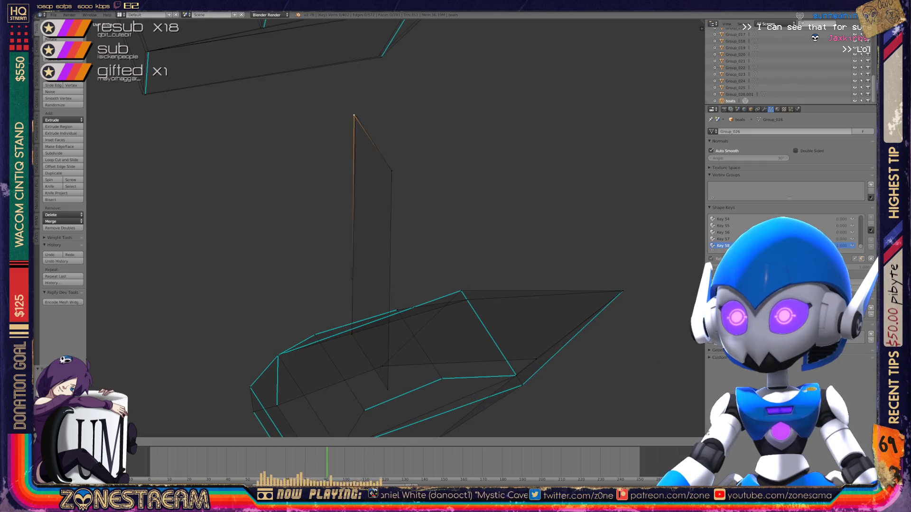
{"action": "middle_click_drag", "start_coordinate": [427, 237], "coordinate": [465, 199]}
{"action": "middle_click_drag", "start_coordinate": [526, 99], "coordinate": [481, 145]}
{"action": "scroll", "coordinate": [380, 285], "scroll_direction": "up", "scroll_amount": 3}
{"action": "middle_click_drag", "start_coordinate": [379, 237], "coordinate": [418, 199]}
{"action": "scroll", "coordinate": [332, 190], "scroll_direction": "up", "scroll_amount": 2}
{"action": "scroll", "coordinate": [332, 213], "scroll_direction": "down", "scroll_amount": 3}
{"action": "middle_click_drag", "start_coordinate": [332, 214], "coordinate": [384, 180]}
{"action": "key", "text": "Tab"}
{"action": "middle_click_drag", "start_coordinate": [379, 237], "coordinate": [341, 218]}
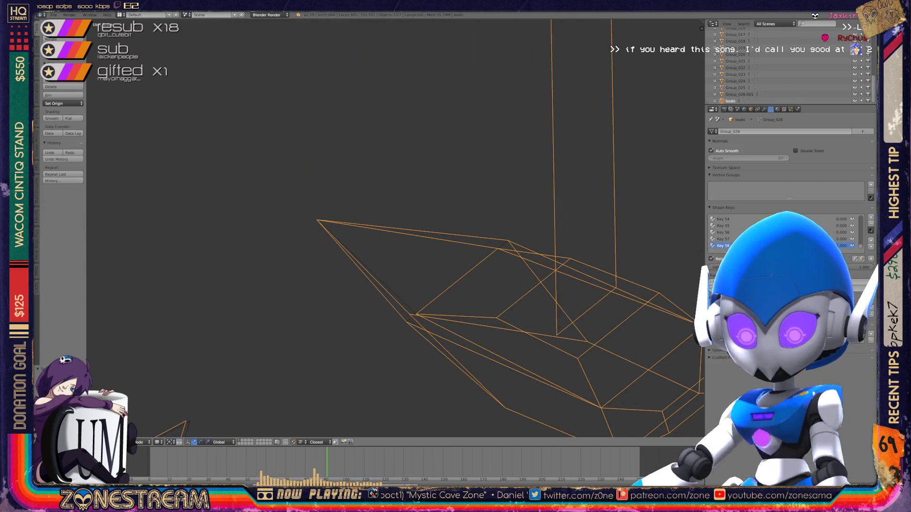
{"action": "middle_click_drag", "start_coordinate": [380, 237], "coordinate": [356, 199]}
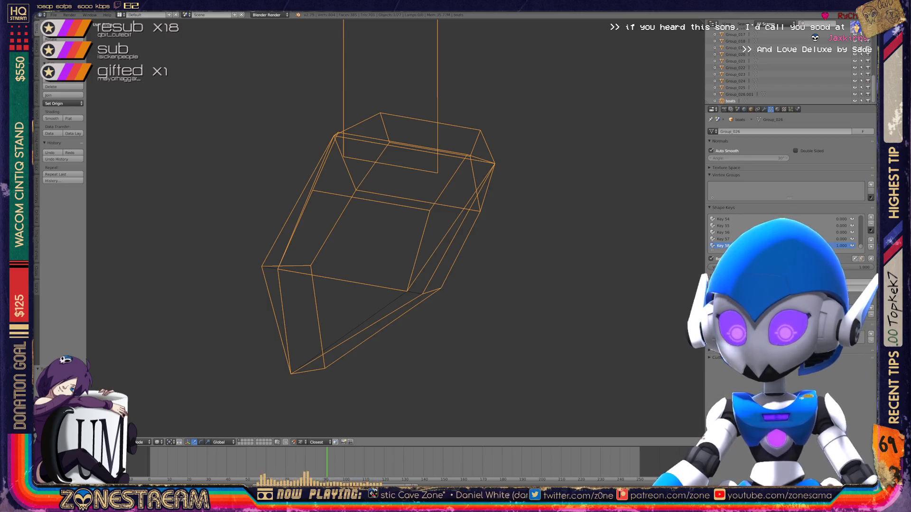
{"action": "key", "text": "Tab"}
{"action": "scroll", "coordinate": [394, 227], "scroll_direction": "down", "scroll_amount": 3}
{"action": "scroll", "coordinate": [393, 228], "scroll_direction": "down", "scroll_amount": 2}
{"action": "key", "text": "Tab"}
{"action": "scroll", "coordinate": [394, 228], "scroll_direction": "down", "scroll_amount": 2}
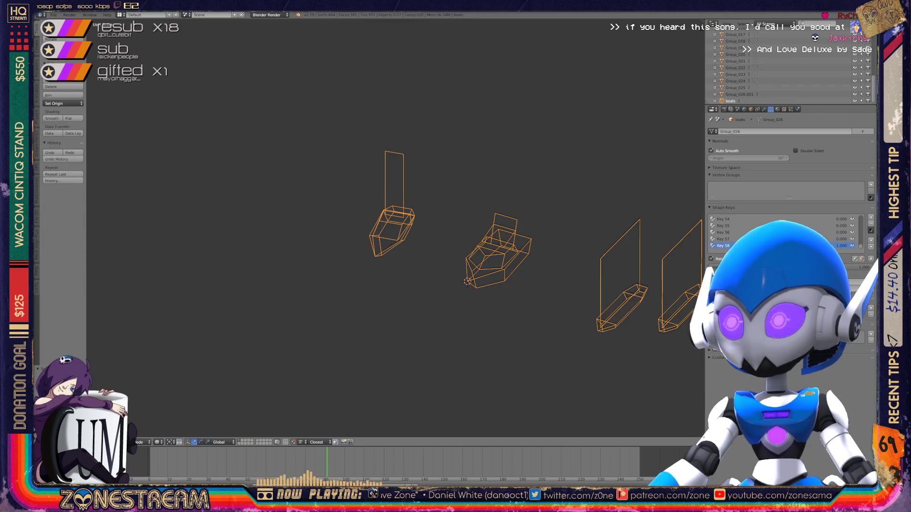
{"action": "middle_click_drag", "start_coordinate": [394, 228], "coordinate": [356, 214]}
{"action": "scroll", "coordinate": [393, 228], "scroll_direction": "up", "scroll_amount": 4}
{"action": "scroll", "coordinate": [314, 213], "scroll_direction": "up", "scroll_amount": 5}
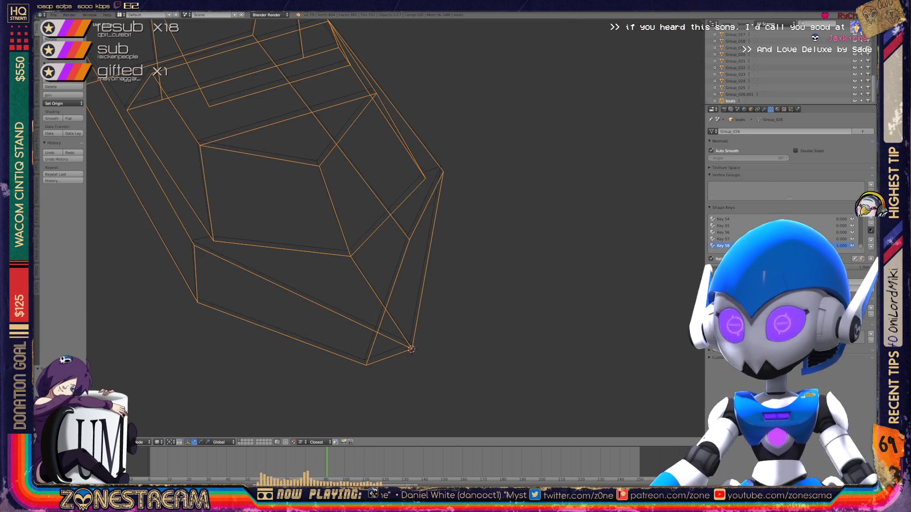
{"action": "key", "text": "Tab"}
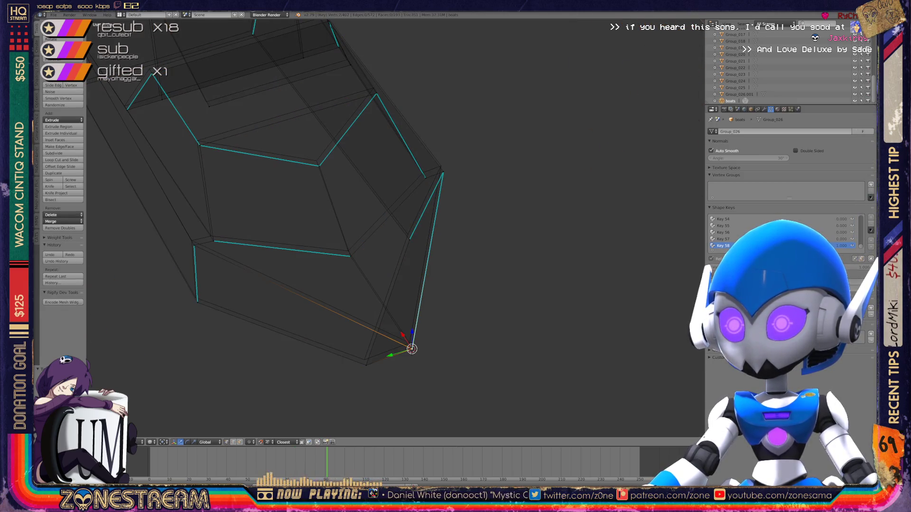
- Reposition the lower tip vertex and nudge its lower neighbour slightly up-left
{"action": "key", "text": "g"}
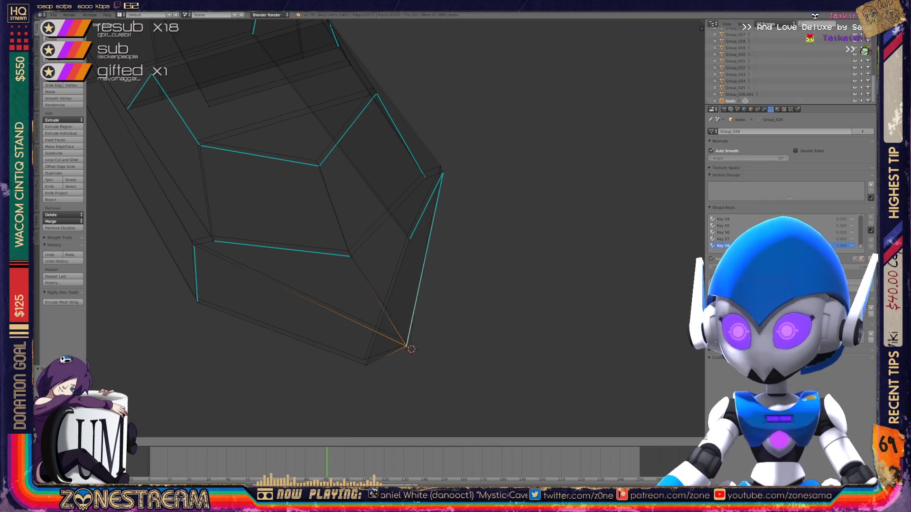
{"action": "left_click", "coordinate": [410, 342]}
{"action": "right_click", "coordinate": [366, 365]}
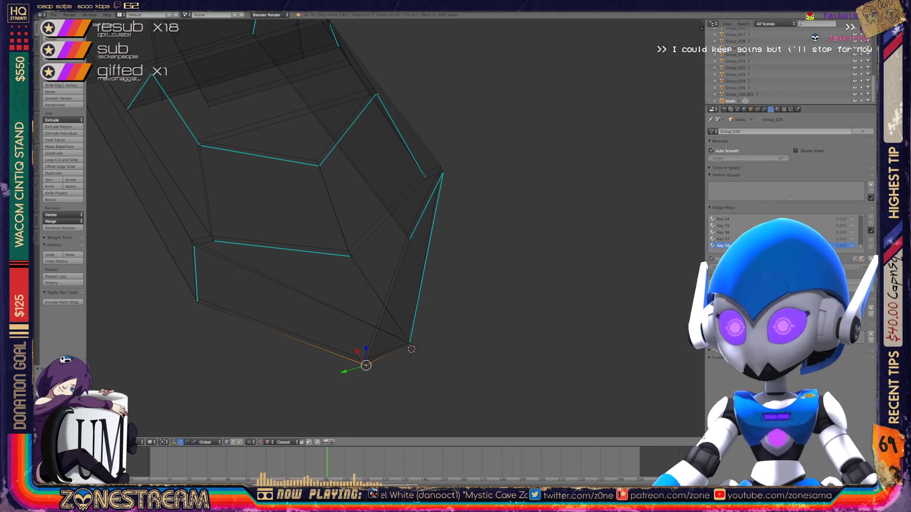
{"action": "left_click_drag", "start_coordinate": [366, 365], "coordinate": [365, 360]}
{"action": "middle_click_drag", "start_coordinate": [332, 237], "coordinate": [416, 239], "text": "shift"}
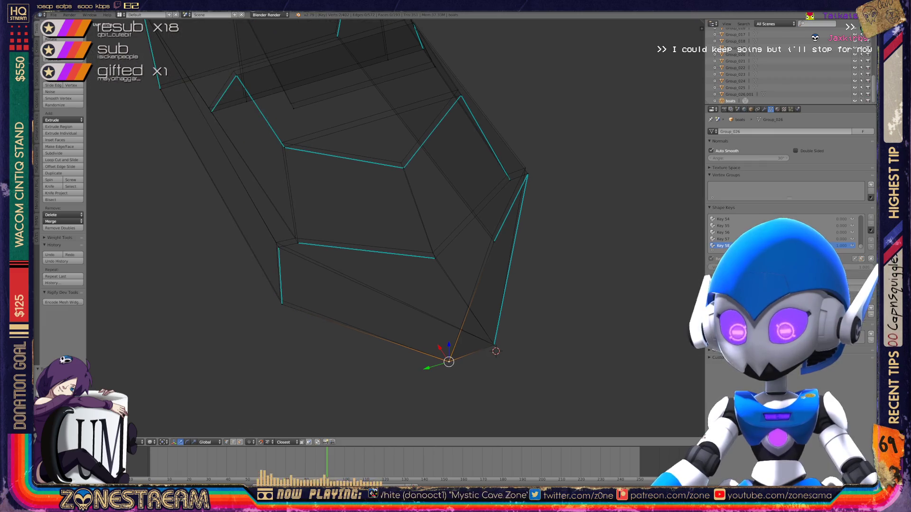
- Move a vertex on the piece's left side slightly up-left
{"action": "right_click", "coordinate": [282, 304]}
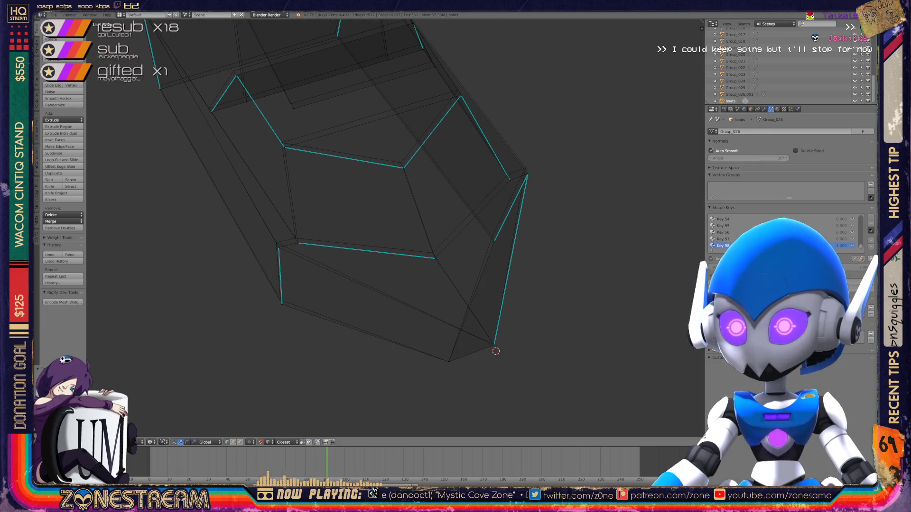
{"action": "right_click", "coordinate": [281, 303]}
{"action": "middle_click_drag", "start_coordinate": [282, 304], "coordinate": [293, 329], "text": "shift"}
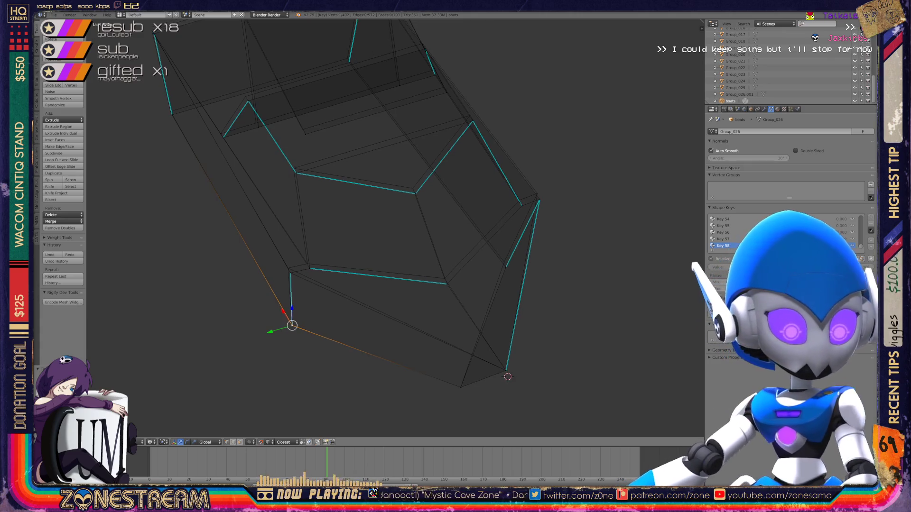
{"action": "right_click", "coordinate": [291, 274]}
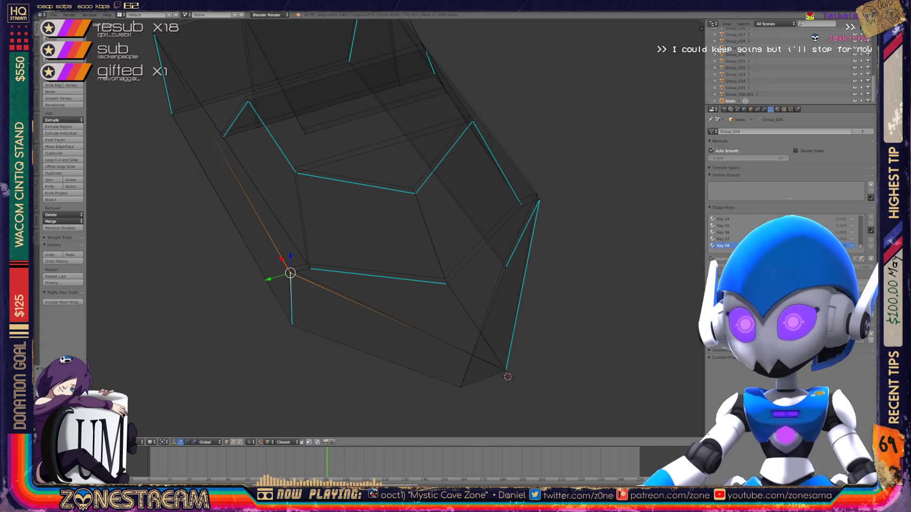
{"action": "right_click", "coordinate": [309, 268]}
{"action": "key", "text": "g"}
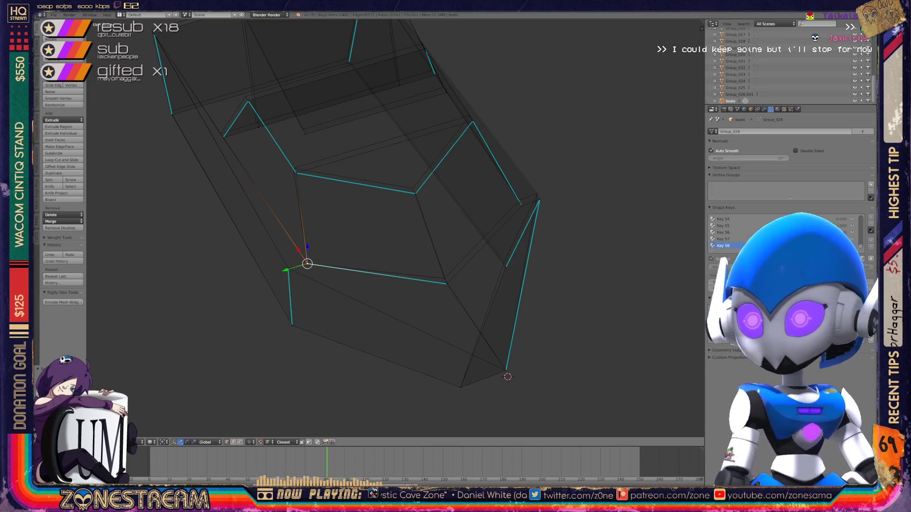
{"action": "key", "text": "g"}
{"action": "left_click", "coordinate": [444, 279]}
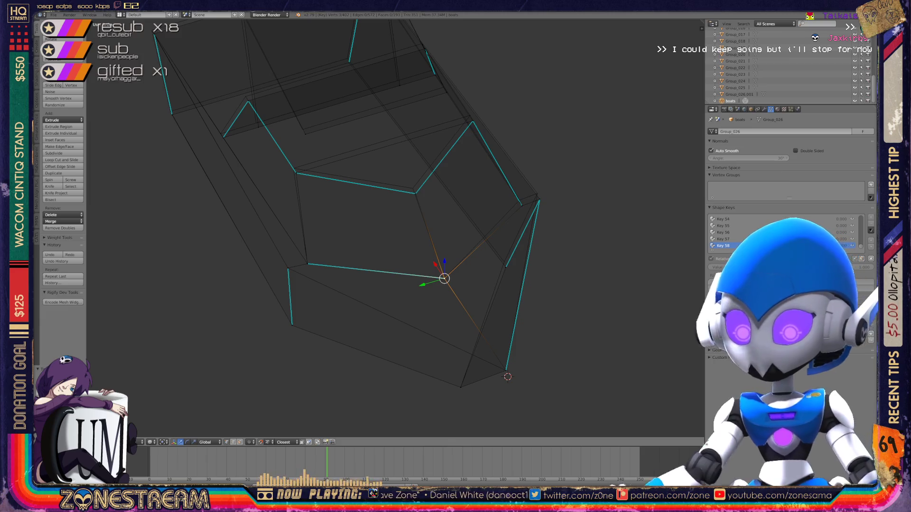
- Move the vertex onto the lower edge's corner
{"action": "middle_click_drag", "start_coordinate": [379, 237], "coordinate": [299, 249]}
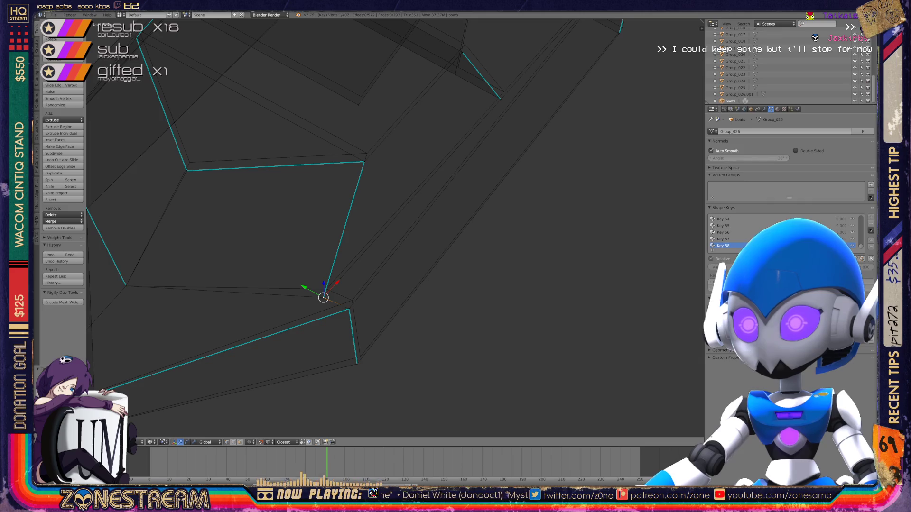
{"action": "key", "text": "g"}
{"action": "left_click", "coordinate": [349, 308]}
{"action": "key", "text": "g"}
{"action": "left_click", "coordinate": [356, 364]}
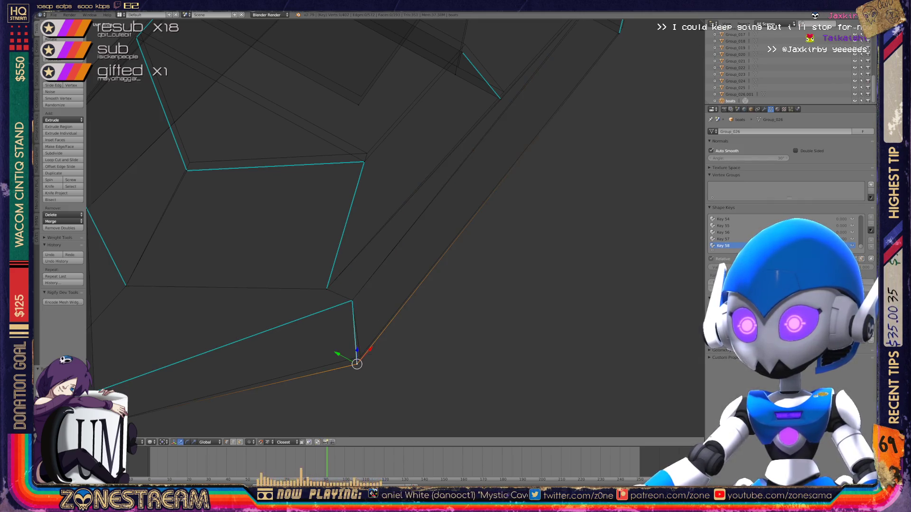
- Shift the left corner vertex slightly up-right
{"action": "mouse_move", "coordinate": [360, 332]}
{"action": "middle_mouse_down"}
{"action": "mouse_move", "coordinate": [380, 303]}
{"action": "mouse_move", "coordinate": [365, 296]}
{"action": "middle_mouse_up"}
{"action": "scroll", "coordinate": [394, 227], "scroll_direction": "up", "scroll_amount": 3}
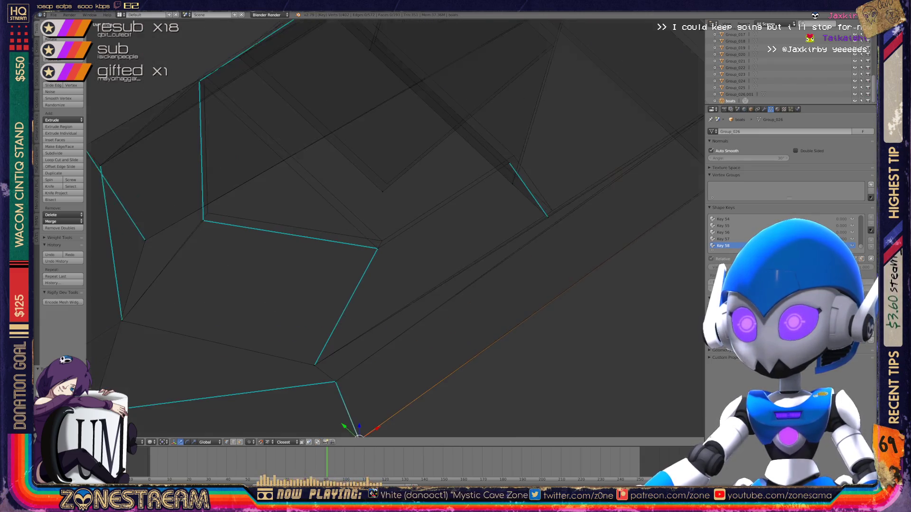
{"action": "left_click", "coordinate": [378, 247]}
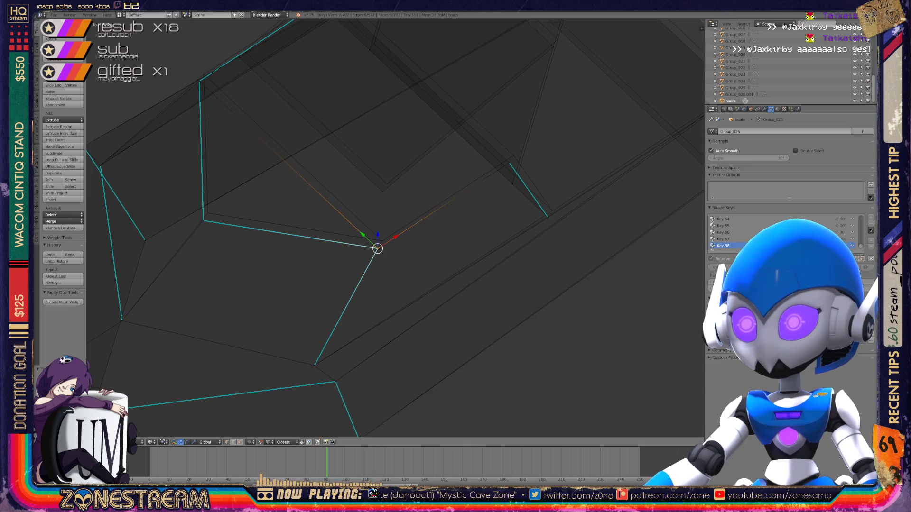
{"action": "middle_click_drag", "start_coordinate": [379, 247], "coordinate": [485, 272], "text": "shift"}
{"action": "left_click", "coordinate": [303, 254]}
{"action": "key", "text": "g"}
{"action": "key", "text": "Return"}
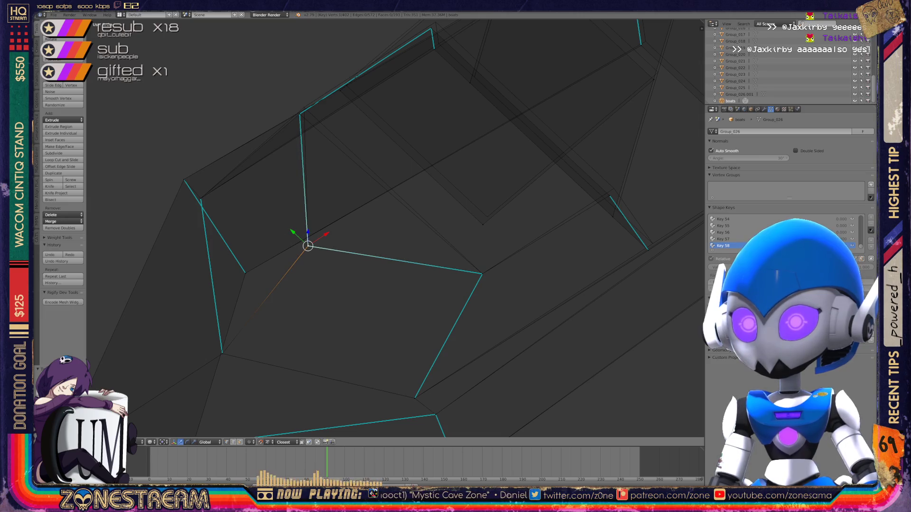
{"action": "scroll", "coordinate": [308, 246], "scroll_direction": "down", "scroll_amount": 3}
{"action": "middle_click_drag", "start_coordinate": [308, 246], "coordinate": [219, 91]}
{"action": "scroll", "coordinate": [332, 213], "scroll_direction": "up", "scroll_amount": 5}
- Select the near-edge vertex, the lower vertex below it and the upper corner vertices of the foot piece
{"action": "right_click", "coordinate": [379, 321]}
{"action": "right_click", "coordinate": [379, 322], "text": "shift"}
{"action": "right_click", "coordinate": [380, 322]}
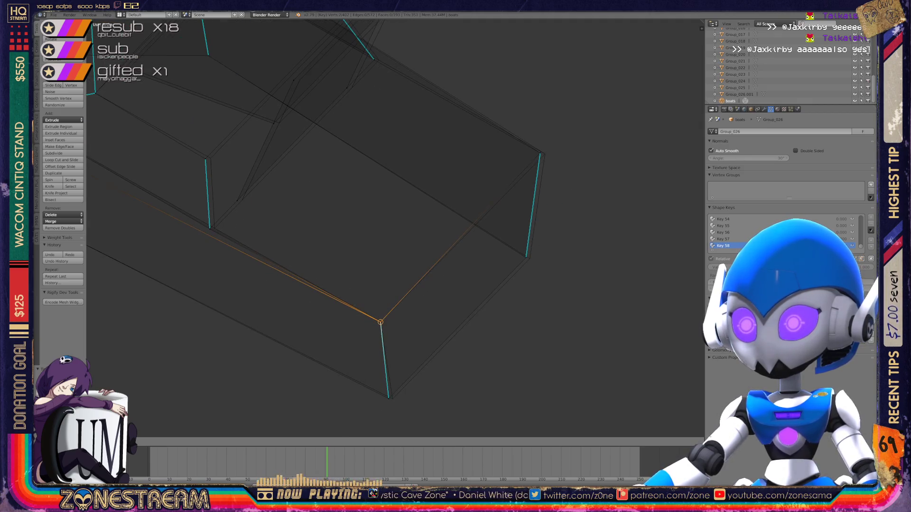
{"action": "right_click", "coordinate": [388, 398]}
{"action": "right_click", "coordinate": [389, 398], "text": "shift"}
{"action": "right_click", "coordinate": [389, 398]}
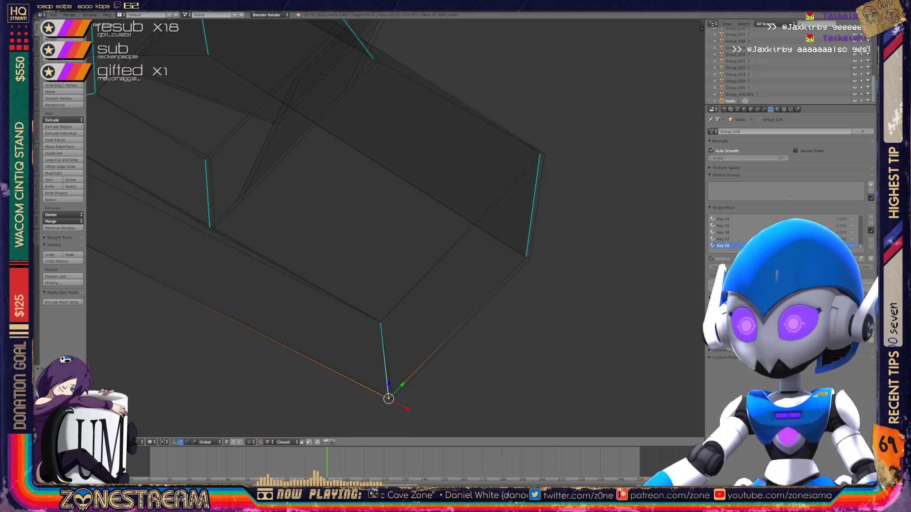
{"action": "middle_click_drag", "start_coordinate": [379, 285], "coordinate": [337, 285]}
{"action": "right_click", "coordinate": [497, 294], "text": "shift"}
{"action": "right_click", "coordinate": [498, 293]}
{"action": "right_click", "coordinate": [511, 189]}
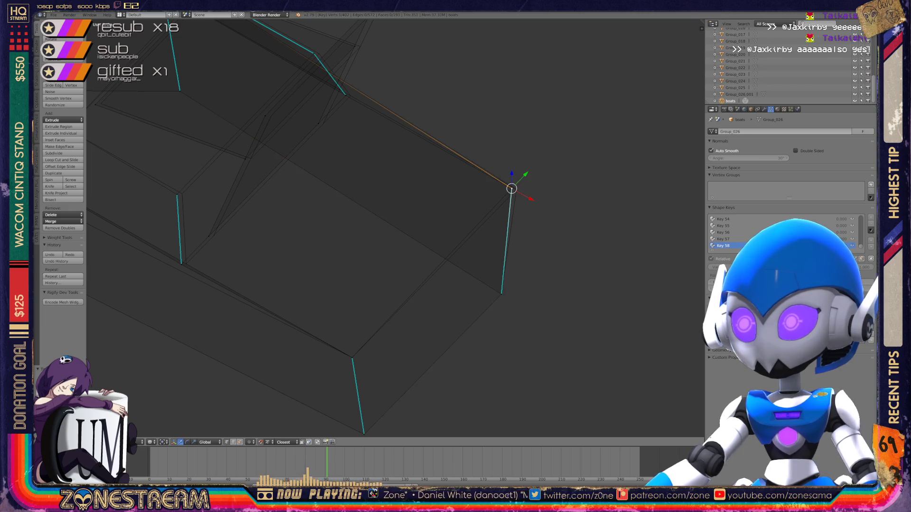
{"action": "right_click", "coordinate": [511, 188], "text": "shift"}
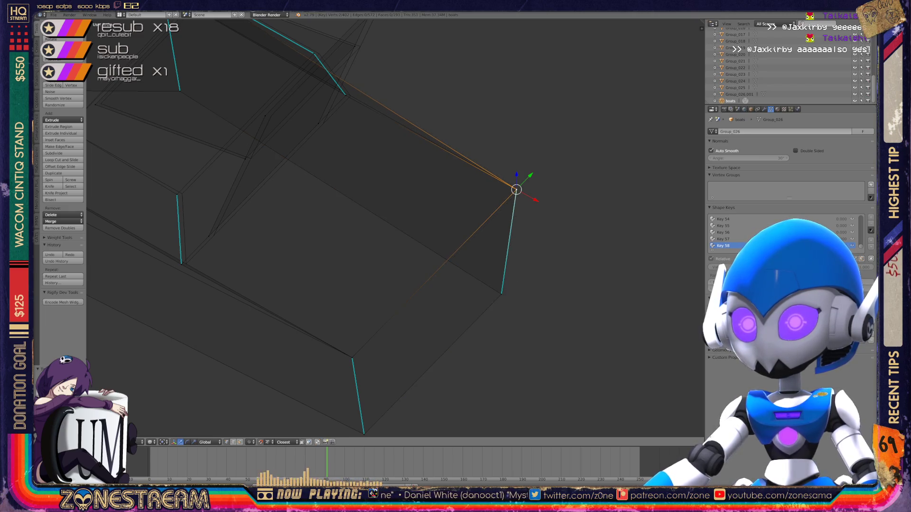
{"action": "right_click", "coordinate": [209, 236]}
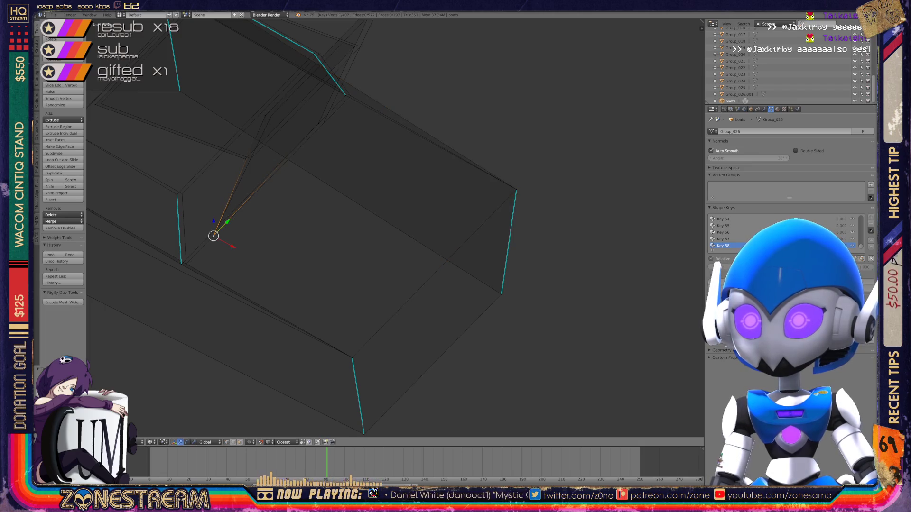
- Shift the lower-middle vertex slightly right so its side edge stands vertical
{"action": "middle_click_drag", "start_coordinate": [380, 237], "coordinate": [351, 246]}
{"action": "right_click", "coordinate": [322, 175]}
{"action": "right_click", "coordinate": [304, 217]}
{"action": "middle_click_drag", "start_coordinate": [379, 237], "coordinate": [341, 246]}
{"action": "right_click", "coordinate": [244, 205]}
{"action": "right_click", "coordinate": [320, 295]}
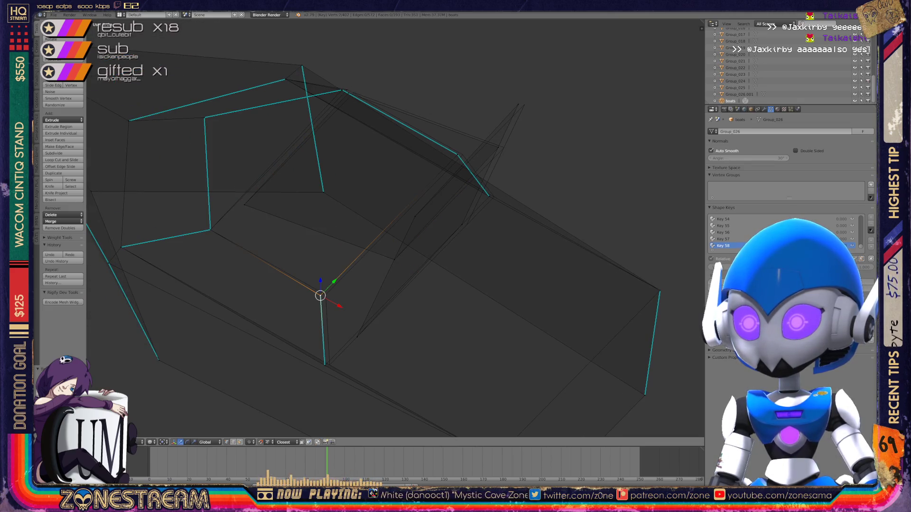
{"action": "left_click_drag", "start_coordinate": [320, 296], "coordinate": [326, 295]}
{"action": "right_click", "coordinate": [325, 365]}
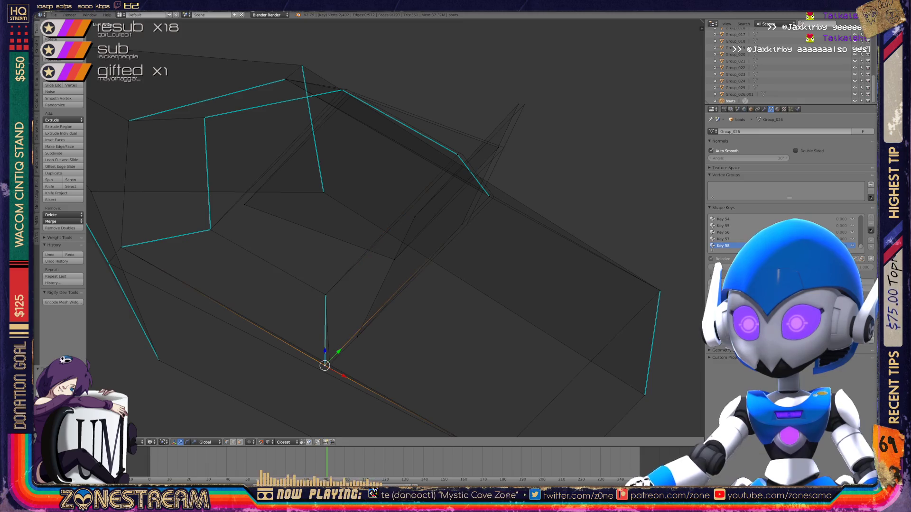
- Select the lower-edge, left corner, bottom-edge and top-left vertices from a tilted view
{"action": "mouse_move", "coordinate": [332, 214]}
{"action": "middle_mouse_down"}
{"action": "mouse_move", "coordinate": [211, 37]}
{"action": "mouse_move", "coordinate": [350, 25]}
{"action": "mouse_move", "coordinate": [675, 354]}
{"action": "middle_mouse_up"}
{"action": "scroll", "coordinate": [675, 354], "scroll_direction": "up", "scroll_amount": 4}
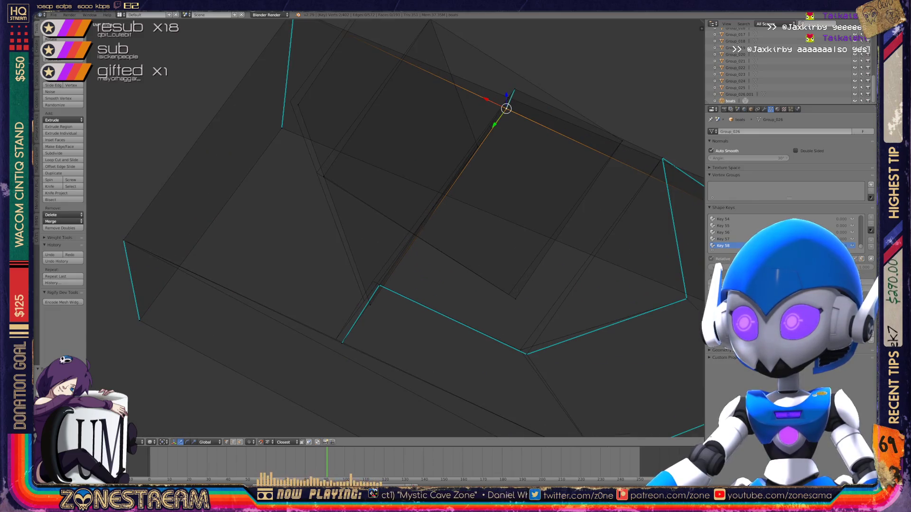
{"action": "right_click", "coordinate": [508, 295]}
{"action": "middle_click_drag", "start_coordinate": [508, 295], "coordinate": [567, 372], "text": "shift"}
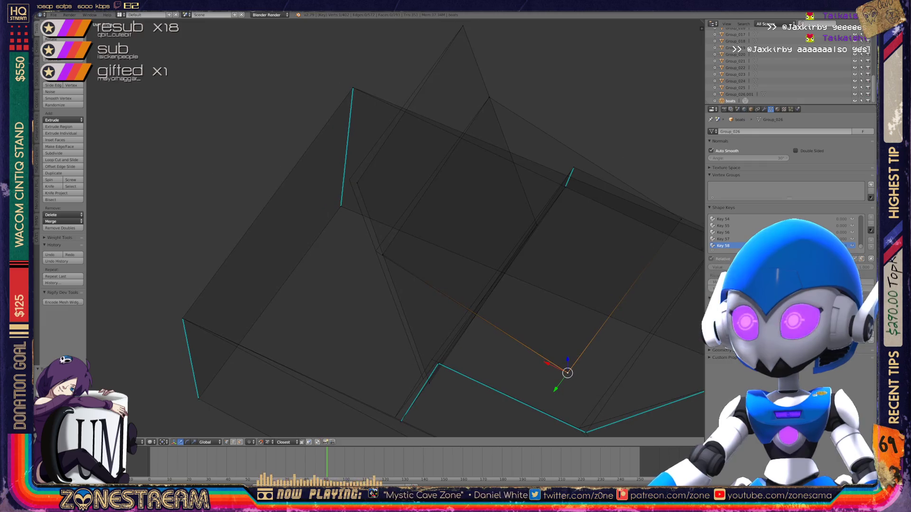
{"action": "right_click", "coordinate": [373, 251]}
{"action": "right_click", "coordinate": [423, 379]}
{"action": "right_click", "coordinate": [349, 179]}
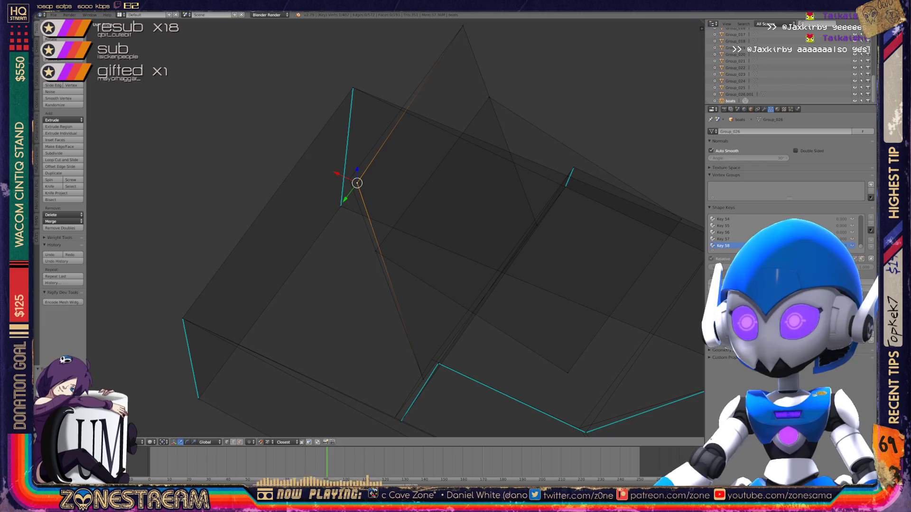
{"action": "mouse_move", "coordinate": [349, 179]}
{"action": "middle_mouse_down", "text": "shift"}
{"action": "mouse_move", "coordinate": [317, 121]}
{"action": "mouse_move", "coordinate": [442, 96]}
{"action": "middle_mouse_up", "text": "shift"}
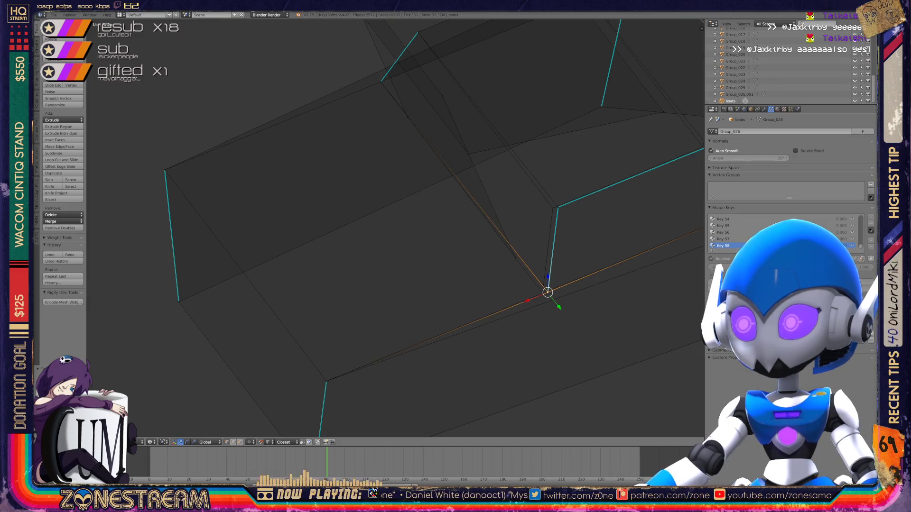
- Edge-slide the upper vertex slightly left along its edge
{"action": "key", "text": "g"}
{"action": "right_click", "coordinate": [558, 207]}
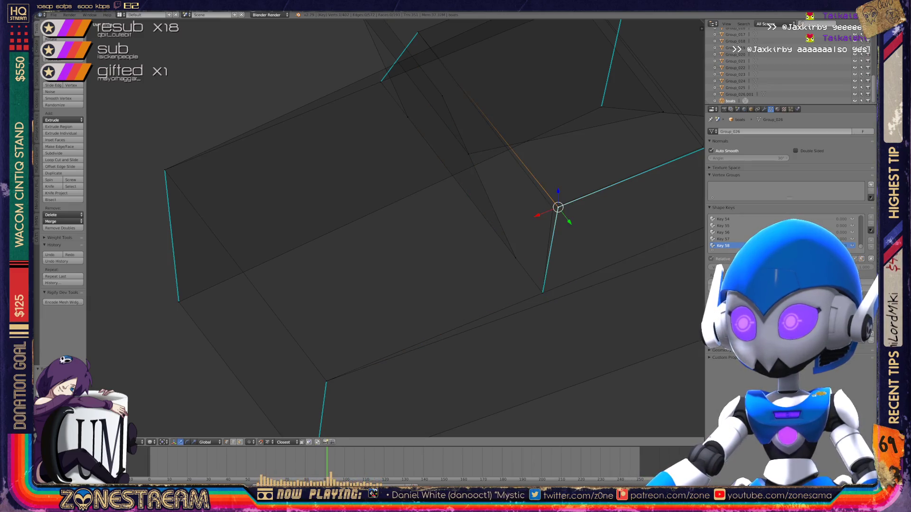
{"action": "key", "text": "shift+v"}
{"action": "middle_click_drag", "start_coordinate": [393, 228], "coordinate": [441, 213]}
{"action": "scroll", "coordinate": [396, 228], "scroll_direction": "up", "scroll_amount": 2}
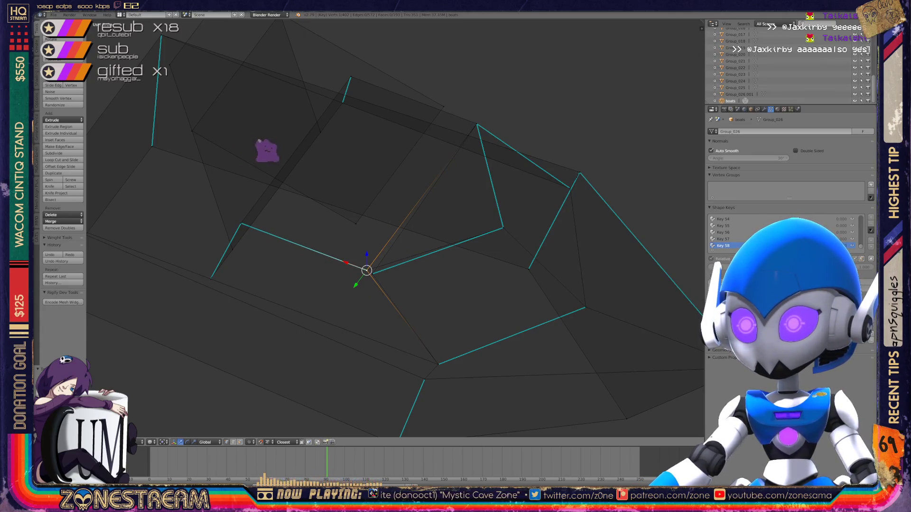
{"action": "left_click", "coordinate": [304, 185]}
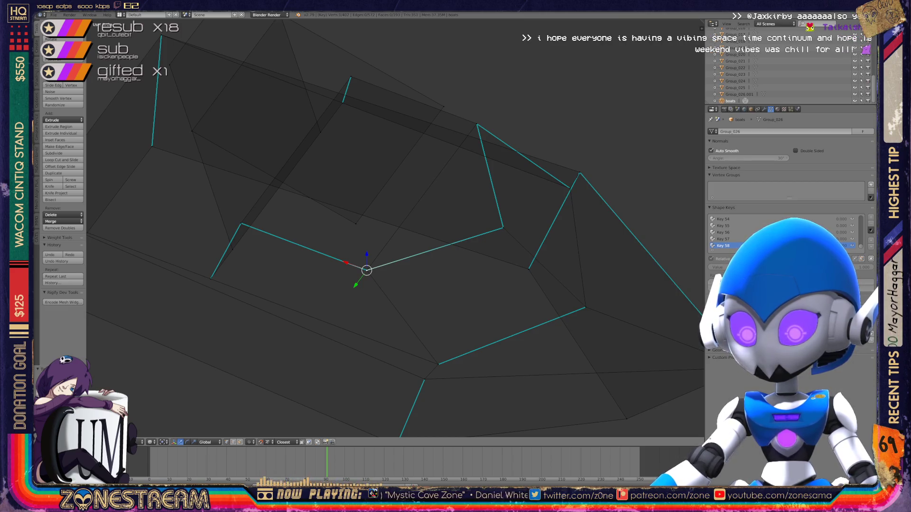
{"action": "middle_click_drag", "start_coordinate": [379, 237], "coordinate": [318, 199]}
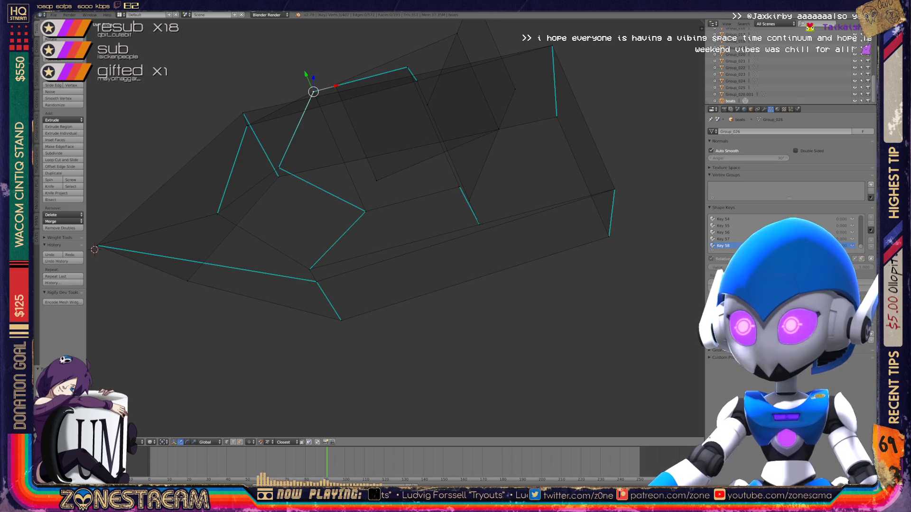
- Return to Object Mode and zoom and orbit until all the wireframe armor pieces are visible
{"action": "key", "text": "Tab"}
{"action": "scroll", "coordinate": [396, 237], "scroll_direction": "down", "scroll_amount": 7}
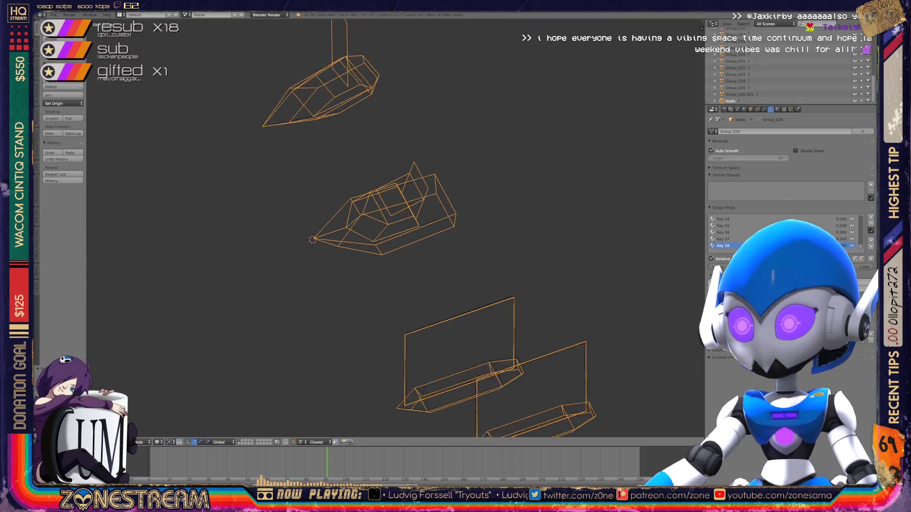
{"action": "middle_click_drag", "start_coordinate": [380, 228], "coordinate": [398, 209]}
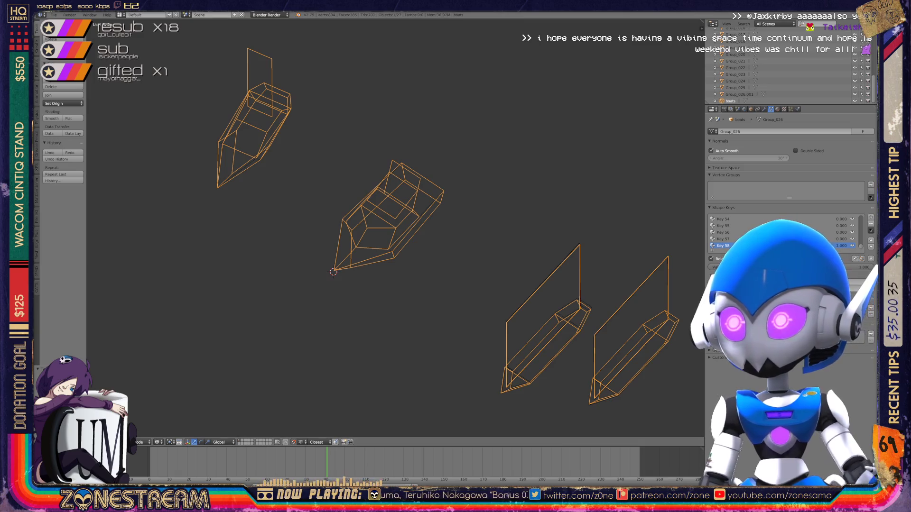
{"action": "middle_click_drag", "start_coordinate": [379, 228], "coordinate": [318, 228]}
{"action": "scroll", "coordinate": [441, 194], "scroll_direction": "up", "scroll_amount": 6}
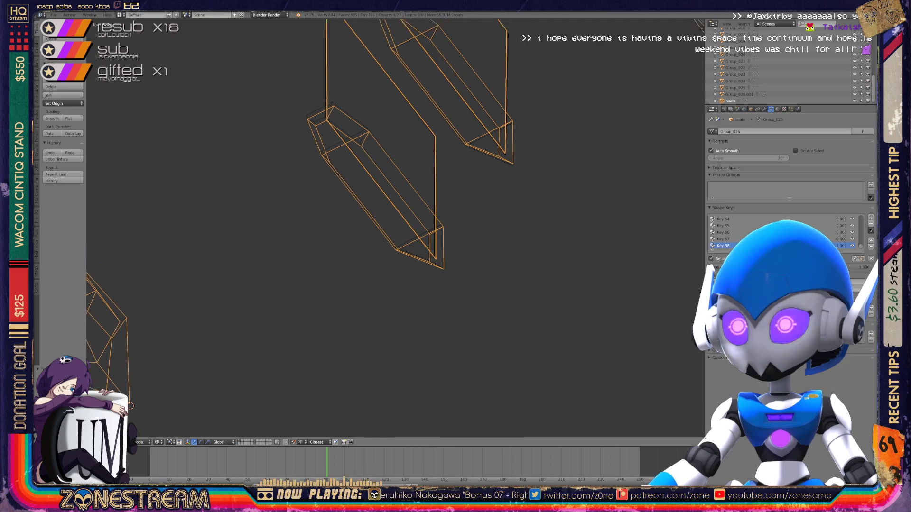
- Back in Edit Mode, nudge the plate's pointed-end vertex up and to the left
{"action": "key", "text": "Tab"}
{"action": "middle_click_drag", "start_coordinate": [318, 227], "coordinate": [289, 242]}
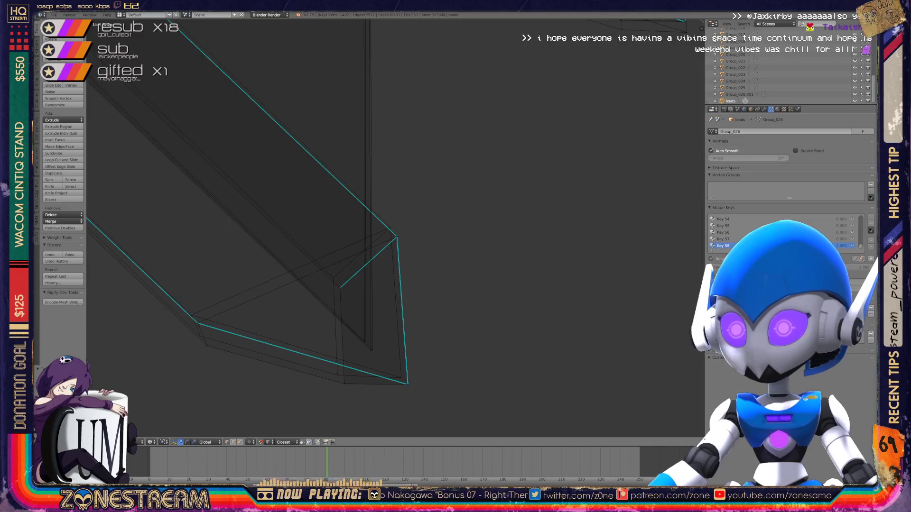
{"action": "right_click", "coordinate": [373, 350]}
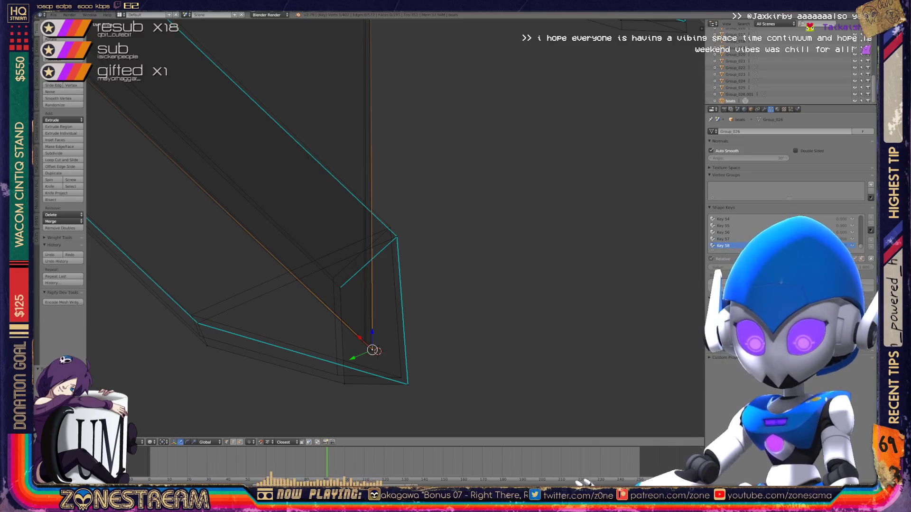
{"action": "key", "text": "g"}
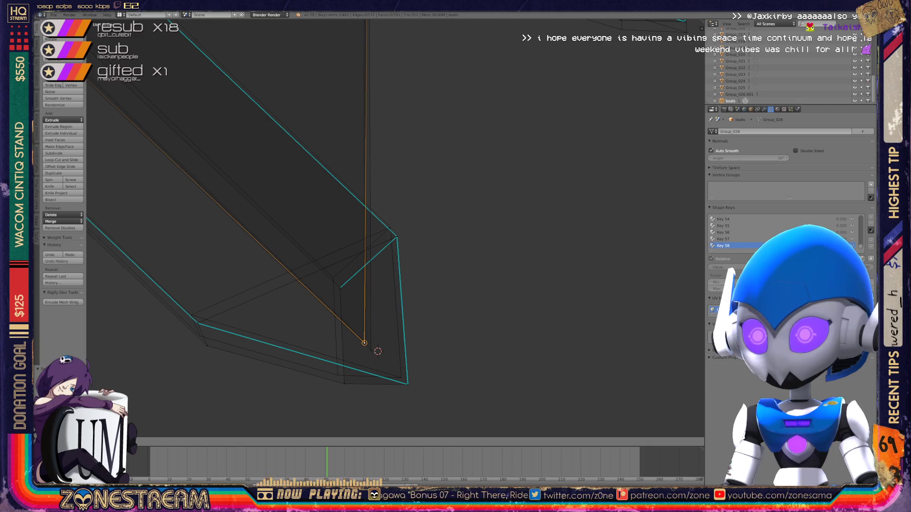
{"action": "left_click", "coordinate": [370, 351]}
{"action": "key", "text": "g"}
{"action": "left_click", "coordinate": [365, 342]}
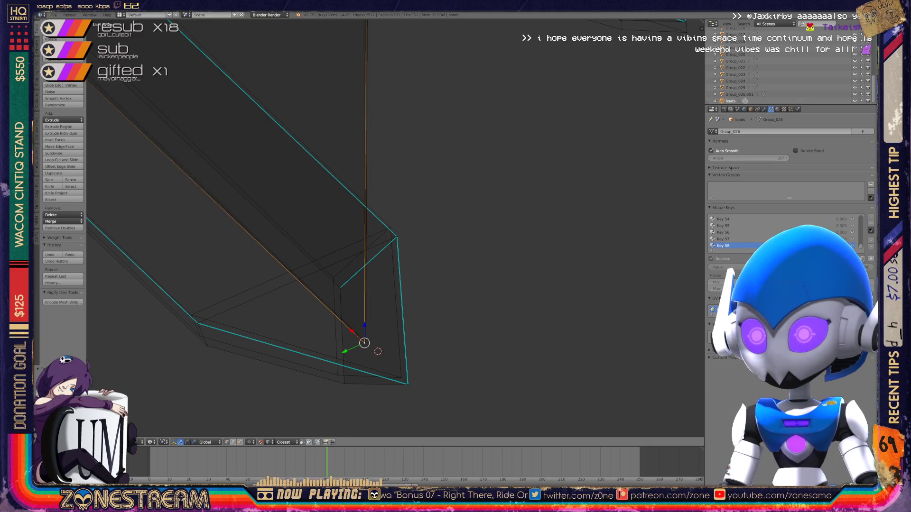
- Move the plate's bottom-edge vertex up and to the left
{"action": "right_click", "coordinate": [337, 375]}
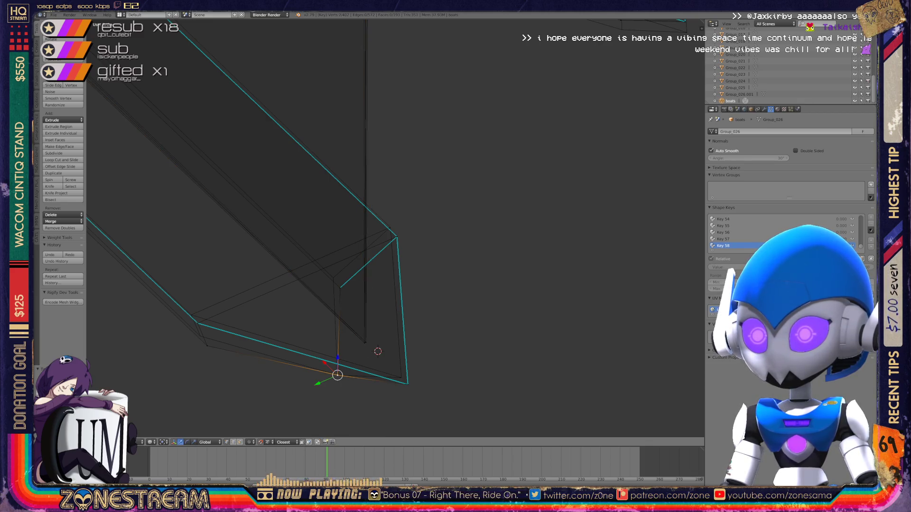
{"action": "key", "text": "a"}
{"action": "key", "text": "g"}
{"action": "left_click", "coordinate": [401, 377]}
{"action": "key", "text": "g"}
{"action": "left_click", "coordinate": [191, 314]}
- Snap the inner vertex onto the plate corner, then move a vertex up and right
{"action": "right_click", "coordinate": [207, 345]}
{"action": "middle_click_drag", "start_coordinate": [378, 351], "coordinate": [319, 379]}
{"action": "right_click", "coordinate": [282, 315]}
{"action": "key", "text": "g"}
{"action": "left_click", "coordinate": [338, 265]}
{"action": "mouse_move", "coordinate": [337, 265]}
{"action": "middle_mouse_down", "text": "shift"}
{"action": "mouse_move", "coordinate": [331, 258]}
{"action": "mouse_move", "coordinate": [596, 306]}
{"action": "mouse_move", "coordinate": [437, 276]}
{"action": "mouse_move", "coordinate": [384, 230]}
{"action": "middle_mouse_up", "text": "shift"}
{"action": "key", "text": "g"}
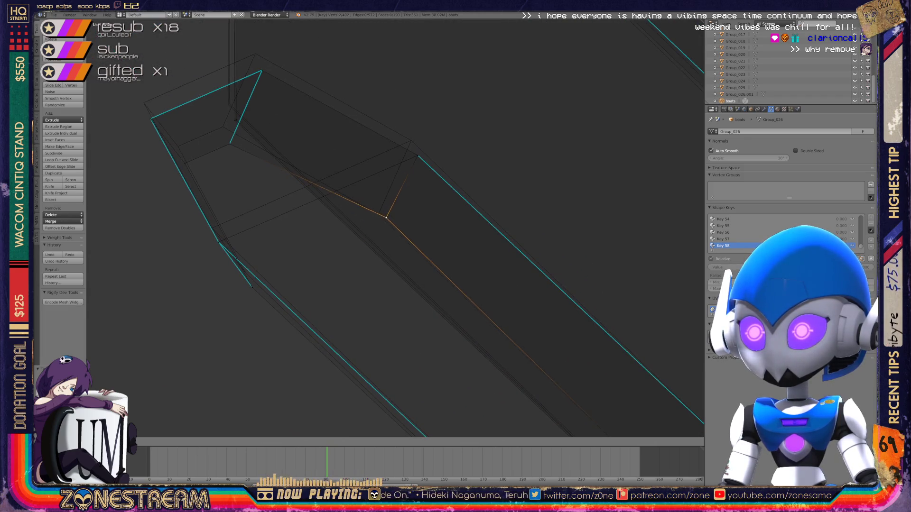
{"action": "left_click", "coordinate": [418, 155]}
- Move the plate's upper corner vertex up, then pull another vertex up toward the edge
{"action": "key", "text": "g"}
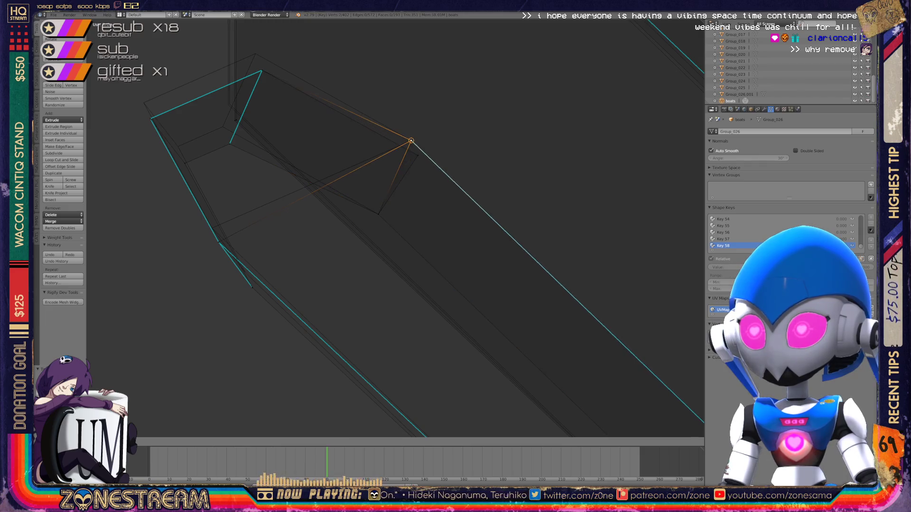
{"action": "key", "text": "g"}
{"action": "middle_click_drag", "start_coordinate": [410, 140], "coordinate": [505, 193], "text": "shift"}
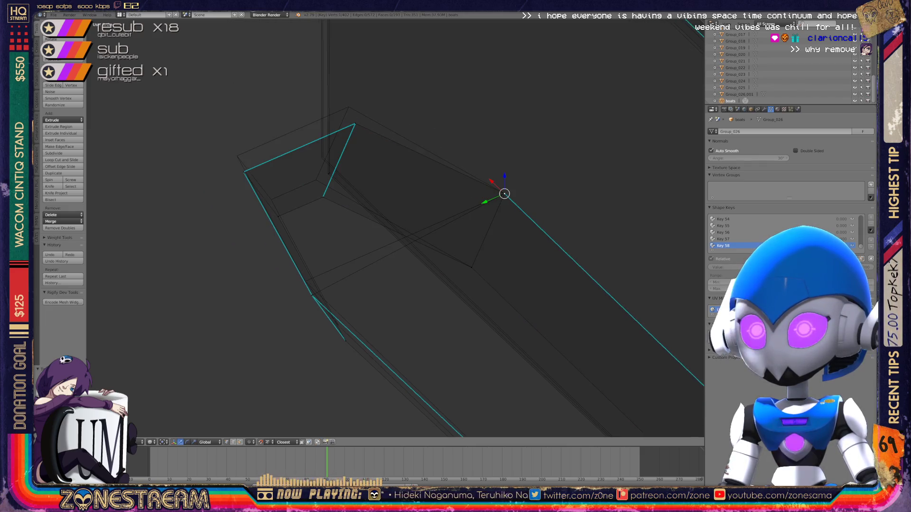
{"action": "right_click", "coordinate": [354, 125]}
{"action": "key", "text": "g"}
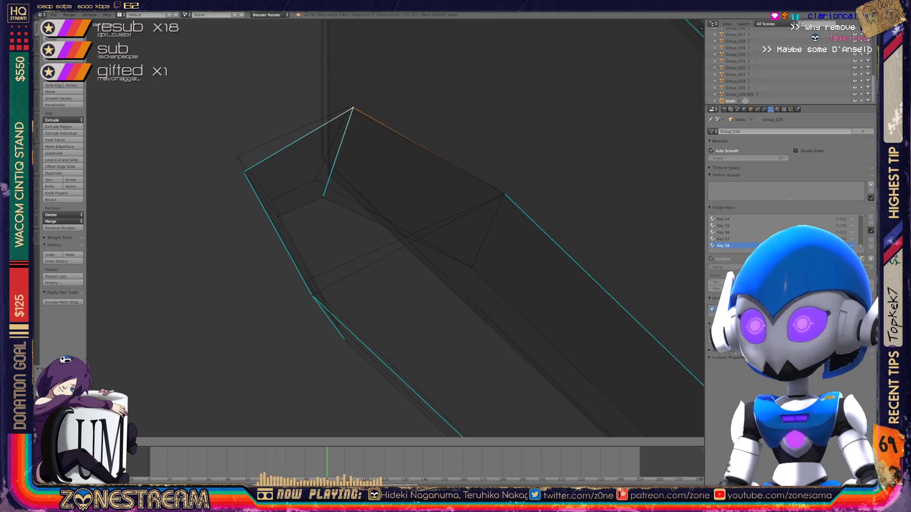
{"action": "left_click", "coordinate": [349, 107]}
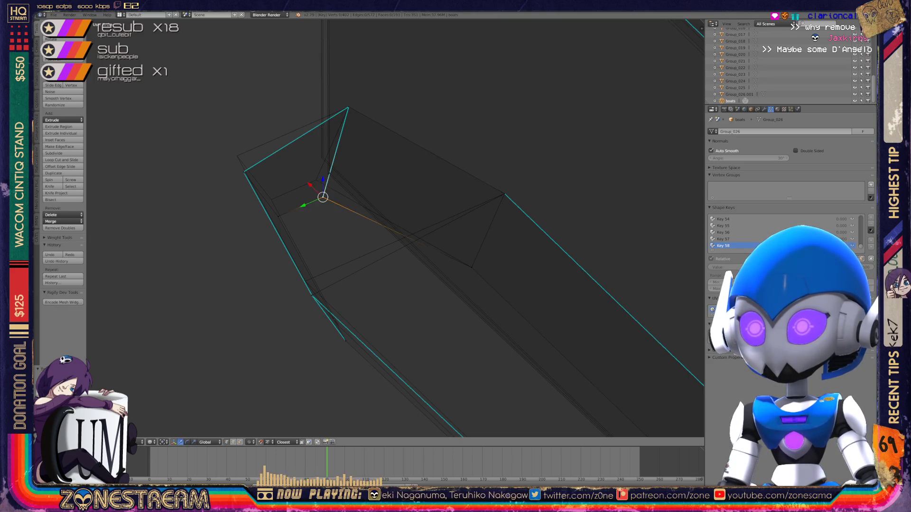
{"action": "scroll", "coordinate": [395, 228], "scroll_direction": "up", "scroll_amount": 3}
{"action": "middle_click_drag", "start_coordinate": [266, 156], "coordinate": [299, 125]}
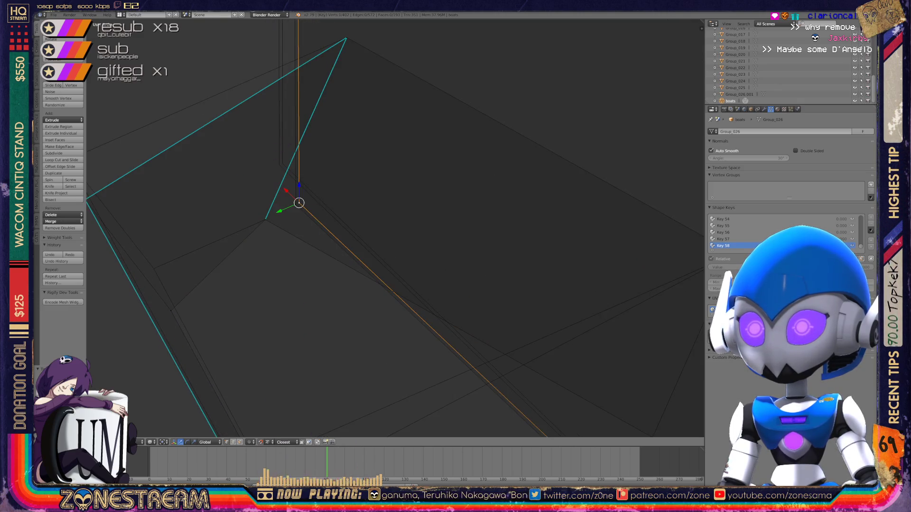
{"action": "key", "text": "g"}
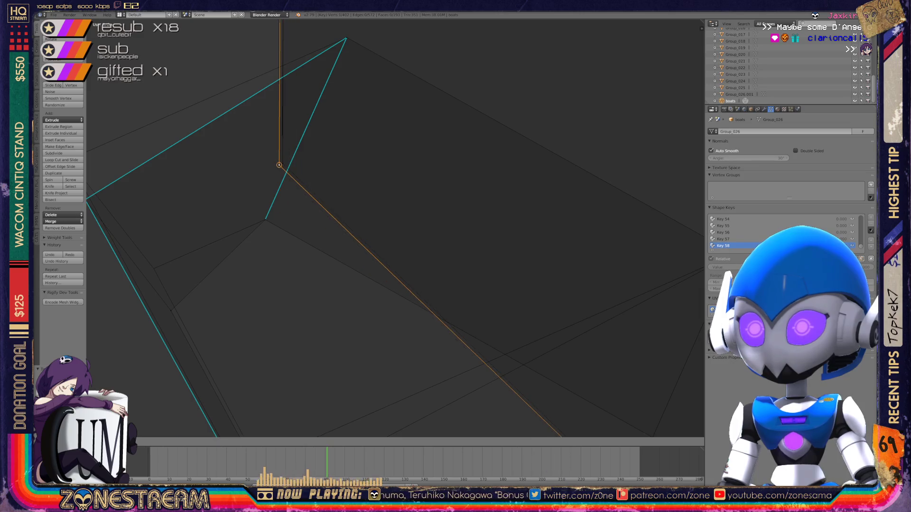
{"action": "left_click", "coordinate": [279, 166]}
- Select the plate's edge and corner vertices and grab the corner up and to the left
{"action": "mouse_move", "coordinate": [279, 165]}
{"action": "middle_mouse_down"}
{"action": "mouse_move", "coordinate": [327, 164]}
{"action": "mouse_move", "coordinate": [342, 176]}
{"action": "middle_mouse_up"}
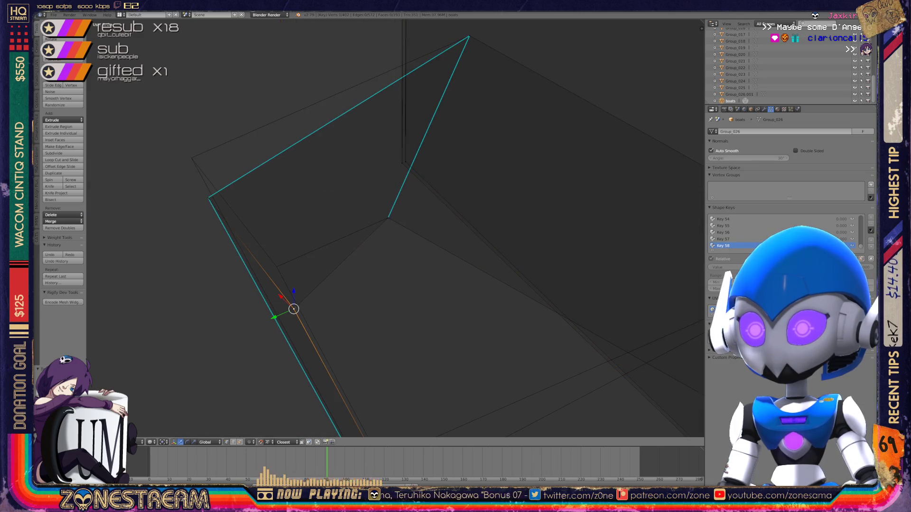
{"action": "right_click", "coordinate": [276, 265]}
{"action": "right_click", "coordinate": [208, 198]}
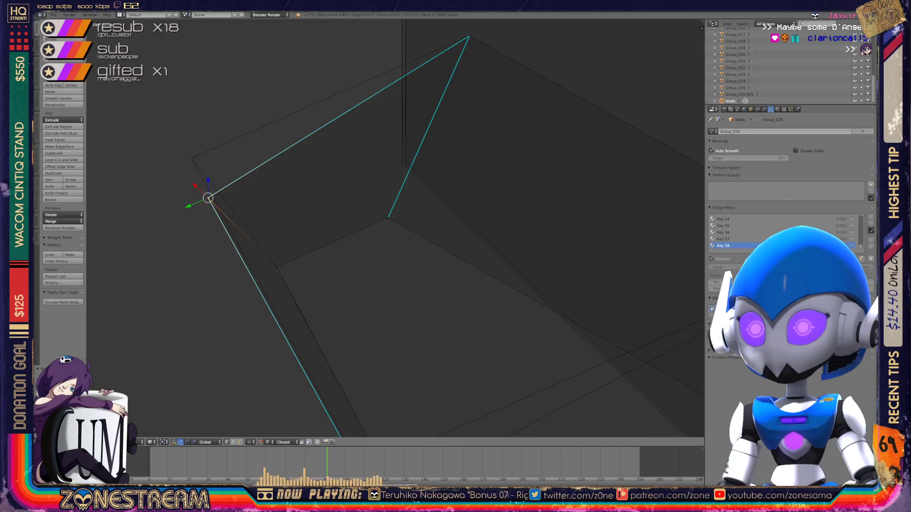
{"action": "key", "text": "g"}
{"action": "scroll", "coordinate": [394, 228], "scroll_direction": "down", "scroll_amount": 7}
{"action": "middle_click_drag", "start_coordinate": [361, 228], "coordinate": [432, 216]}
- Place the vertex onto the corner, then select the lower edge vertex and the outer plate's corner
{"action": "key", "text": "a"}
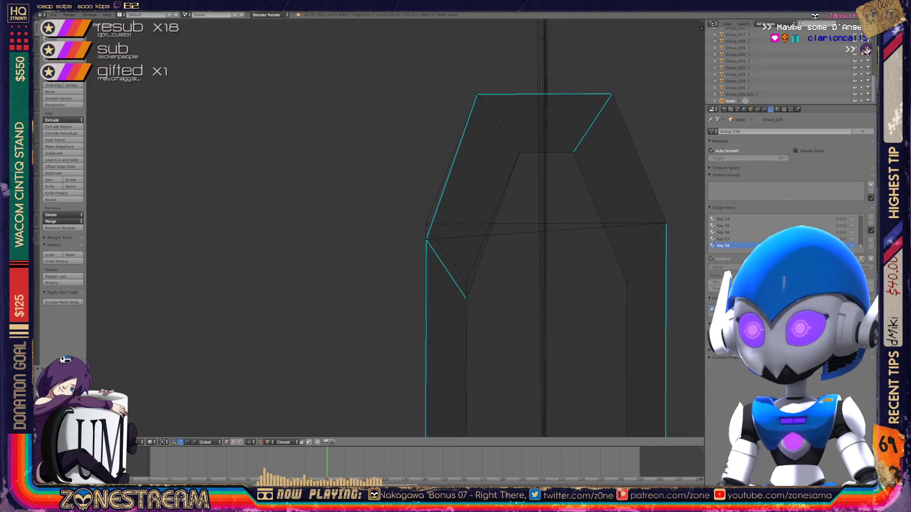
{"action": "key", "text": "g"}
{"action": "left_click", "coordinate": [426, 223]}
{"action": "right_click", "coordinate": [466, 299]}
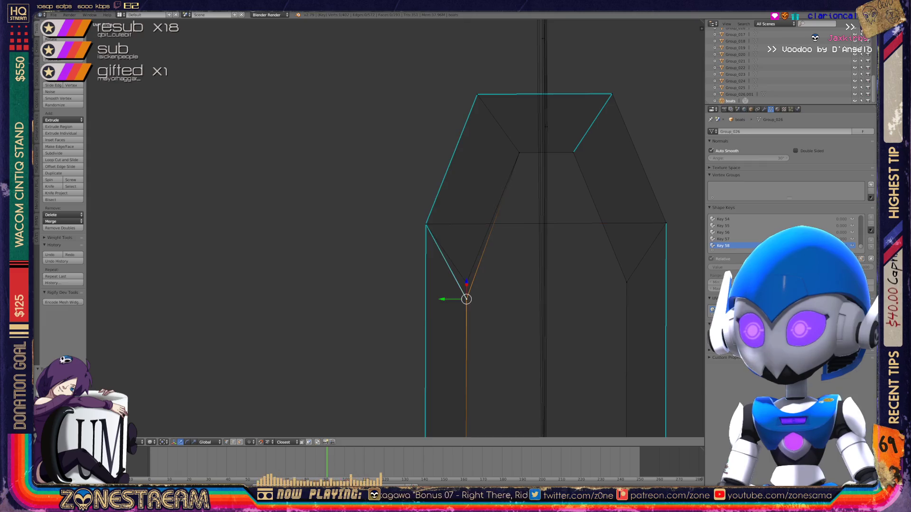
{"action": "right_click", "coordinate": [466, 299]}
{"action": "middle_click_drag", "start_coordinate": [467, 299], "coordinate": [521, 276]}
{"action": "mouse_move", "coordinate": [388, 252]}
{"action": "middle_mouse_down"}
{"action": "mouse_move", "coordinate": [348, 271]}
{"action": "mouse_move", "coordinate": [386, 376]}
{"action": "mouse_move", "coordinate": [418, 354]}
{"action": "middle_mouse_up"}
{"action": "scroll", "coordinate": [386, 376], "scroll_direction": "up", "scroll_amount": 5}
{"action": "right_click", "coordinate": [411, 180], "text": "alt"}
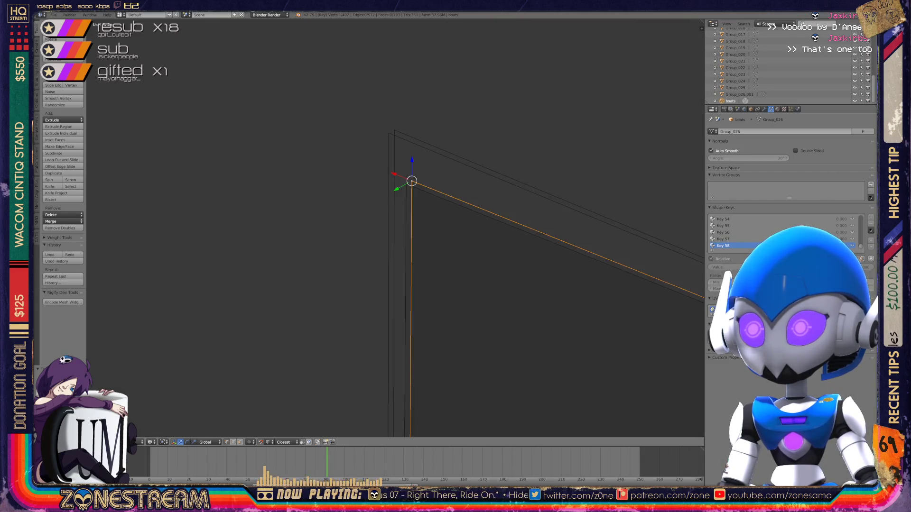
{"action": "mouse_move", "coordinate": [418, 354]}
{"action": "middle_mouse_down"}
{"action": "mouse_move", "coordinate": [422, 398]}
{"action": "mouse_move", "coordinate": [390, 312]}
{"action": "mouse_move", "coordinate": [418, 260]}
{"action": "middle_mouse_up"}
- Pull the plate's lower corner, bottom vertex, inner vertex and upper corner downward
{"action": "right_click", "coordinate": [314, 342]}
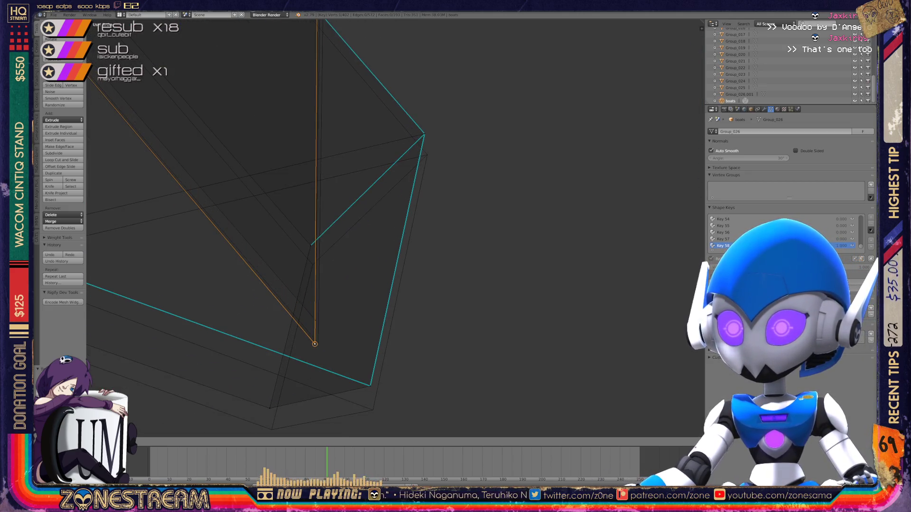
{"action": "right_click", "coordinate": [370, 386]}
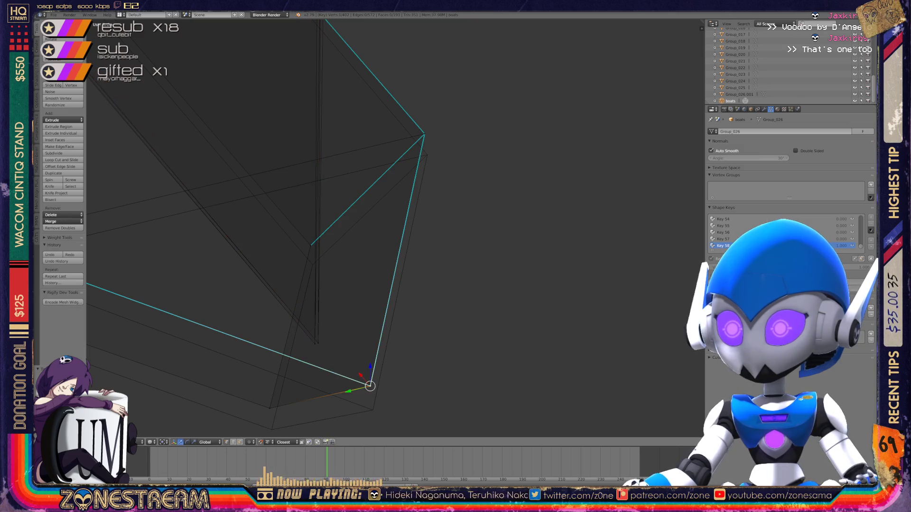
{"action": "right_click_drag", "start_coordinate": [370, 385], "coordinate": [373, 409]}
{"action": "right_click", "coordinate": [270, 407]}
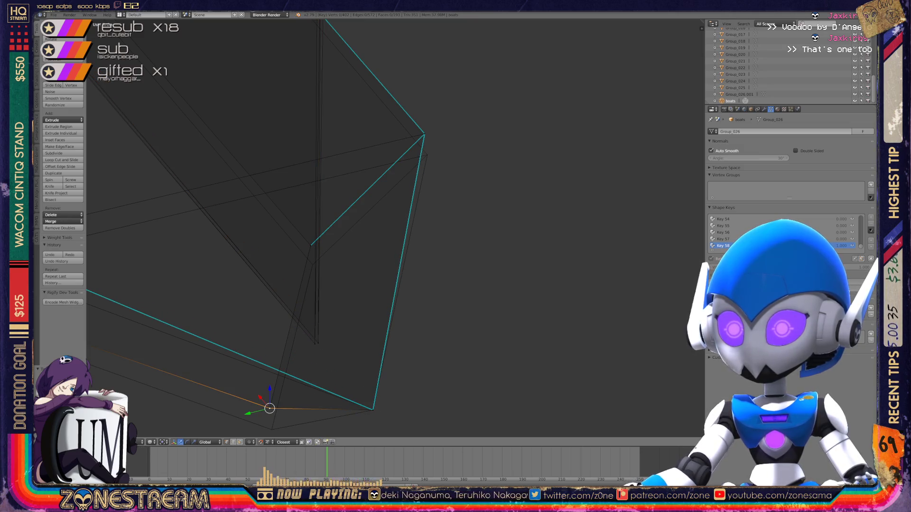
{"action": "right_click_drag", "start_coordinate": [269, 408], "coordinate": [271, 429]}
{"action": "right_click", "coordinate": [310, 245]}
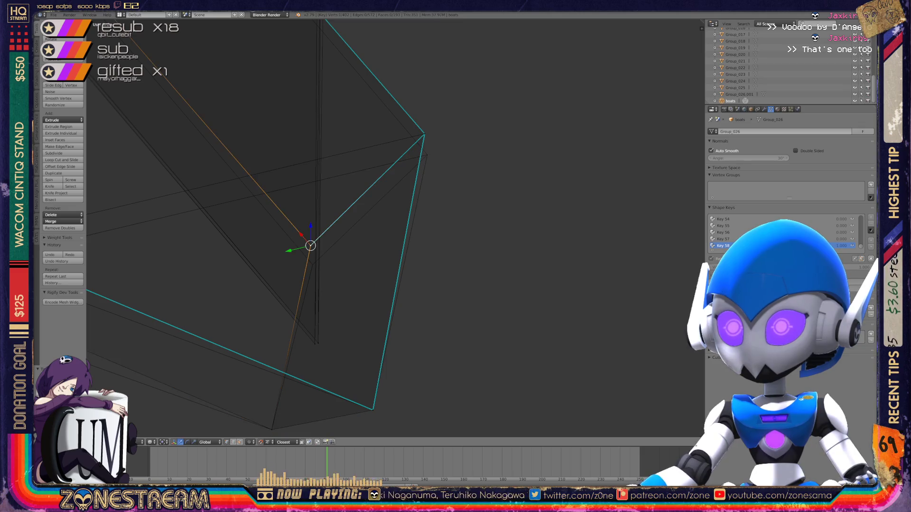
{"action": "right_click_drag", "start_coordinate": [310, 246], "coordinate": [313, 264]}
{"action": "right_click", "coordinate": [423, 135]}
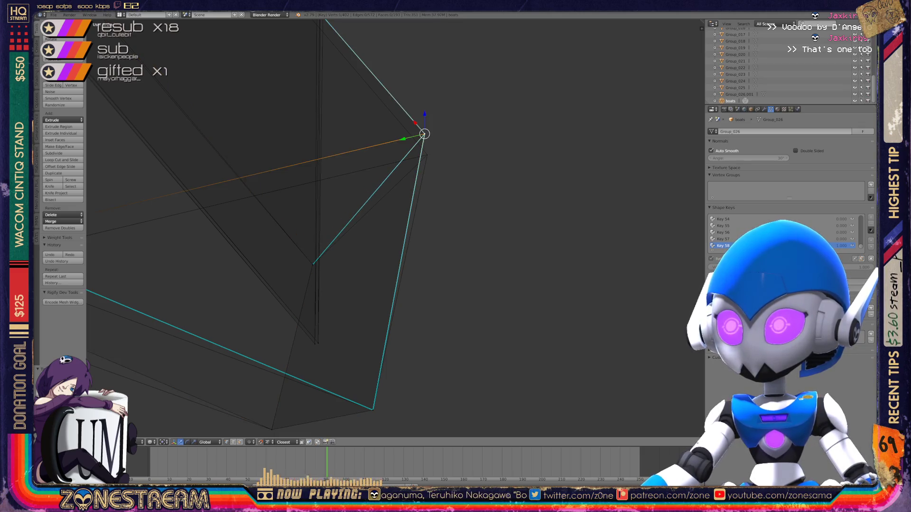
{"action": "right_click_drag", "start_coordinate": [423, 134], "coordinate": [434, 155]}
- Reposition the next vertices along the plate, nudging them slightly downward
{"action": "mouse_move", "coordinate": [434, 155]}
{"action": "middle_mouse_down"}
{"action": "mouse_move", "coordinate": [417, 142]}
{"action": "mouse_move", "coordinate": [281, 205]}
{"action": "middle_mouse_up"}
{"action": "right_click_drag", "start_coordinate": [280, 205], "coordinate": [286, 230]}
{"action": "right_click", "coordinate": [320, 284]}
{"action": "mouse_move", "coordinate": [379, 238]}
{"action": "middle_mouse_down"}
{"action": "mouse_move", "coordinate": [332, 200]}
{"action": "mouse_move", "coordinate": [332, 214]}
{"action": "middle_mouse_up"}
{"action": "mouse_move", "coordinate": [549, 249]}
{"action": "right_mouse_down"}
{"action": "mouse_move", "coordinate": [552, 259]}
{"action": "mouse_move", "coordinate": [626, 95]}
{"action": "right_mouse_up"}
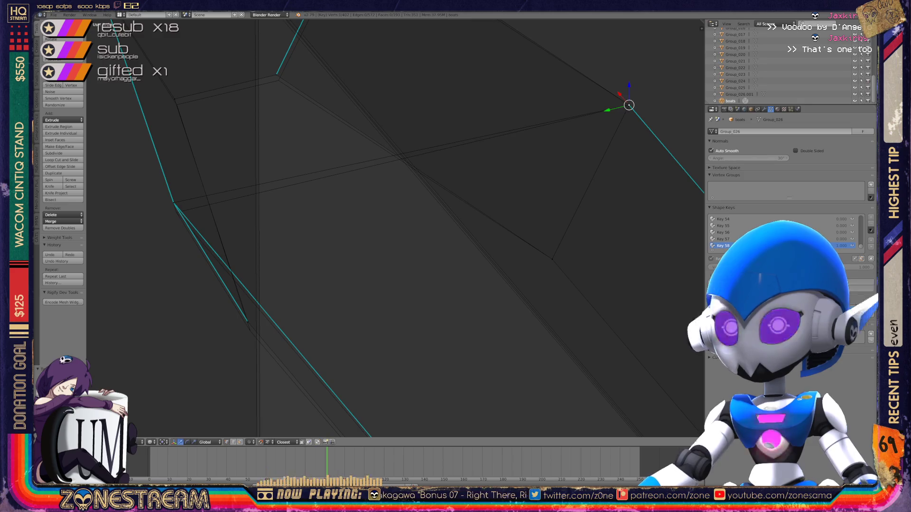
- Select the fin's lower and upper vertices and nudge the inner vertex slightly
{"action": "scroll", "coordinate": [394, 228], "scroll_direction": "down", "scroll_amount": 3}
{"action": "scroll", "coordinate": [393, 228], "scroll_direction": "up", "scroll_amount": 5}
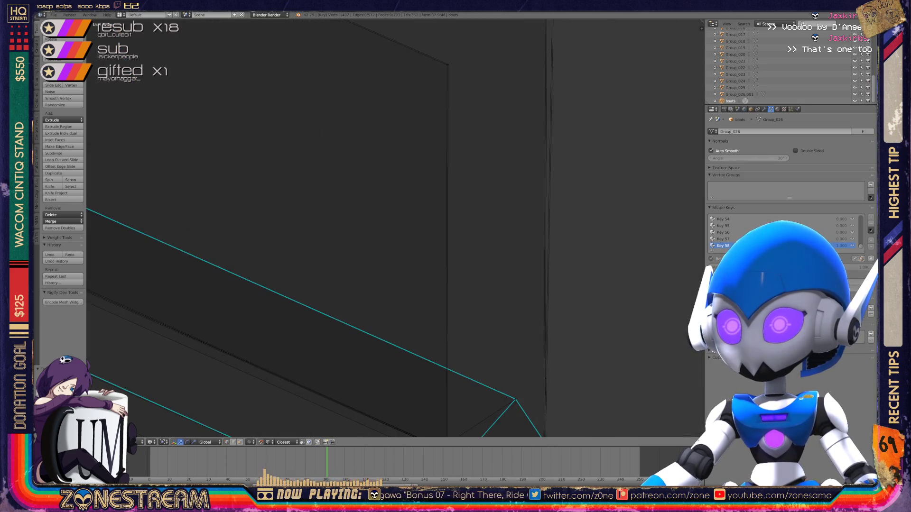
{"action": "scroll", "coordinate": [394, 227], "scroll_direction": "down", "scroll_amount": 3}
{"action": "scroll", "coordinate": [394, 228], "scroll_direction": "up", "scroll_amount": 4}
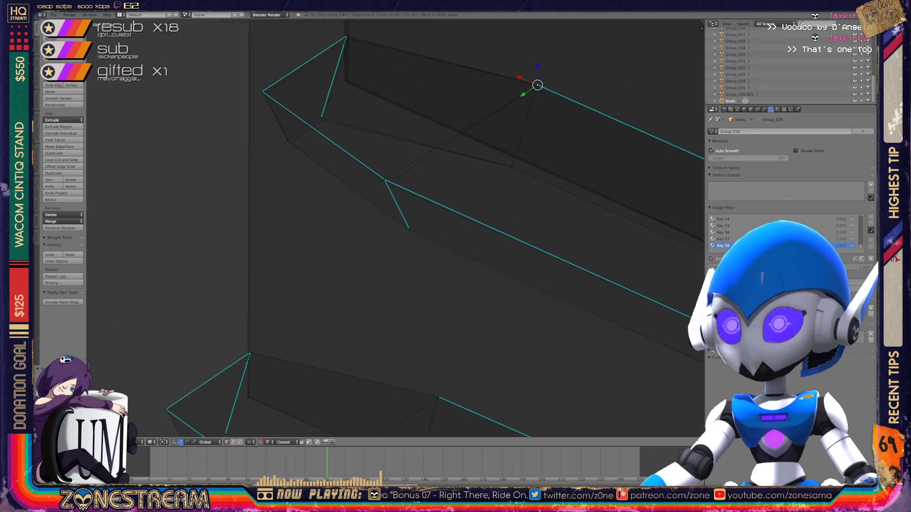
{"action": "scroll", "coordinate": [445, 50], "scroll_direction": "up", "scroll_amount": 2}
{"action": "right_click", "coordinate": [396, 310]}
{"action": "right_click", "coordinate": [396, 310], "text": "shift"}
{"action": "right_click", "coordinate": [397, 311]}
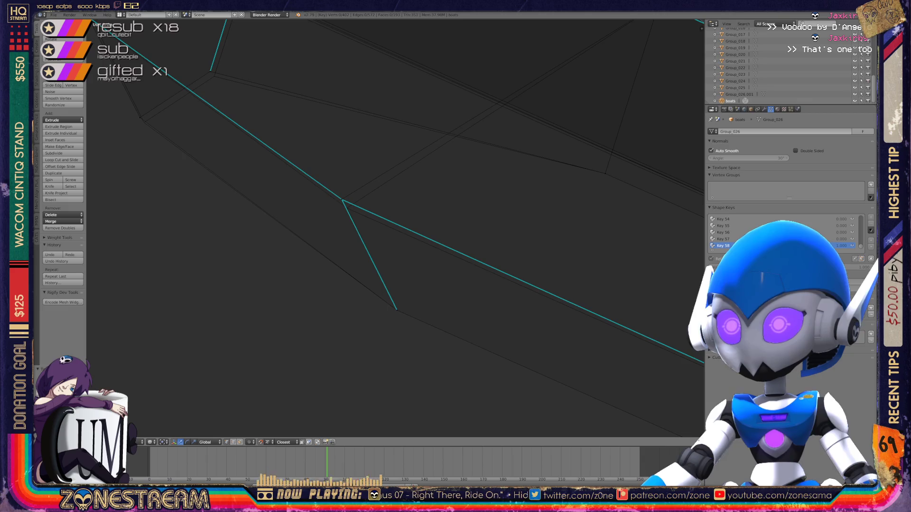
{"action": "right_click", "coordinate": [346, 209]}
{"action": "middle_click_drag", "start_coordinate": [347, 208], "coordinate": [375, 199]}
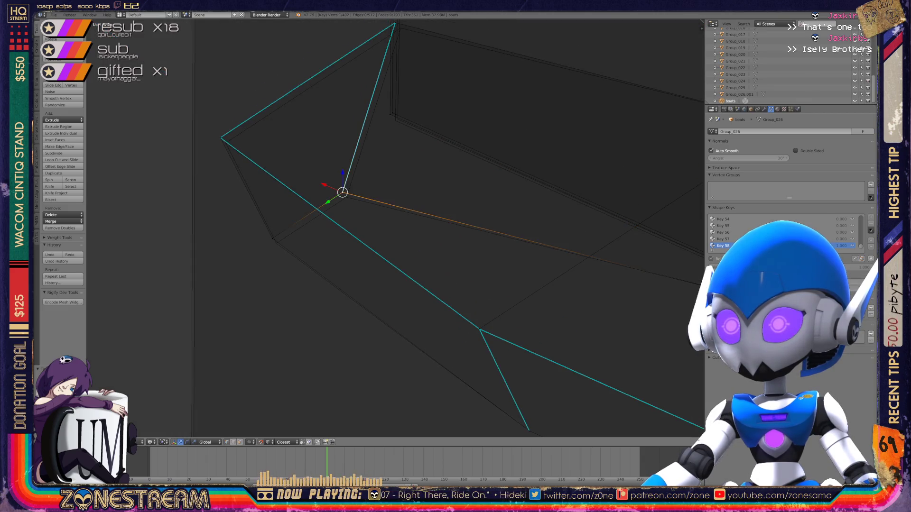
{"action": "right_click_drag", "start_coordinate": [343, 192], "coordinate": [346, 196]}
- Nudge the lower-left vertex down and select the upper-left and corner vertices
{"action": "right_click", "coordinate": [272, 238]}
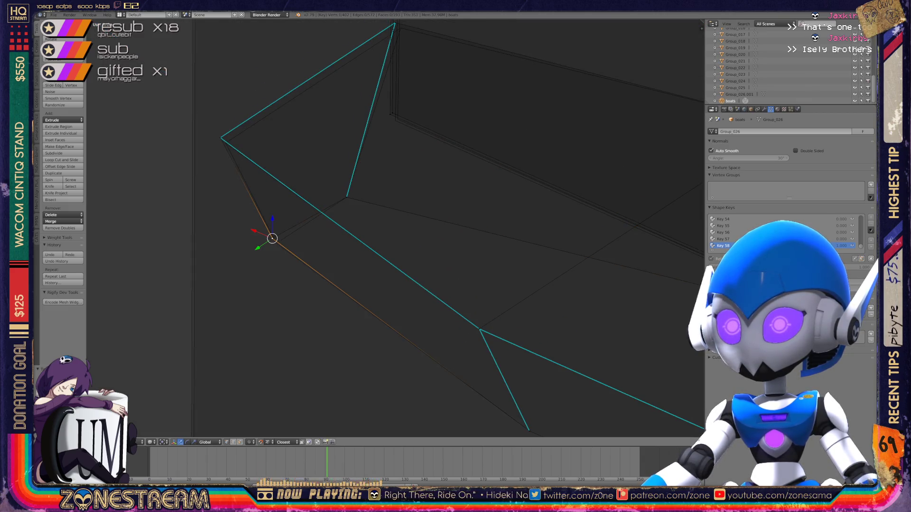
{"action": "right_click_drag", "start_coordinate": [272, 238], "coordinate": [276, 243]}
{"action": "middle_click_drag", "start_coordinate": [276, 243], "coordinate": [311, 274], "text": "shift"}
{"action": "right_click", "coordinate": [255, 168]}
{"action": "right_click", "coordinate": [256, 168]}
{"action": "middle_click_drag", "start_coordinate": [255, 168], "coordinate": [214, 223], "text": "shift"}
{"action": "right_click", "coordinate": [389, 205]}
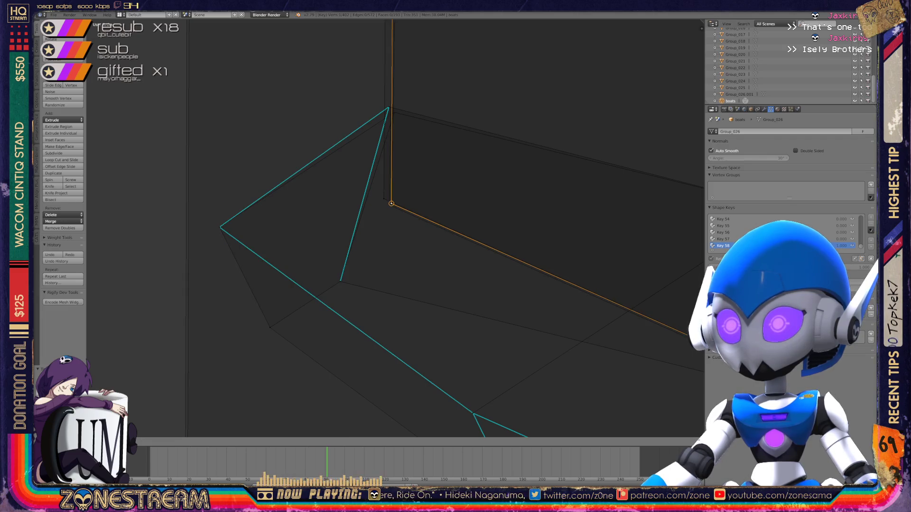
{"action": "key", "text": "g"}
{"action": "scroll", "coordinate": [389, 205], "scroll_direction": "up", "scroll_amount": 3}
{"action": "mouse_move", "coordinate": [389, 205]}
{"action": "middle_mouse_down", "text": "shift"}
{"action": "mouse_move", "coordinate": [332, 370]}
{"action": "mouse_move", "coordinate": [337, 484]}
{"action": "middle_mouse_up", "text": "shift"}
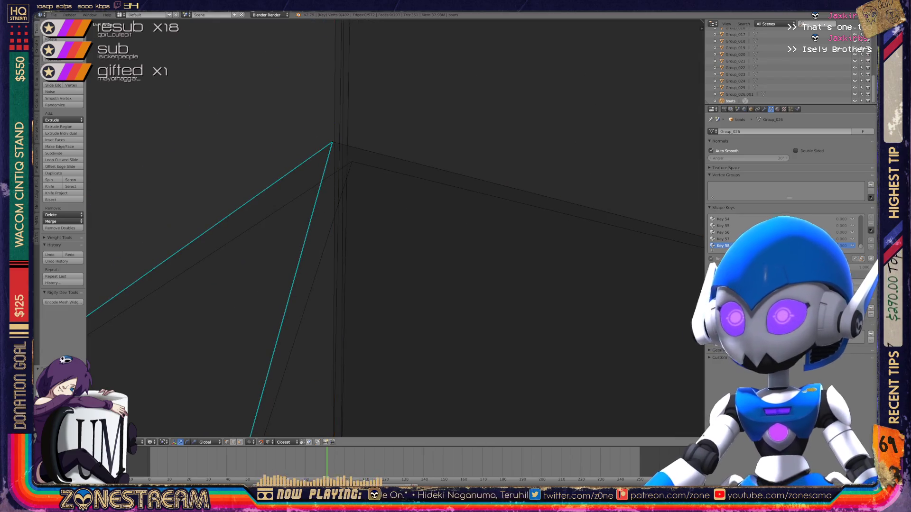
- Frame the plate's apex vertex with numpad period and look over the surrounding plates
{"action": "right_click", "coordinate": [332, 143]}
{"action": "key", "text": "KP_Decimal"}
{"action": "scroll", "coordinate": [383, 210], "scroll_direction": "down", "scroll_amount": 4}
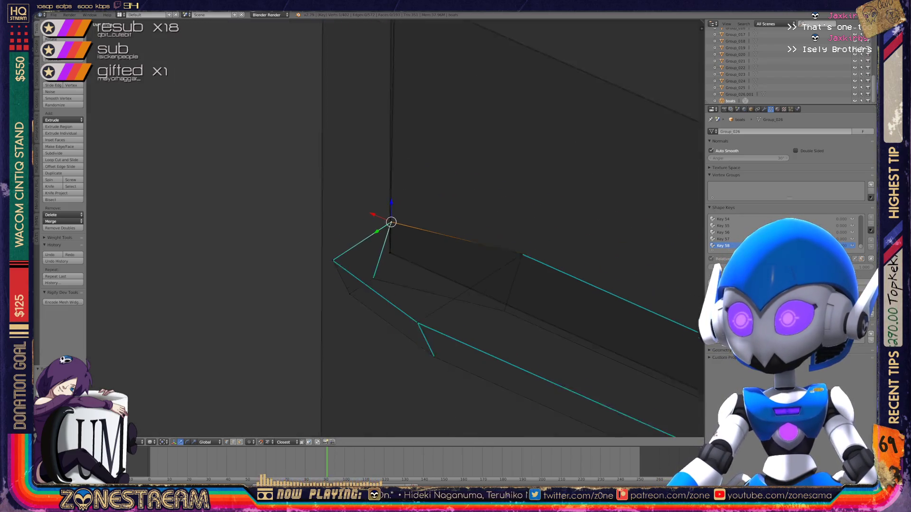
{"action": "middle_click_drag", "start_coordinate": [474, 237], "coordinate": [238, 194], "text": "shift"}
{"action": "middle_click_drag", "start_coordinate": [332, 237], "coordinate": [294, 227]}
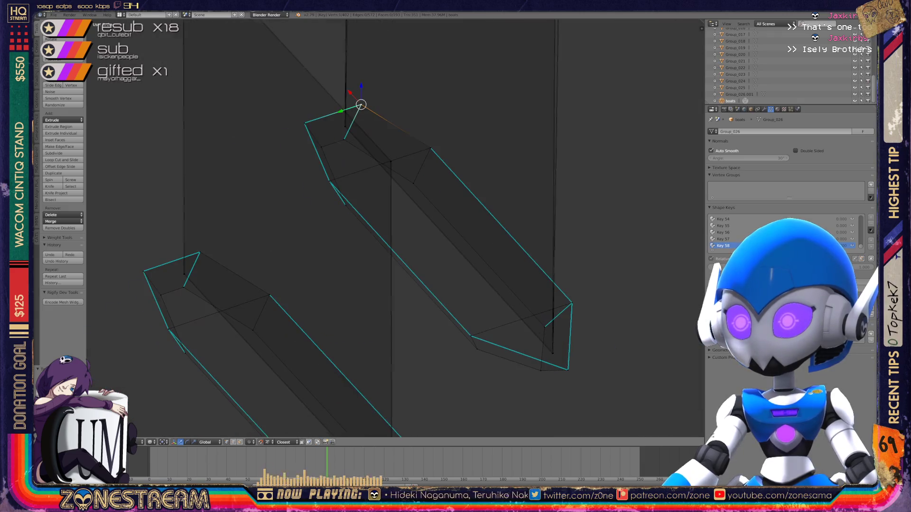
{"action": "middle_click_drag", "start_coordinate": [475, 237], "coordinate": [346, 275], "text": "shift"}
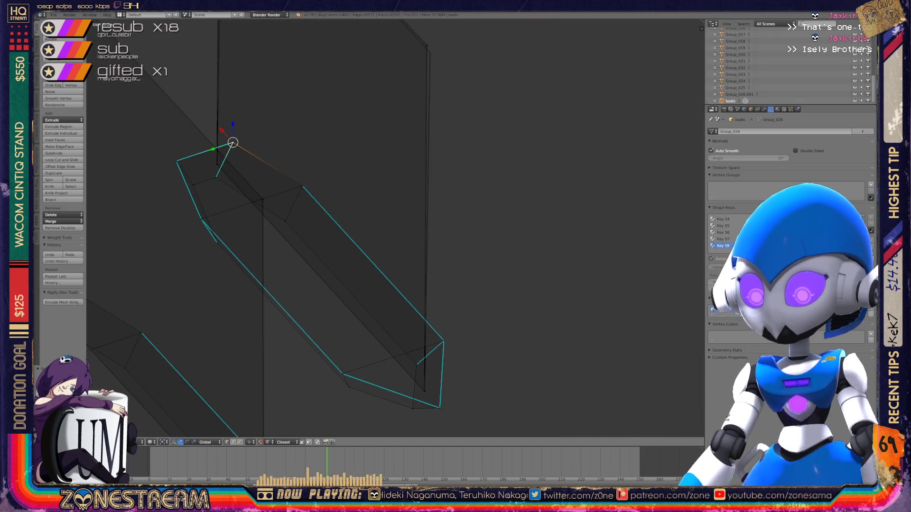
{"action": "mouse_move", "coordinate": [475, 237]}
{"action": "middle_mouse_down", "text": "shift"}
{"action": "mouse_move", "coordinate": [452, 317]}
{"action": "mouse_move", "coordinate": [227, 408]}
{"action": "middle_mouse_up", "text": "shift"}
- Frame the triangular fin's corner vertex, then return to Object Mode
{"action": "right_click", "coordinate": [257, 207], "text": "alt"}
{"action": "right_click", "coordinate": [276, 245], "text": "alt"}
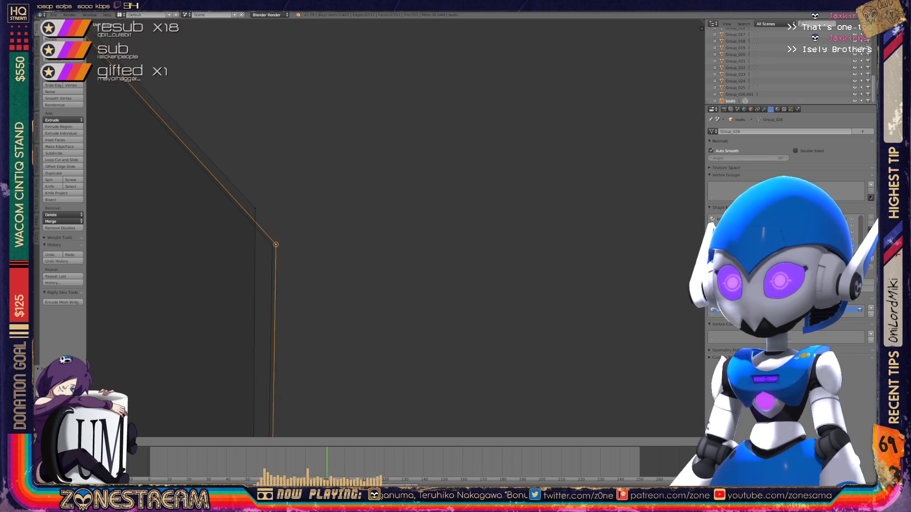
{"action": "key", "text": "KP_Decimal"}
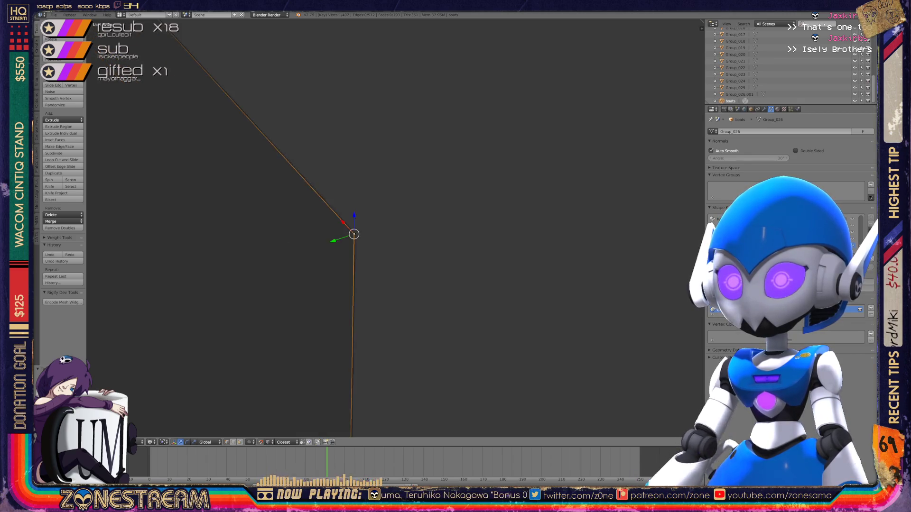
{"action": "scroll", "coordinate": [394, 228], "scroll_direction": "up", "scroll_amount": 8}
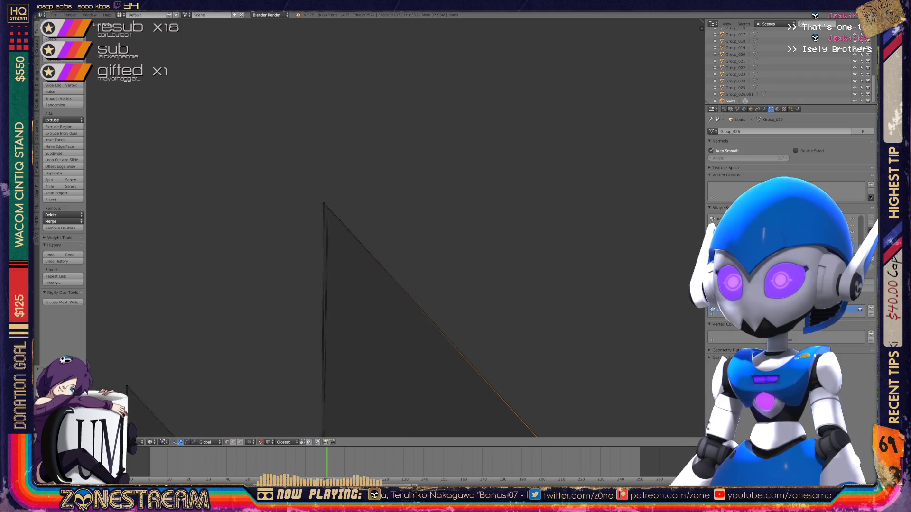
{"action": "scroll", "coordinate": [394, 228], "scroll_direction": "down", "scroll_amount": 5}
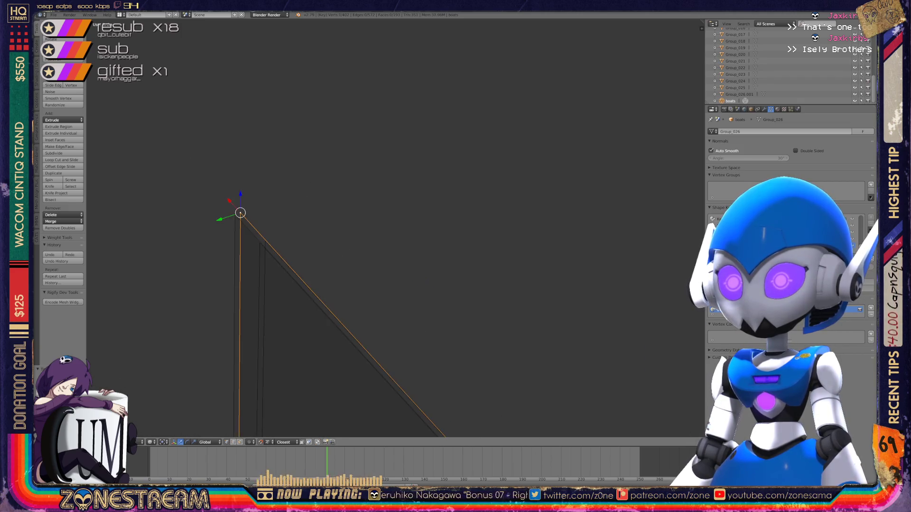
{"action": "mouse_move", "coordinate": [394, 227]}
{"action": "middle_mouse_down", "text": "shift"}
{"action": "mouse_move", "coordinate": [363, 198]}
{"action": "mouse_move", "coordinate": [387, 228]}
{"action": "mouse_move", "coordinate": [499, 218]}
{"action": "middle_mouse_up", "text": "shift"}
{"action": "key", "text": "Tab"}
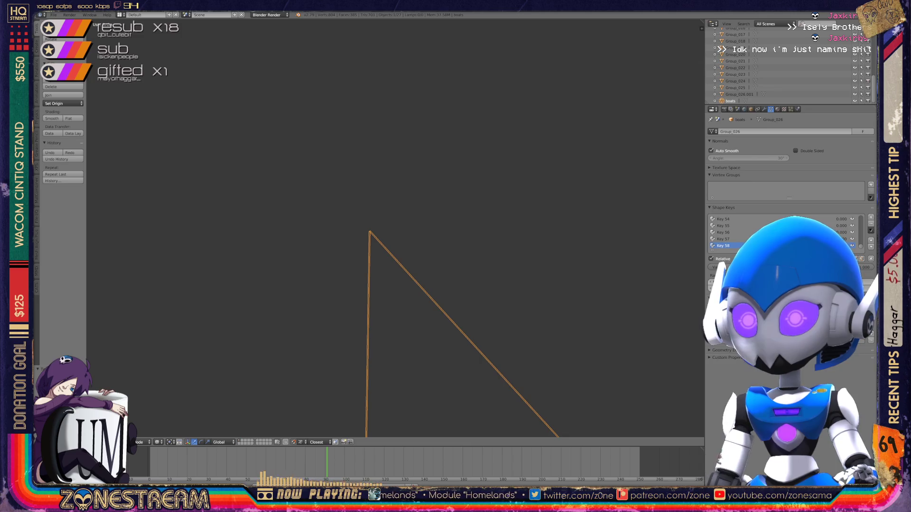
- Orbit around the wireframe armor pieces and frame the pointed foot piece in the view
{"action": "scroll", "coordinate": [394, 227], "scroll_direction": "down", "scroll_amount": 5}
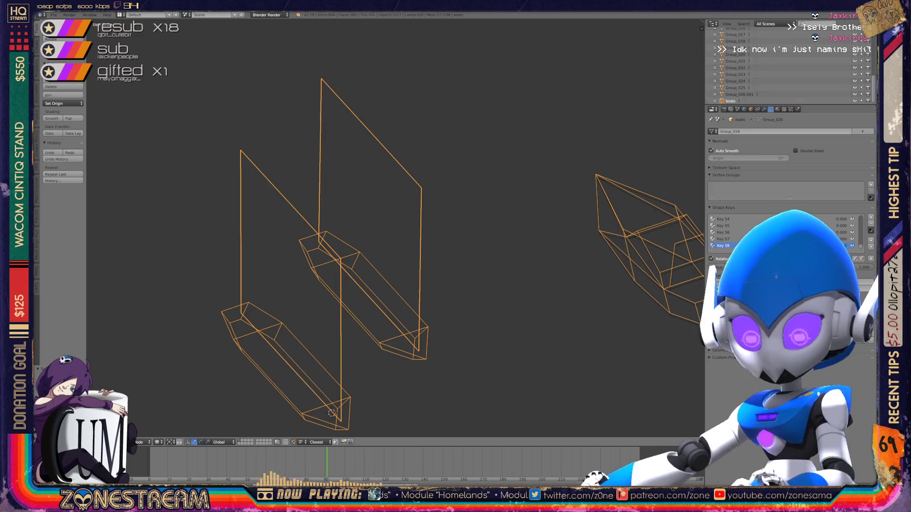
{"action": "scroll", "coordinate": [394, 228], "scroll_direction": "up", "scroll_amount": 5}
{"action": "middle_click_drag", "start_coordinate": [394, 228], "coordinate": [327, 218]}
{"action": "key", "text": "Tab"}
{"action": "key", "text": "Tab"}
{"action": "key", "text": "KP_1"}
{"action": "scroll", "coordinate": [401, 228], "scroll_direction": "down", "scroll_amount": 2}
{"action": "middle_click_drag", "start_coordinate": [394, 228], "coordinate": [346, 220]}
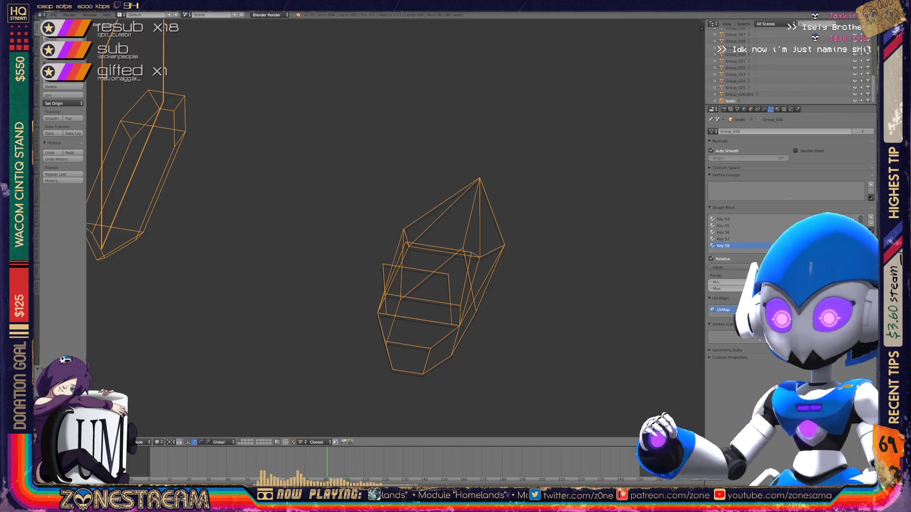
{"action": "key", "text": "KP_Decimal"}
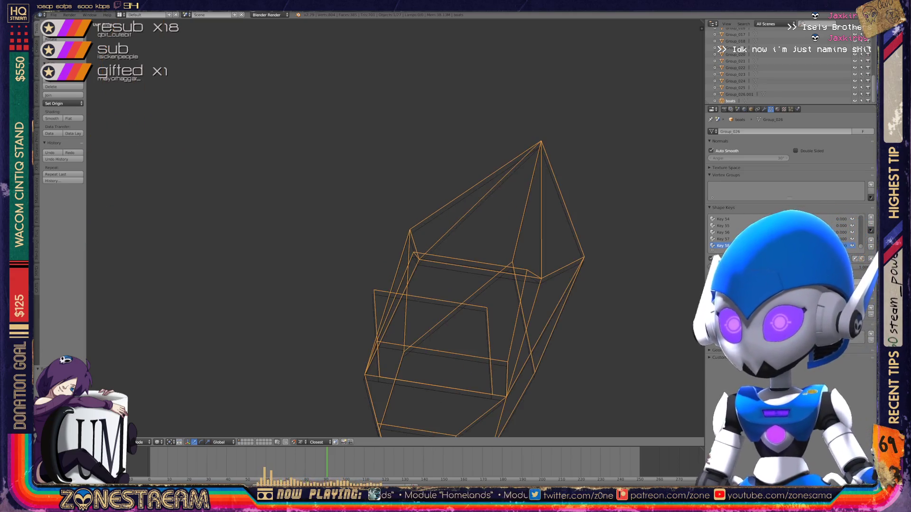
- Enter Edit Mode on the foot piece and move its upper vertex slightly down
{"action": "key", "text": "Tab"}
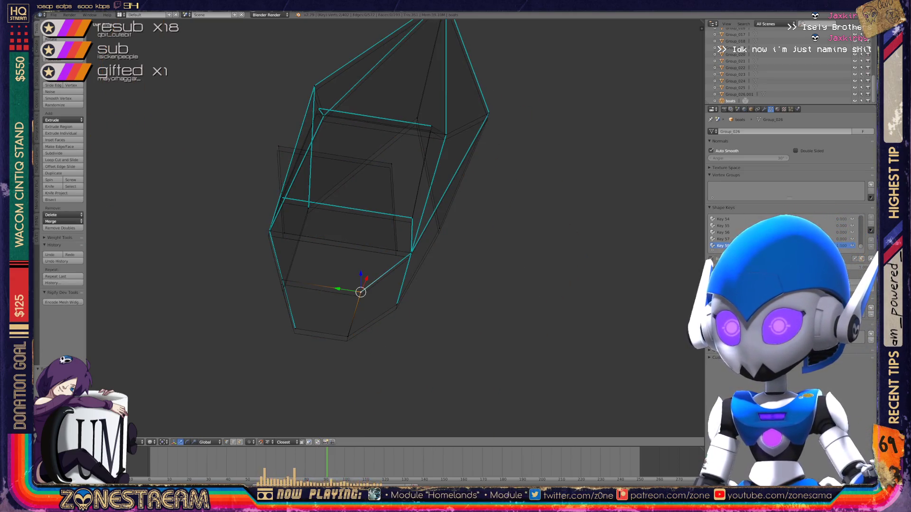
{"action": "key", "text": "g"}
{"action": "scroll", "coordinate": [354, 313], "scroll_direction": "up", "scroll_amount": 4}
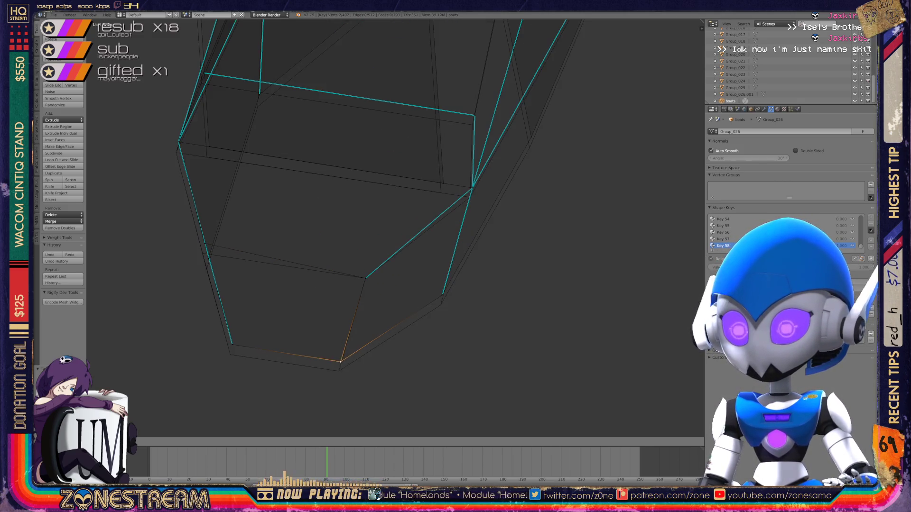
{"action": "middle_click_drag", "start_coordinate": [361, 227], "coordinate": [427, 253]}
{"action": "right_click", "coordinate": [348, 306]}
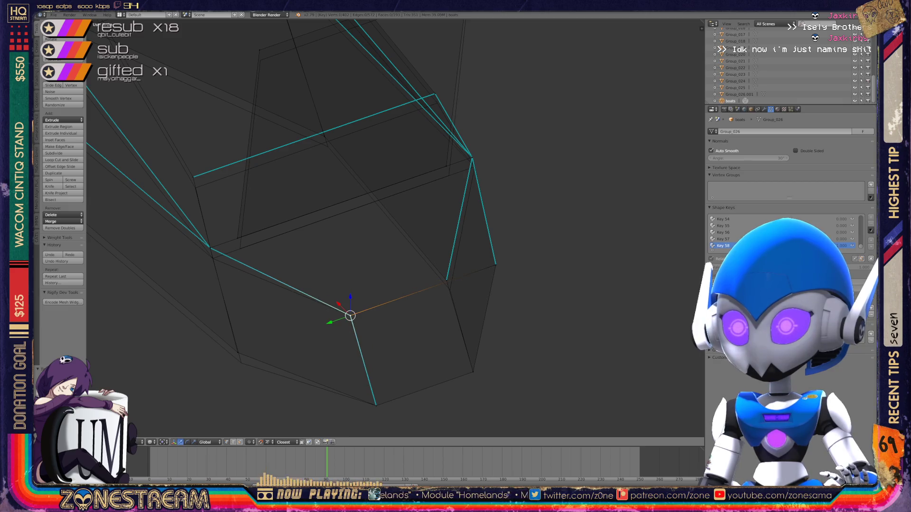
{"action": "middle_click_drag", "start_coordinate": [348, 306], "coordinate": [405, 301], "text": "shift"}
{"action": "key", "text": "g"}
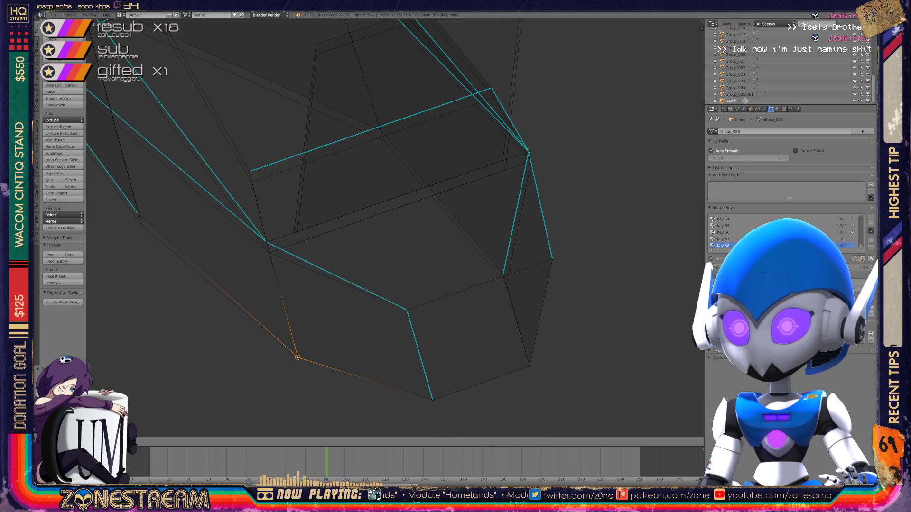
- Reposition the left corner vertex and another nearby vertex
{"action": "right_click", "coordinate": [266, 242]}
{"action": "key", "text": "g"}
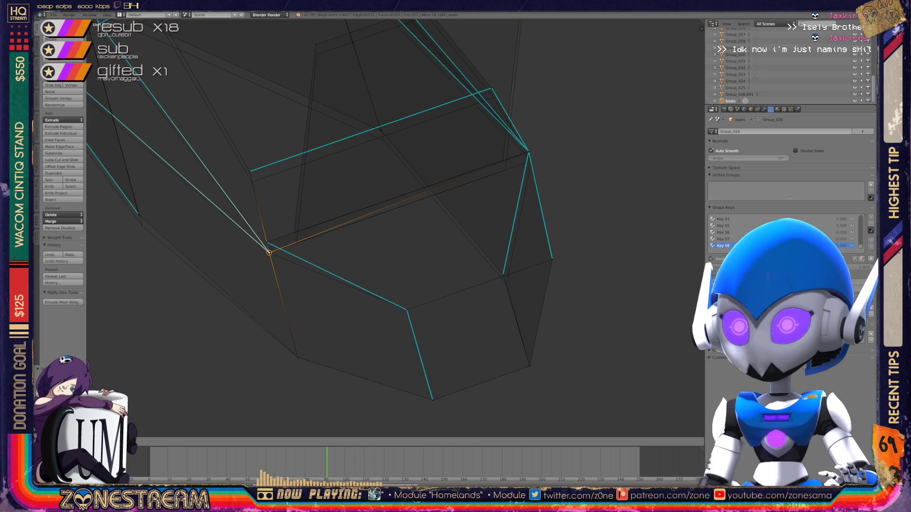
{"action": "key", "text": "g"}
{"action": "right_click", "coordinate": [294, 232]}
{"action": "key", "text": "g"}
{"action": "mouse_move", "coordinate": [332, 237]}
{"action": "middle_mouse_down"}
{"action": "mouse_move", "coordinate": [303, 247]}
{"action": "mouse_move", "coordinate": [361, 237]}
{"action": "middle_mouse_up"}
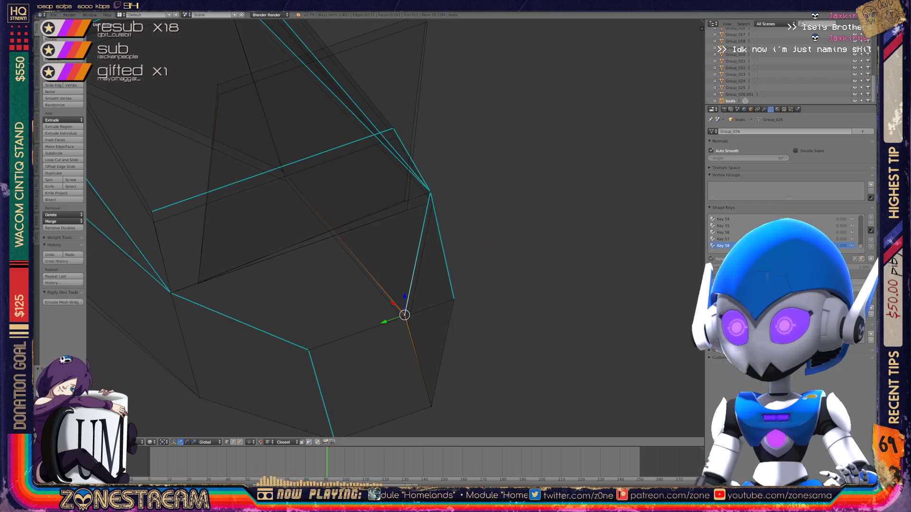
{"action": "left_click", "coordinate": [407, 321]}
- Nudge the vertex higher on the mesh and lower another vertex beside it
{"action": "middle_click_drag", "start_coordinate": [408, 323], "coordinate": [365, 294]}
{"action": "right_click", "coordinate": [399, 205]}
{"action": "key", "text": "g"}
{"action": "left_click", "coordinate": [403, 216]}
{"action": "middle_click_drag", "start_coordinate": [403, 216], "coordinate": [285, 199]}
{"action": "right_click", "coordinate": [255, 193]}
{"action": "key", "text": "g"}
{"action": "left_click", "coordinate": [256, 204]}
{"action": "key", "text": "g"}
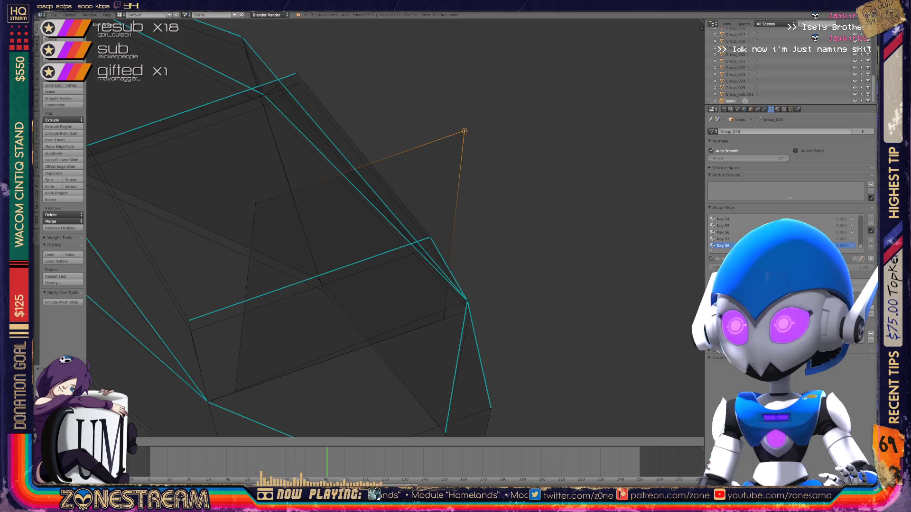
{"action": "middle_click_drag", "start_coordinate": [394, 228], "coordinate": [332, 212]}
{"action": "scroll", "coordinate": [452, 366], "scroll_direction": "up", "scroll_amount": 3}
- Nudge the junction vertex down, then try moving the left-end vertex and undo it
{"action": "right_click", "coordinate": [381, 277]}
{"action": "right_click_drag", "start_coordinate": [381, 276], "coordinate": [374, 286]}
{"action": "right_click", "coordinate": [427, 202]}
{"action": "mouse_move", "coordinate": [427, 202]}
{"action": "right_mouse_down"}
{"action": "mouse_move", "coordinate": [362, 203]}
{"action": "mouse_move", "coordinate": [421, 205]}
{"action": "right_mouse_up"}
{"action": "mouse_move", "coordinate": [421, 205]}
{"action": "middle_mouse_down"}
{"action": "mouse_move", "coordinate": [564, 283]}
{"action": "mouse_move", "coordinate": [444, 153]}
{"action": "mouse_move", "coordinate": [634, 137]}
{"action": "middle_mouse_up"}
{"action": "right_click", "coordinate": [323, 216]}
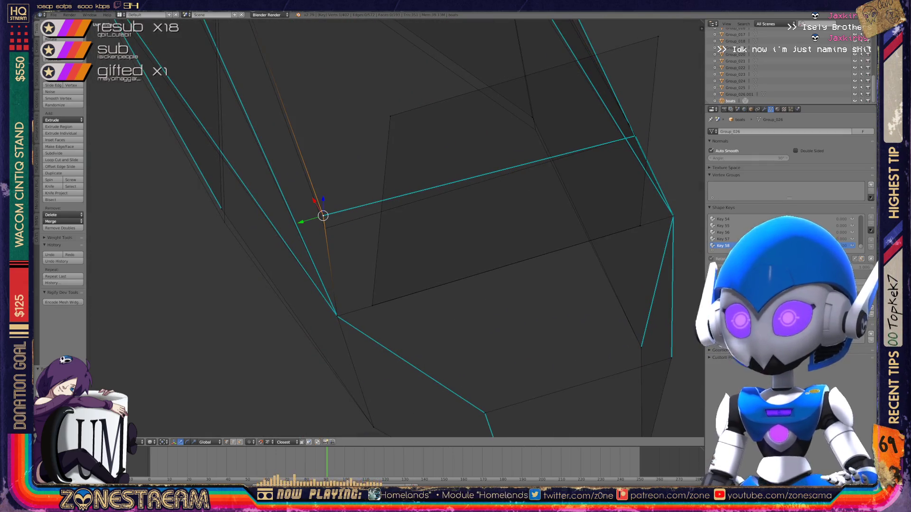
{"action": "key", "text": "g"}
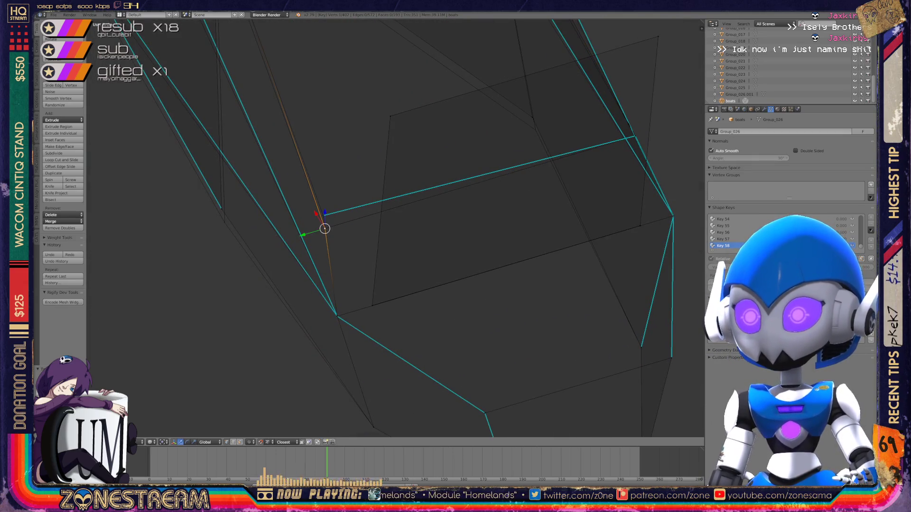
{"action": "mouse_move", "coordinate": [394, 228]}
{"action": "middle_mouse_down"}
{"action": "mouse_move", "coordinate": [378, 249]}
{"action": "mouse_move", "coordinate": [427, 238]}
{"action": "mouse_move", "coordinate": [389, 266]}
{"action": "middle_mouse_up"}
{"action": "right_click", "coordinate": [275, 269]}
{"action": "middle_click_drag", "start_coordinate": [275, 269], "coordinate": [430, 414]}
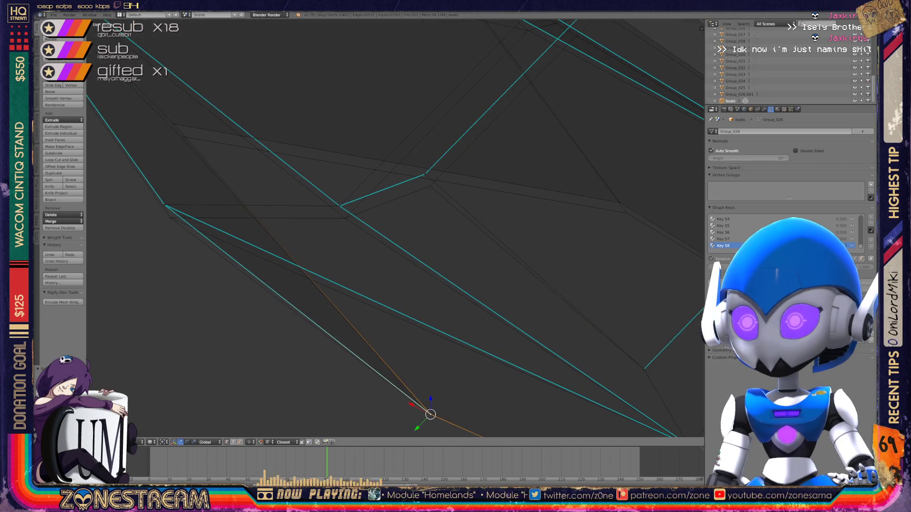
{"action": "key", "text": "ctrl+z"}
- Slide two vertices along their edges with Shift+V
{"action": "right_click", "coordinate": [425, 174]}
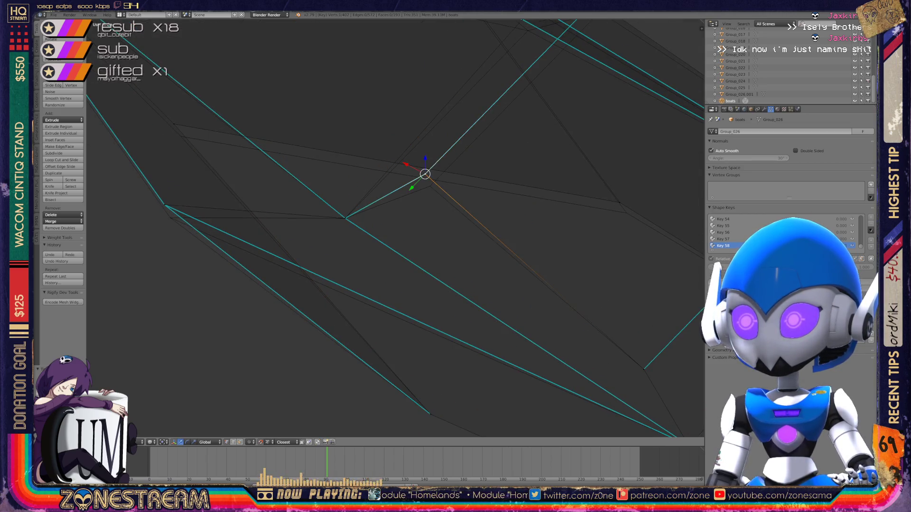
{"action": "key", "text": "shift+v"}
{"action": "left_click", "coordinate": [430, 186]}
{"action": "right_click", "coordinate": [165, 205]}
{"action": "key", "text": "shift+v"}
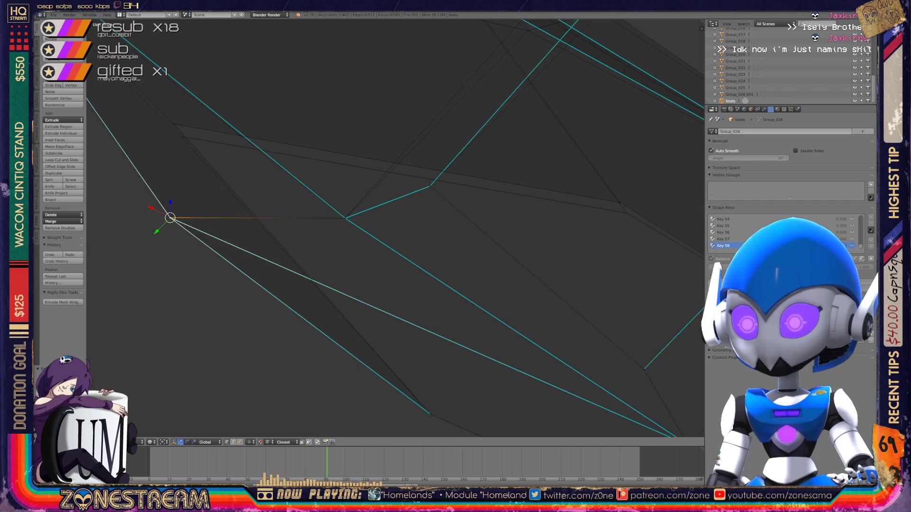
{"action": "scroll", "coordinate": [394, 228], "scroll_direction": "down", "scroll_amount": 4}
{"action": "key", "text": "shift+v"}
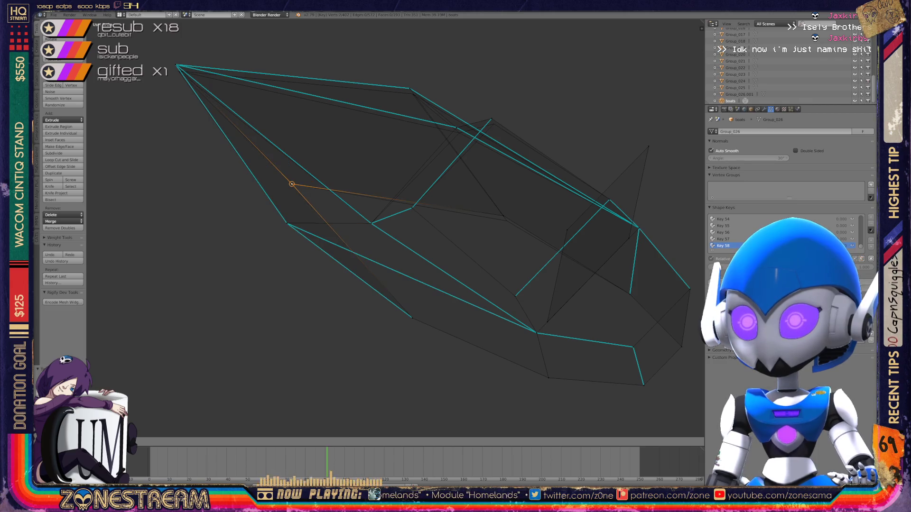
{"action": "mouse_move", "coordinate": [394, 227]}
{"action": "middle_mouse_down"}
{"action": "mouse_move", "coordinate": [341, 199]}
{"action": "mouse_move", "coordinate": [284, 187]}
{"action": "mouse_move", "coordinate": [327, 180]}
{"action": "middle_mouse_up"}
{"action": "scroll", "coordinate": [394, 199], "scroll_direction": "up", "scroll_amount": 4}
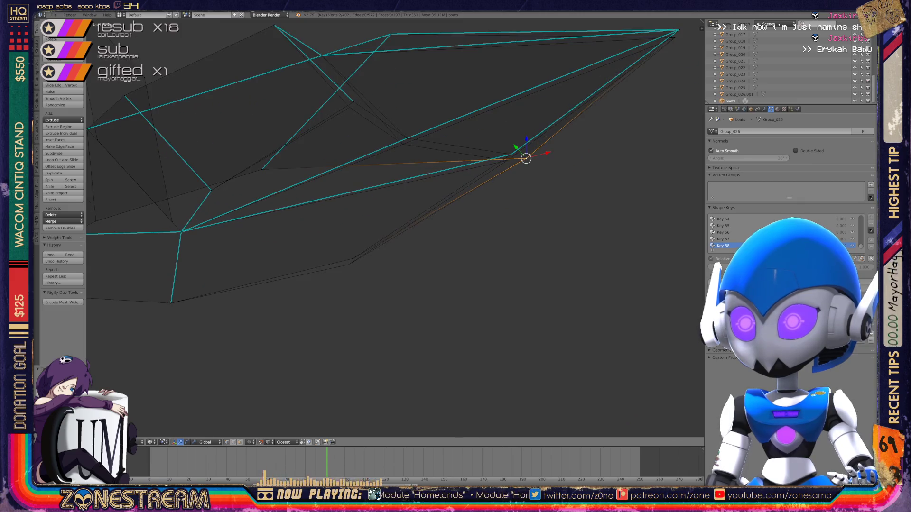
{"action": "middle_click_drag", "start_coordinate": [328, 180], "coordinate": [398, 206]}
- Move two neighbouring vertices slightly down, then return to Object Mode
{"action": "key", "text": "g"}
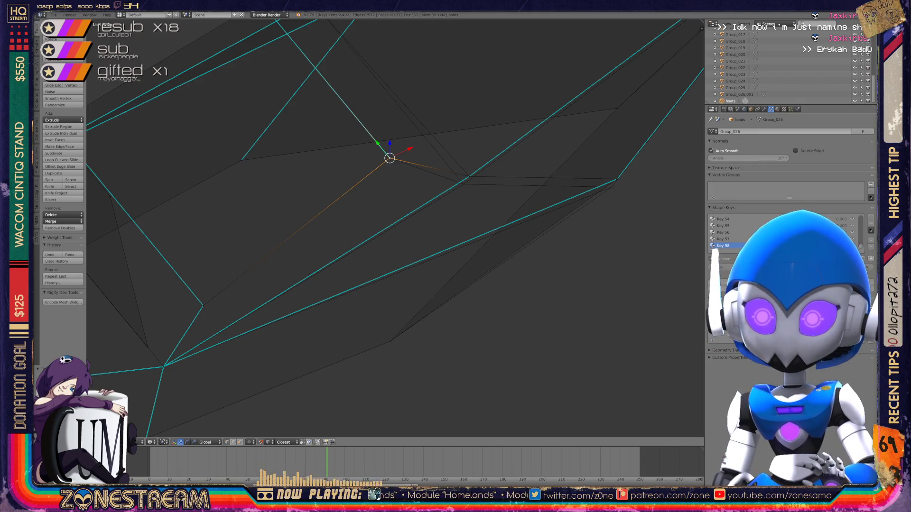
{"action": "right_click", "coordinate": [469, 176]}
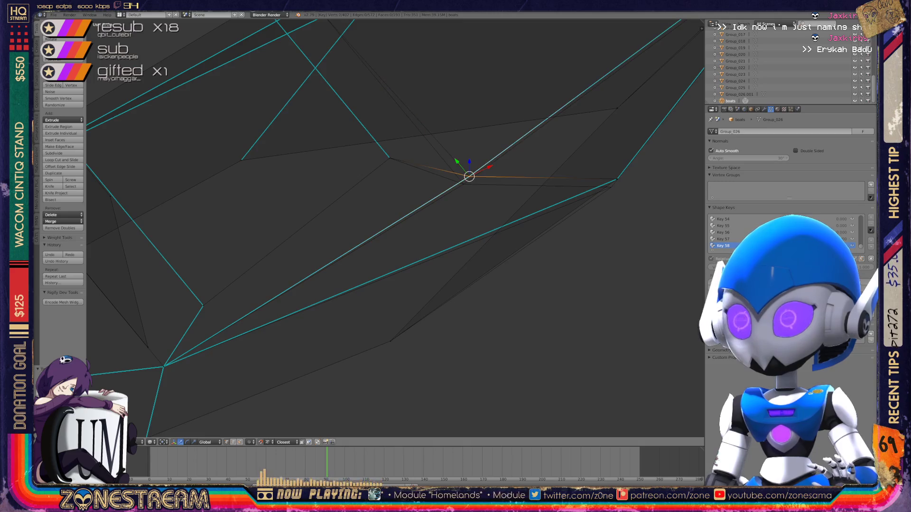
{"action": "key", "text": "g"}
{"action": "right_click", "coordinate": [617, 179]}
{"action": "scroll", "coordinate": [394, 227], "scroll_direction": "down", "scroll_amount": 3}
{"action": "mouse_move", "coordinate": [394, 227]}
{"action": "middle_mouse_down"}
{"action": "mouse_move", "coordinate": [346, 208]}
{"action": "mouse_move", "coordinate": [332, 189]}
{"action": "mouse_move", "coordinate": [394, 213]}
{"action": "mouse_move", "coordinate": [427, 185]}
{"action": "mouse_move", "coordinate": [408, 199]}
{"action": "middle_mouse_up"}
{"action": "mouse_move", "coordinate": [433, 377]}
{"action": "middle_mouse_down"}
{"action": "mouse_move", "coordinate": [408, 322]}
{"action": "mouse_move", "coordinate": [420, 332]}
{"action": "middle_mouse_up"}
{"action": "right_click", "coordinate": [426, 349]}
{"action": "key", "text": "Tab"}
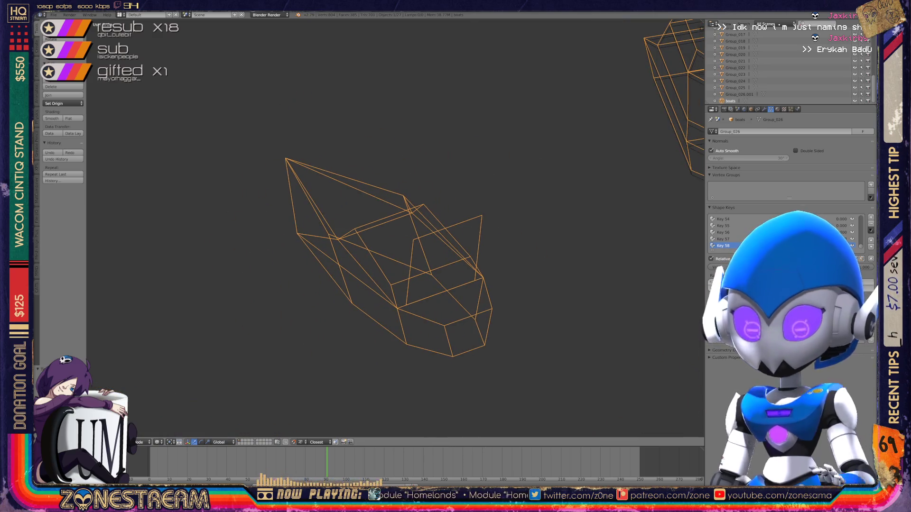
{"action": "key", "text": "x"}
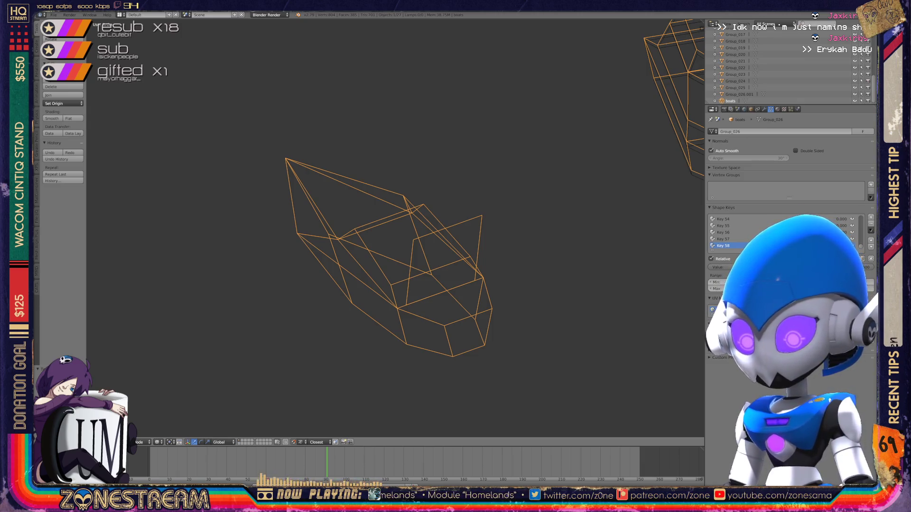
{"action": "key", "text": "Home"}
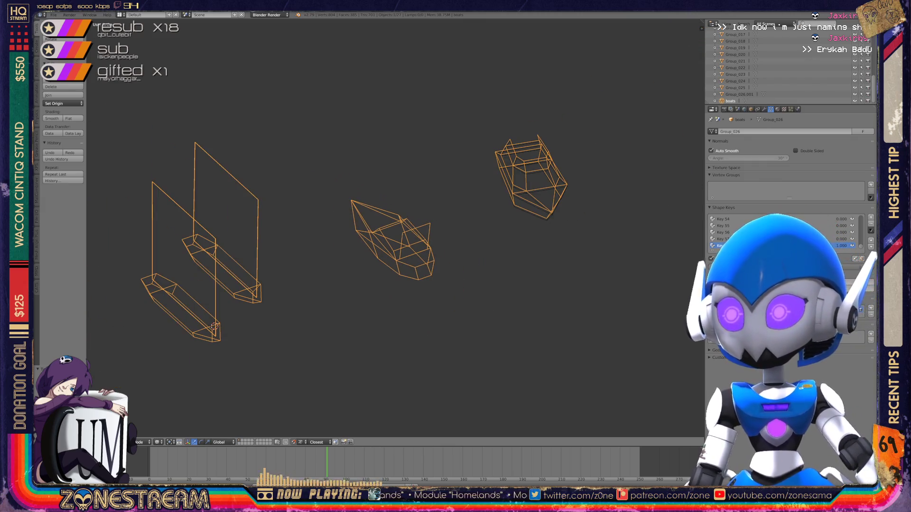
{"action": "middle_click_drag", "start_coordinate": [475, 214], "coordinate": [309, 213], "text": "shift"}
{"action": "scroll", "coordinate": [332, 157], "scroll_direction": "up", "scroll_amount": 5}
{"action": "scroll", "coordinate": [361, 275], "scroll_direction": "up", "scroll_amount": 4}
{"action": "key", "text": "Tab"}
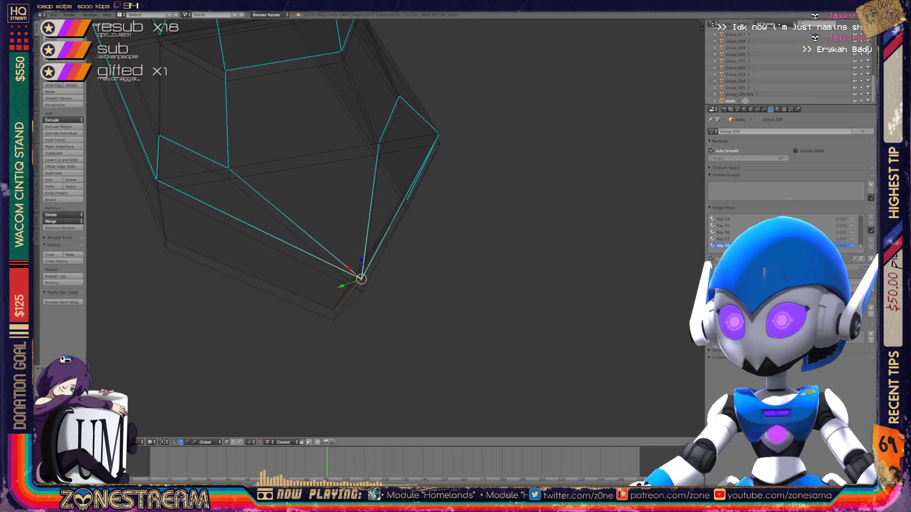
- Lower the bottom vertex, the lower-left corner, the vertex above it and the upper vertex
{"action": "left_click_drag", "start_coordinate": [362, 261], "coordinate": [362, 274]}
{"action": "right_click", "coordinate": [333, 310]}
{"action": "mouse_move", "coordinate": [394, 238]}
{"action": "middle_mouse_down"}
{"action": "mouse_move", "coordinate": [413, 223]}
{"action": "mouse_move", "coordinate": [389, 237]}
{"action": "middle_mouse_up"}
{"action": "left_click_drag", "start_coordinate": [297, 269], "coordinate": [297, 277]}
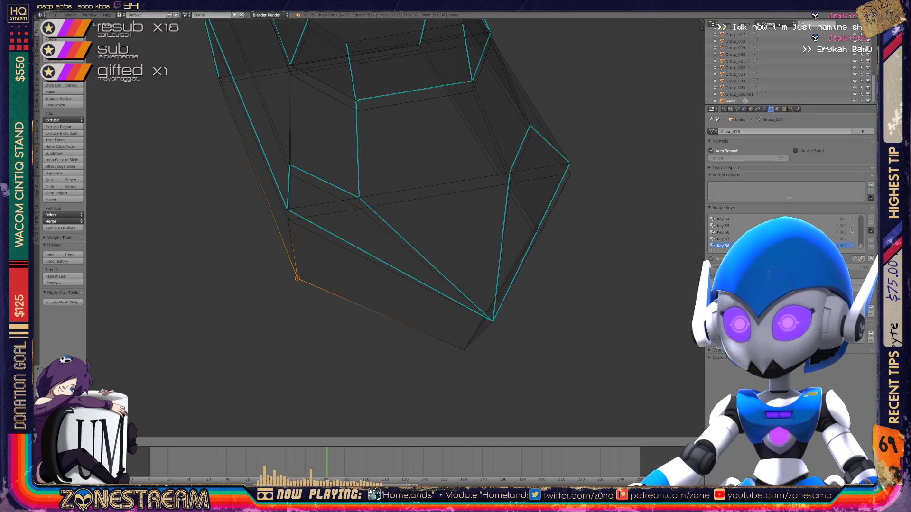
{"action": "right_click", "coordinate": [287, 210]}
{"action": "left_click_drag", "start_coordinate": [287, 210], "coordinate": [288, 220]}
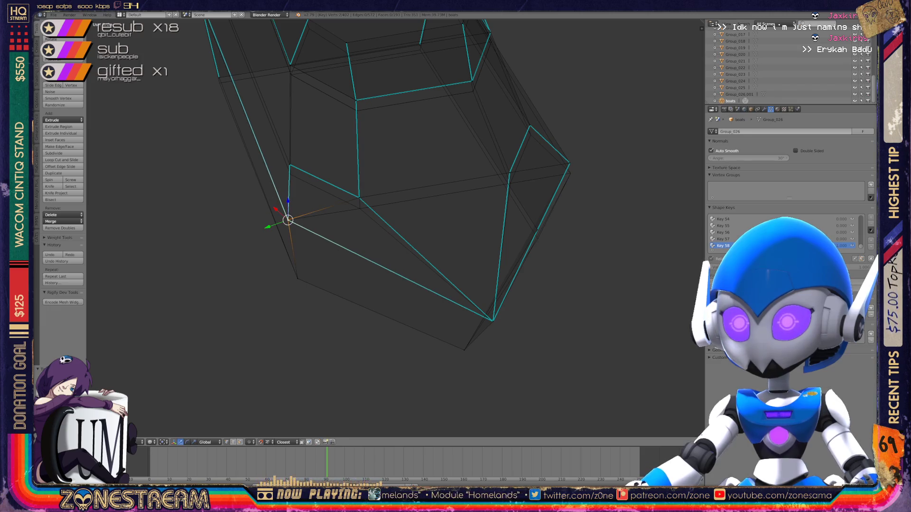
{"action": "right_click", "coordinate": [359, 197]}
{"action": "left_click_drag", "start_coordinate": [359, 197], "coordinate": [359, 209]}
{"action": "middle_click_drag", "start_coordinate": [359, 208], "coordinate": [245, 274], "text": "shift"}
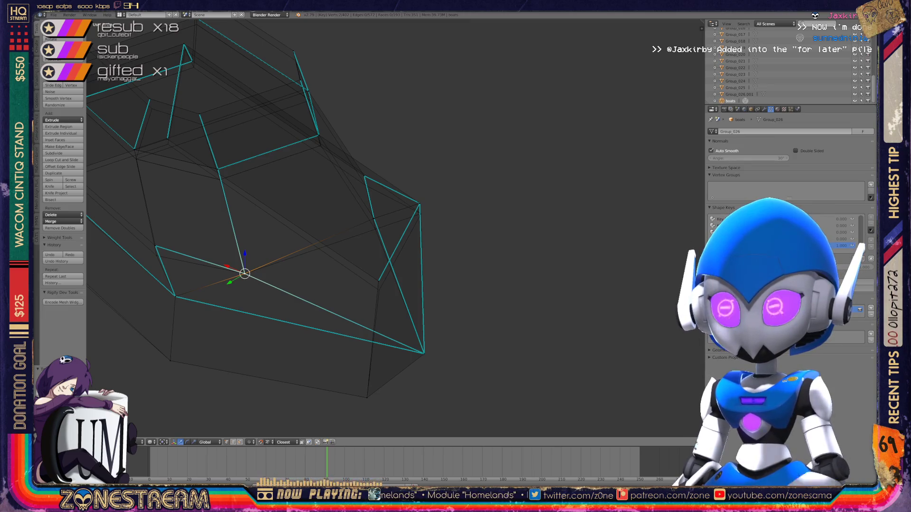
- Select a single vertex on the mesh edge
{"action": "right_click", "coordinate": [378, 281]}
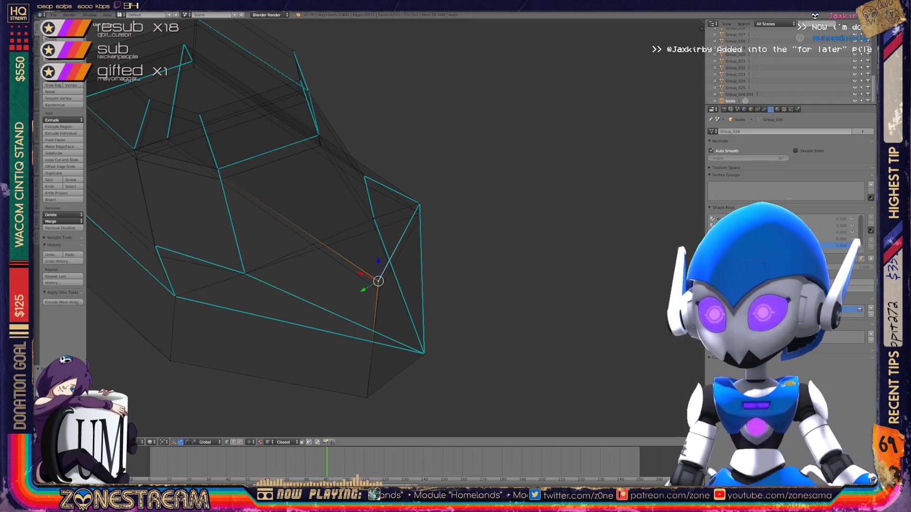
- Move the selected vertex, then lower a neighbouring vertex into place
{"action": "key", "text": "g"}
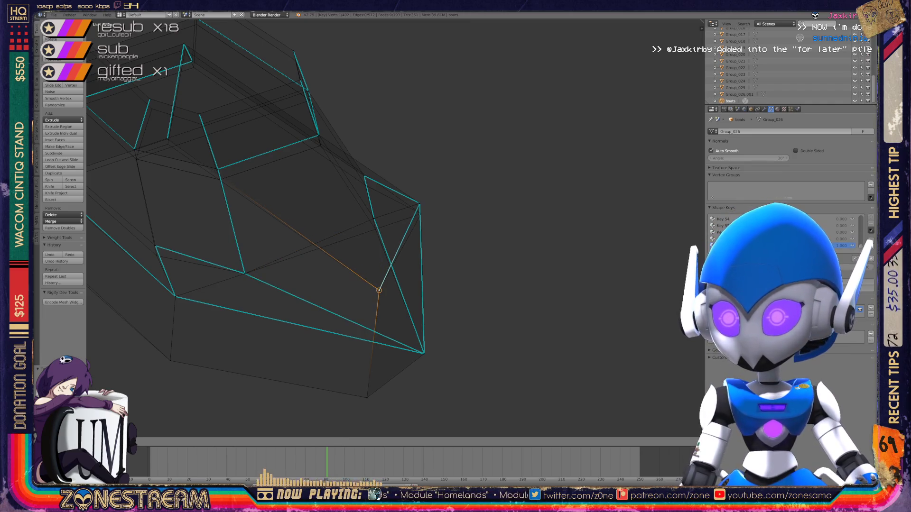
{"action": "left_click", "coordinate": [379, 290]}
{"action": "middle_click_drag", "start_coordinate": [379, 290], "coordinate": [365, 308]}
{"action": "scroll", "coordinate": [366, 308], "scroll_direction": "up", "scroll_amount": 3}
{"action": "right_click", "coordinate": [327, 286], "text": "shift"}
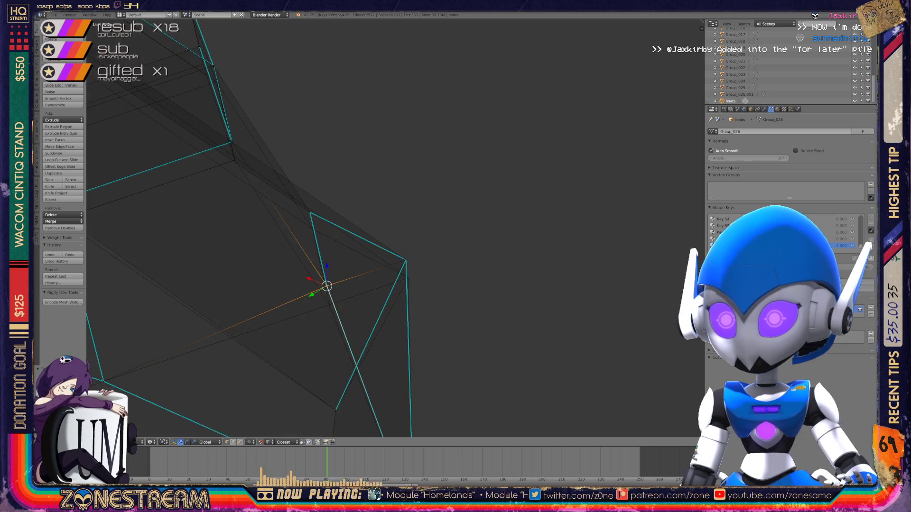
{"action": "right_click", "coordinate": [322, 284]}
{"action": "key", "text": "g"}
{"action": "left_click", "coordinate": [329, 305]}
- Select vertices along the edge down to the bottom corner of the boat-shaped mesh
{"action": "right_click", "coordinate": [405, 260], "text": "shift"}
{"action": "scroll", "coordinate": [405, 260], "scroll_direction": "down", "scroll_amount": 2}
{"action": "mouse_move", "coordinate": [379, 238]}
{"action": "middle_mouse_down"}
{"action": "mouse_move", "coordinate": [498, 200]}
{"action": "mouse_move", "coordinate": [403, 211]}
{"action": "middle_mouse_up"}
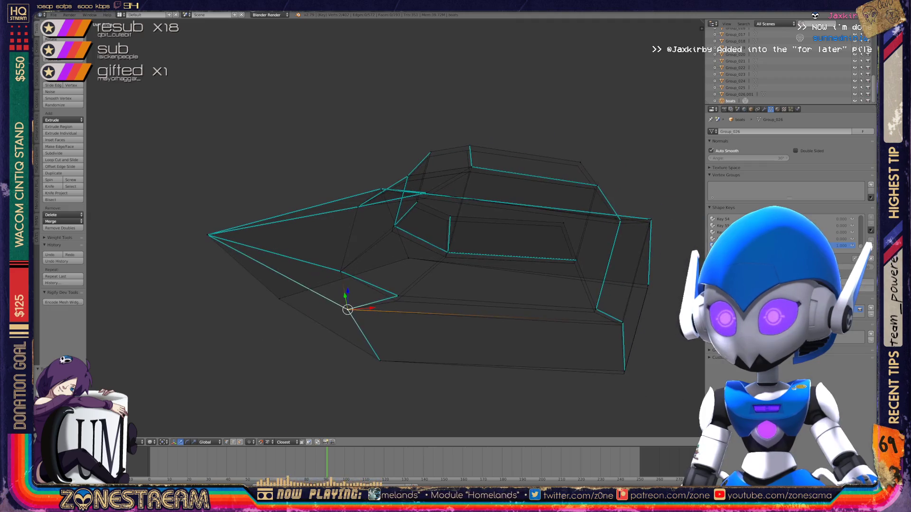
{"action": "scroll", "coordinate": [394, 228], "scroll_direction": "up", "scroll_amount": 3}
{"action": "right_click", "coordinate": [401, 342]}
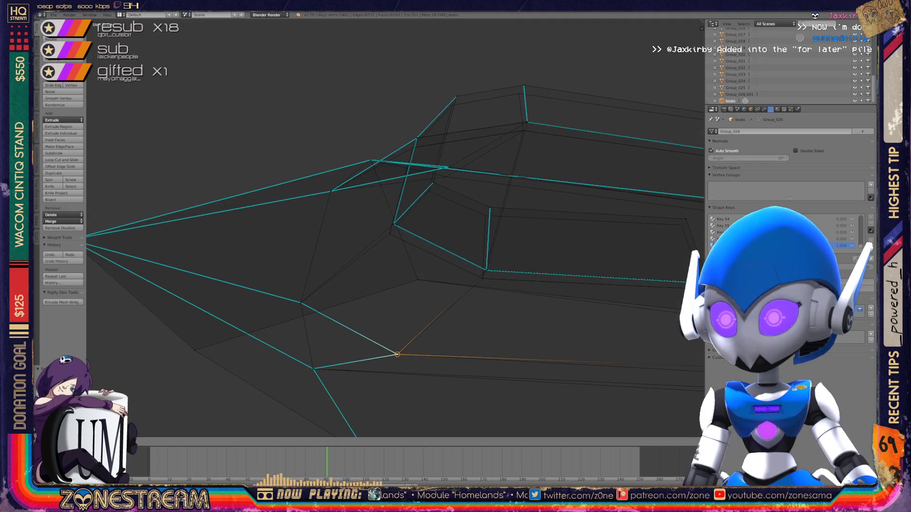
{"action": "middle_click_drag", "start_coordinate": [397, 354], "coordinate": [172, 299], "text": "shift"}
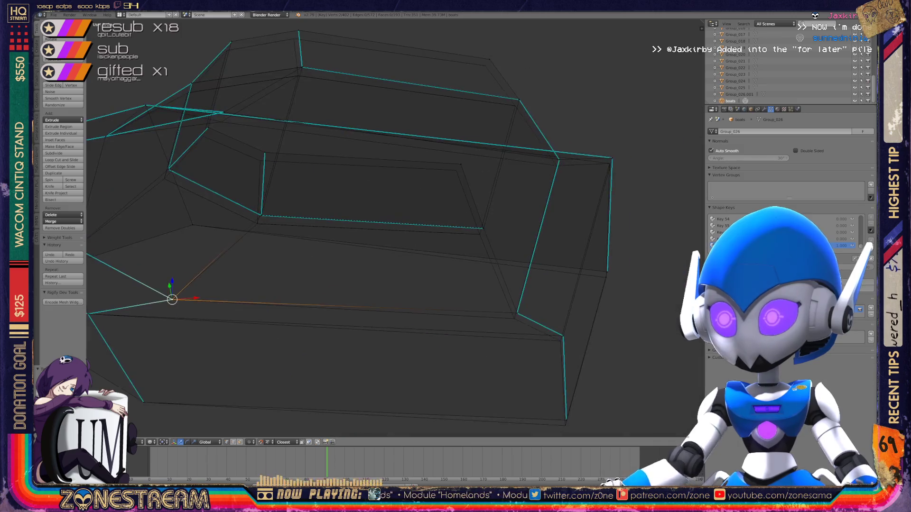
{"action": "middle_click_drag", "start_coordinate": [566, 425], "coordinate": [467, 408], "text": "shift"}
{"action": "right_click", "coordinate": [467, 409]}
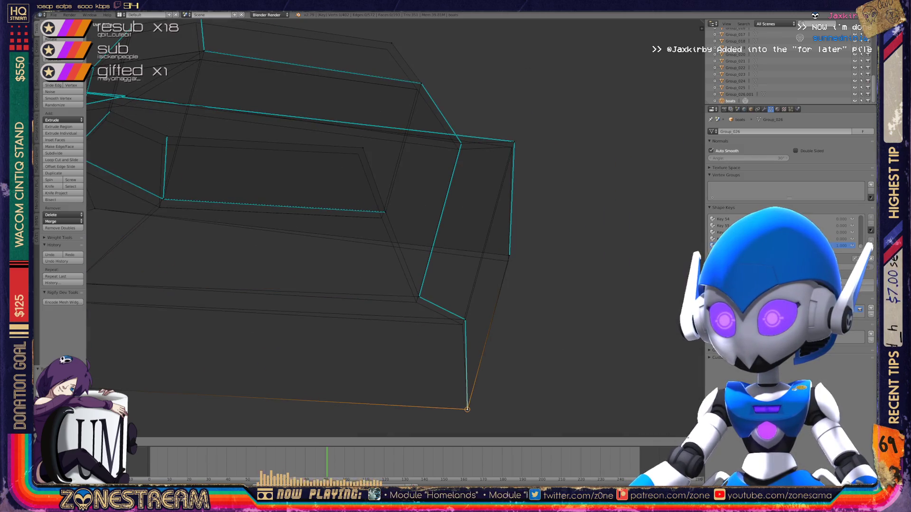
{"action": "right_click", "coordinate": [463, 325]}
{"action": "right_click", "coordinate": [418, 298]}
- Move a corner vertex onto the nearby point on the far side
{"action": "scroll", "coordinate": [395, 227], "scroll_direction": "down", "scroll_amount": 2}
{"action": "middle_click_drag", "start_coordinate": [395, 228], "coordinate": [332, 209]}
{"action": "right_click", "coordinate": [409, 281]}
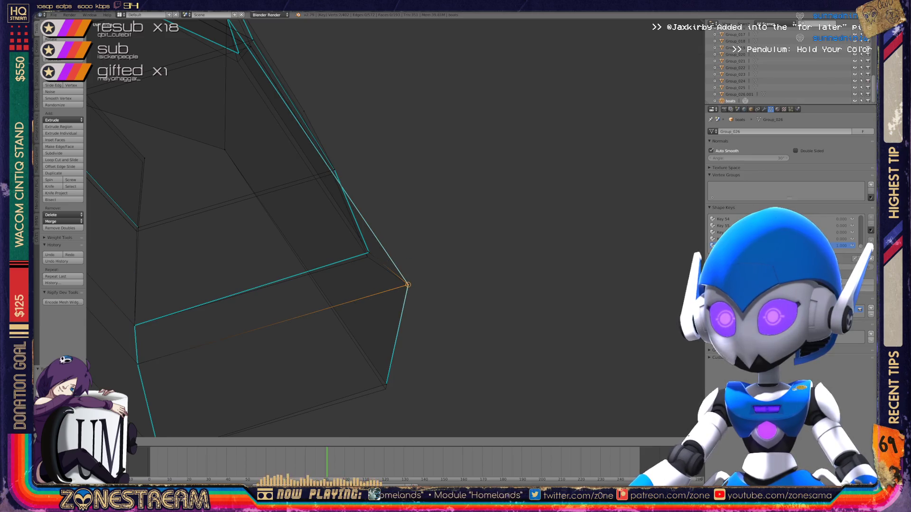
{"action": "right_click", "coordinate": [386, 384]}
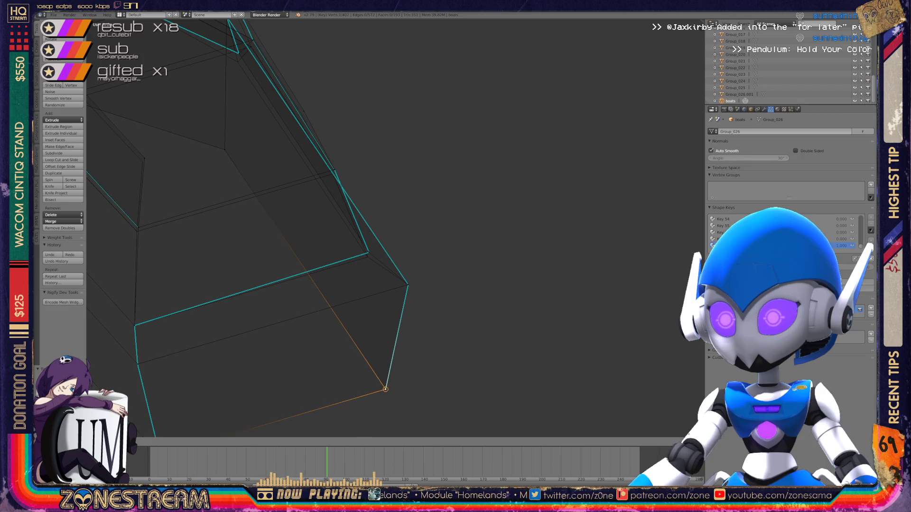
{"action": "scroll", "coordinate": [395, 228], "scroll_direction": "down", "scroll_amount": 2}
{"action": "middle_click_drag", "start_coordinate": [396, 228], "coordinate": [299, 209]}
{"action": "right_click", "coordinate": [357, 314]}
{"action": "key", "text": "g"}
{"action": "left_click", "coordinate": [359, 322]}
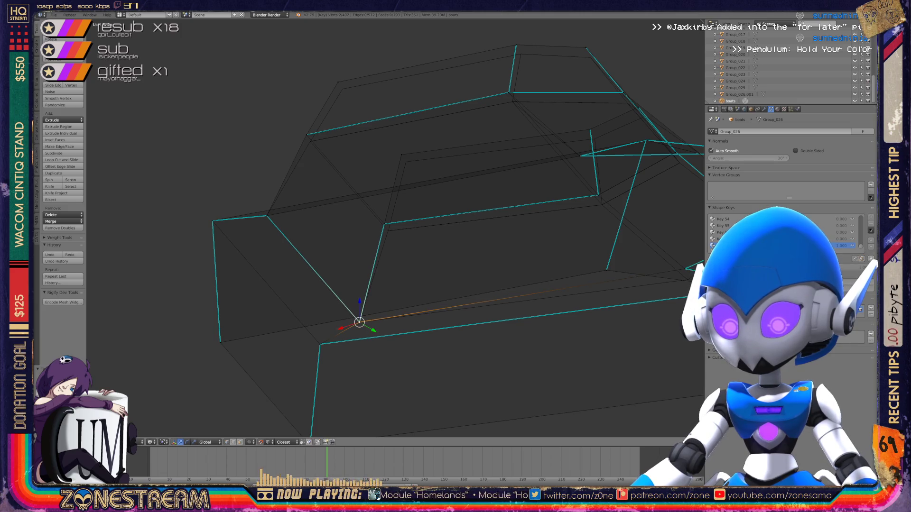
- Lower a rim vertex at the far end slightly
{"action": "middle_click_drag", "start_coordinate": [299, 208], "coordinate": [356, 190]}
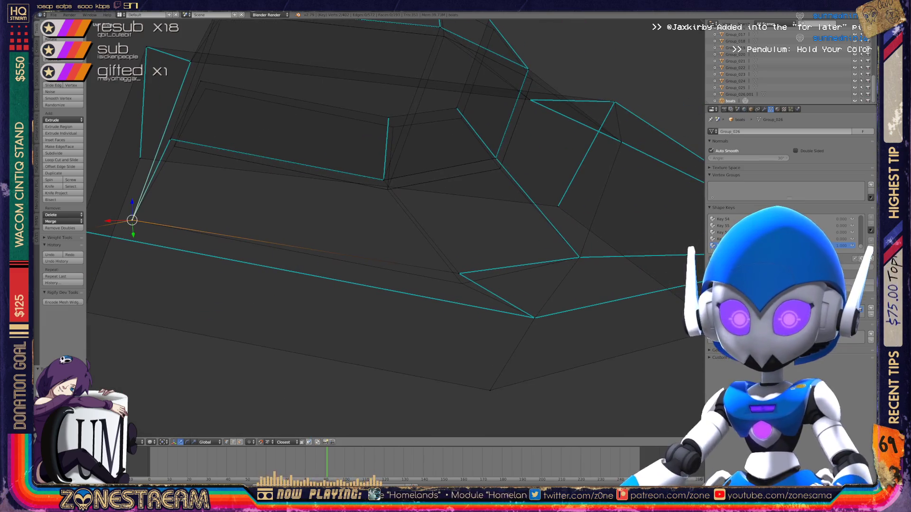
{"action": "right_click", "coordinate": [459, 273]}
{"action": "middle_click_drag", "start_coordinate": [393, 228], "coordinate": [361, 216]}
{"action": "scroll", "coordinate": [155, 64], "scroll_direction": "up", "scroll_amount": 3}
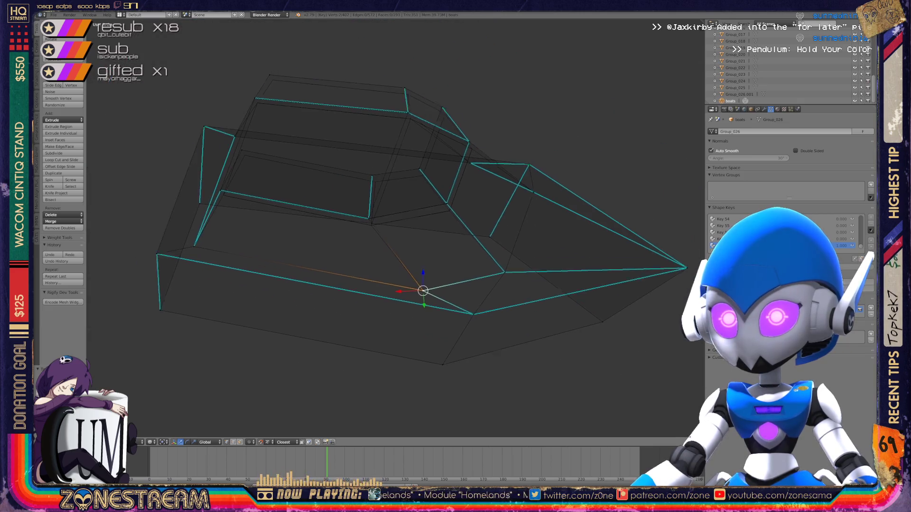
{"action": "right_click", "coordinate": [247, 192]}
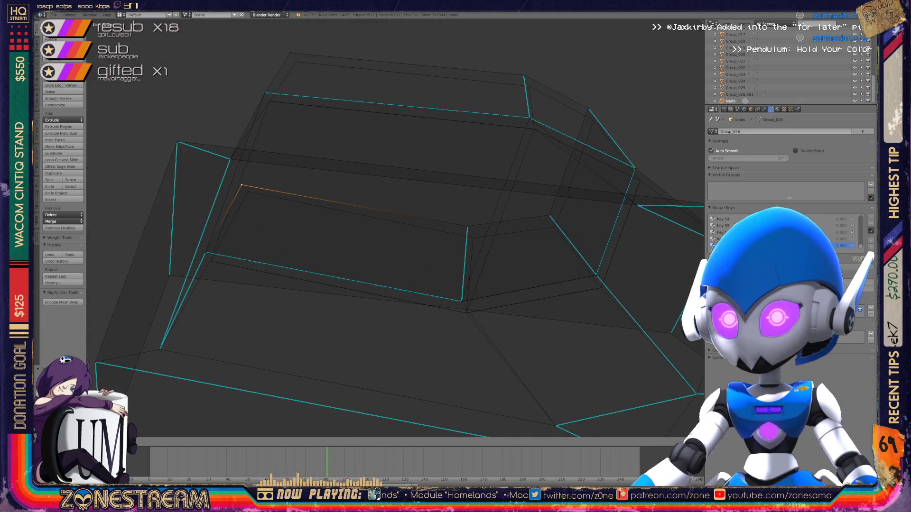
{"action": "right_click", "coordinate": [467, 227]}
{"action": "key", "text": "g"}
{"action": "left_click", "coordinate": [473, 238]}
- Lower the neighbouring rim vertex, the middle vertex and the upper-right vertex
{"action": "right_click", "coordinate": [549, 216]}
{"action": "key", "text": "g"}
{"action": "left_click", "coordinate": [553, 228]}
{"action": "mouse_move", "coordinate": [553, 227]}
{"action": "middle_mouse_down"}
{"action": "mouse_move", "coordinate": [522, 204]}
{"action": "mouse_move", "coordinate": [361, 214]}
{"action": "mouse_move", "coordinate": [423, 255]}
{"action": "middle_mouse_up"}
{"action": "right_click", "coordinate": [423, 254]}
{"action": "key", "text": "g"}
{"action": "left_click", "coordinate": [419, 274]}
{"action": "right_click", "coordinate": [511, 223]}
{"action": "key", "text": "g"}
{"action": "left_click", "coordinate": [507, 238]}
{"action": "mouse_move", "coordinate": [507, 238]}
{"action": "middle_mouse_down"}
{"action": "mouse_move", "coordinate": [471, 236]}
{"action": "mouse_move", "coordinate": [404, 262]}
{"action": "mouse_move", "coordinate": [301, 206]}
{"action": "mouse_move", "coordinate": [288, 175]}
{"action": "mouse_move", "coordinate": [431, 250]}
{"action": "mouse_move", "coordinate": [430, 178]}
{"action": "middle_mouse_up"}
- Select the corner vertex where the edges meet and slide it down onto the lower vertex
{"action": "scroll", "coordinate": [396, 228], "scroll_direction": "up", "scroll_amount": 4}
{"action": "mouse_move", "coordinate": [395, 227]}
{"action": "middle_mouse_down"}
{"action": "mouse_move", "coordinate": [363, 209]}
{"action": "mouse_move", "coordinate": [368, 251]}
{"action": "middle_mouse_up"}
{"action": "right_click", "coordinate": [425, 179]}
{"action": "right_click", "coordinate": [367, 282]}
{"action": "right_click", "coordinate": [424, 179]}
{"action": "mouse_move", "coordinate": [424, 180]}
{"action": "middle_mouse_down"}
{"action": "mouse_move", "coordinate": [408, 189]}
{"action": "mouse_move", "coordinate": [385, 247]}
{"action": "mouse_move", "coordinate": [390, 236]}
{"action": "mouse_move", "coordinate": [545, 337]}
{"action": "mouse_move", "coordinate": [482, 293]}
{"action": "mouse_move", "coordinate": [521, 303]}
{"action": "mouse_move", "coordinate": [536, 285]}
{"action": "mouse_move", "coordinate": [427, 247]}
{"action": "mouse_move", "coordinate": [450, 228]}
{"action": "middle_mouse_up"}
{"action": "scroll", "coordinate": [482, 292], "scroll_direction": "up", "scroll_amount": 5}
{"action": "right_click", "coordinate": [451, 170]}
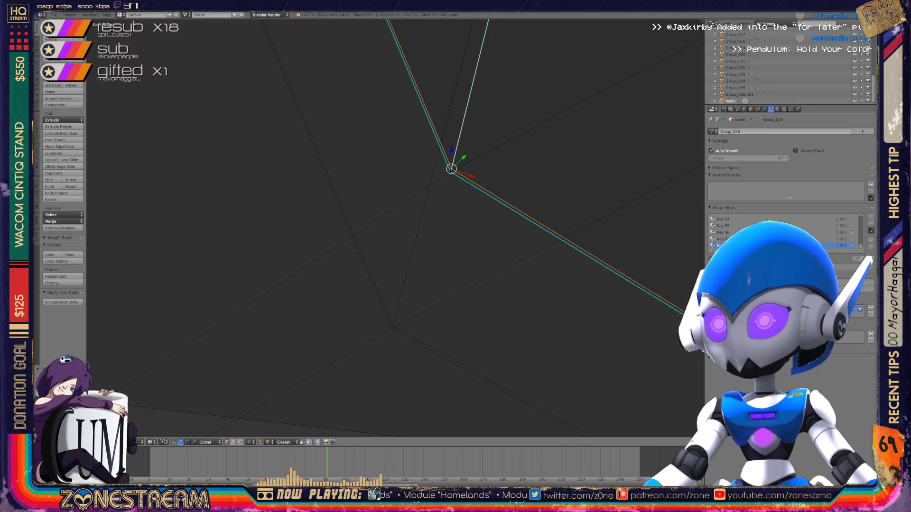
{"action": "right_click", "coordinate": [393, 323]}
{"action": "mouse_move", "coordinate": [394, 323]}
{"action": "right_mouse_down"}
{"action": "mouse_move", "coordinate": [450, 171]}
{"action": "mouse_move", "coordinate": [391, 328]}
{"action": "right_mouse_up"}
{"action": "mouse_move", "coordinate": [450, 171]}
{"action": "right_mouse_down"}
{"action": "mouse_move", "coordinate": [418, 311]}
{"action": "mouse_move", "coordinate": [392, 328]}
{"action": "right_mouse_up"}
{"action": "mouse_move", "coordinate": [393, 237]}
{"action": "middle_mouse_down"}
{"action": "mouse_move", "coordinate": [474, 170]}
{"action": "mouse_move", "coordinate": [475, 266]}
{"action": "middle_mouse_up"}
- Grab the upper vertex with G and drop it onto the lower one
{"action": "right_click", "coordinate": [407, 161]}
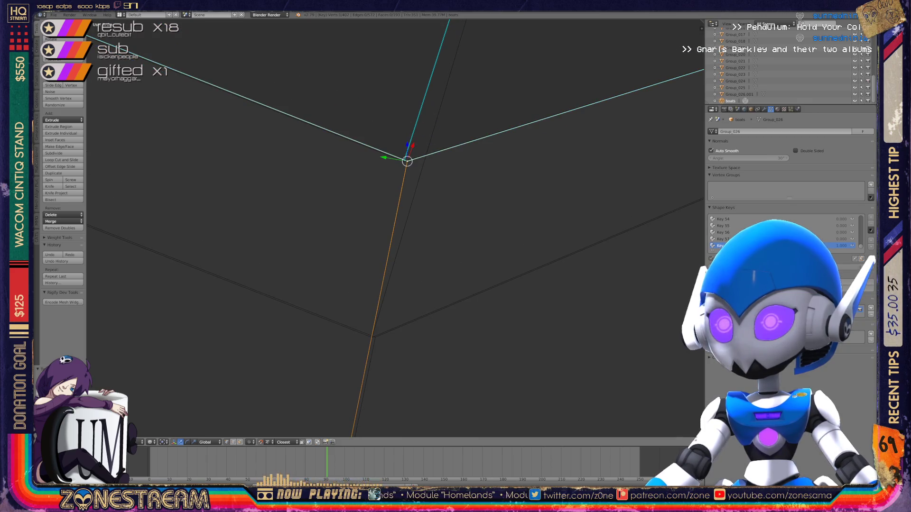
{"action": "key", "text": "g"}
{"action": "left_click", "coordinate": [375, 337]}
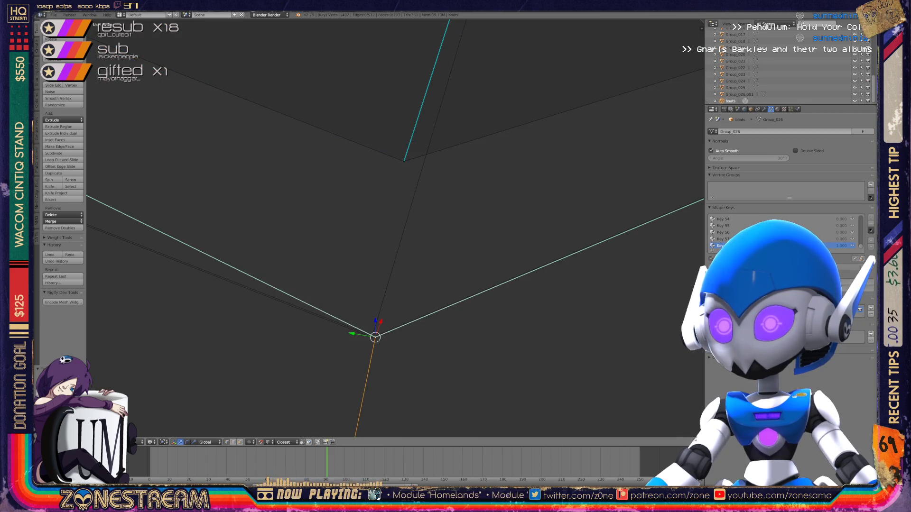
{"action": "middle_click_drag", "start_coordinate": [474, 266], "coordinate": [474, 294]}
{"action": "right_click", "coordinate": [372, 337]}
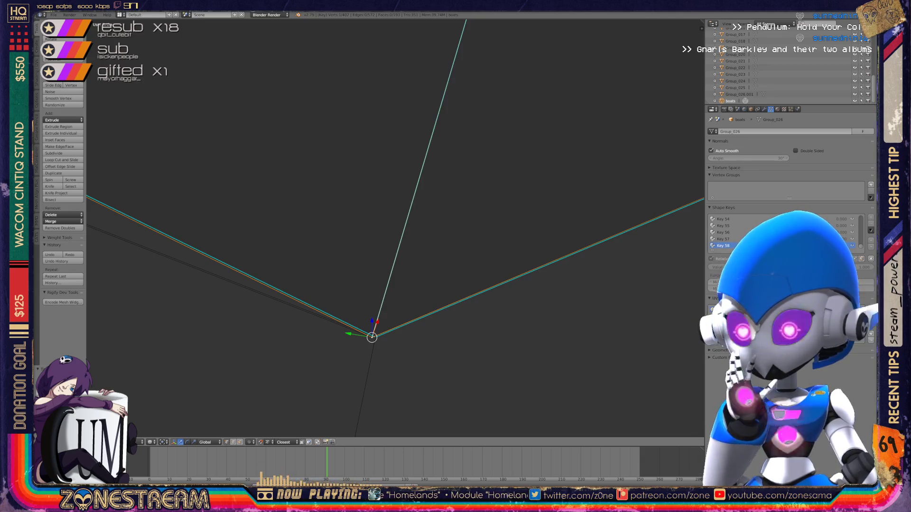
- Reframe the view on the joint and reselect the lower and upper vertices
{"action": "scroll", "coordinate": [396, 228], "scroll_direction": "down", "scroll_amount": 4}
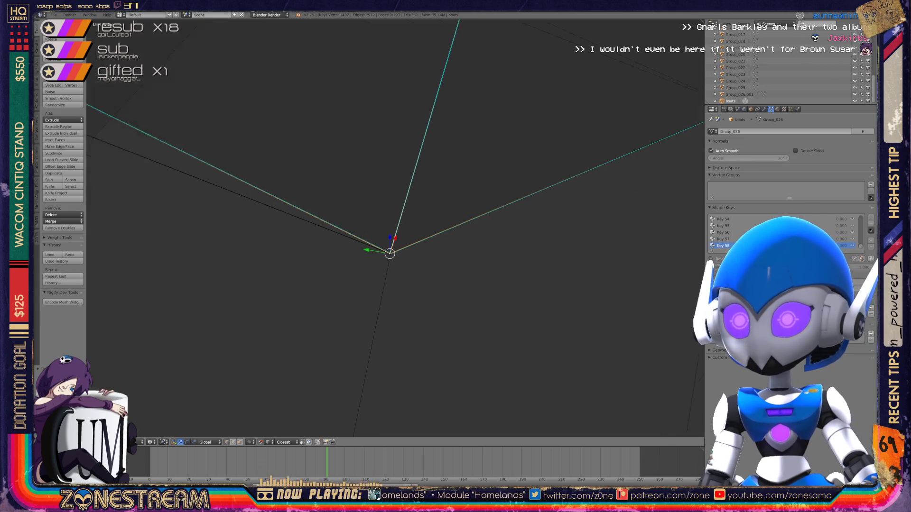
{"action": "middle_click_drag", "start_coordinate": [394, 236], "coordinate": [646, 112]}
{"action": "scroll", "coordinate": [266, 291], "scroll_direction": "up", "scroll_amount": 5}
{"action": "scroll", "coordinate": [395, 229], "scroll_direction": "up", "scroll_amount": 3}
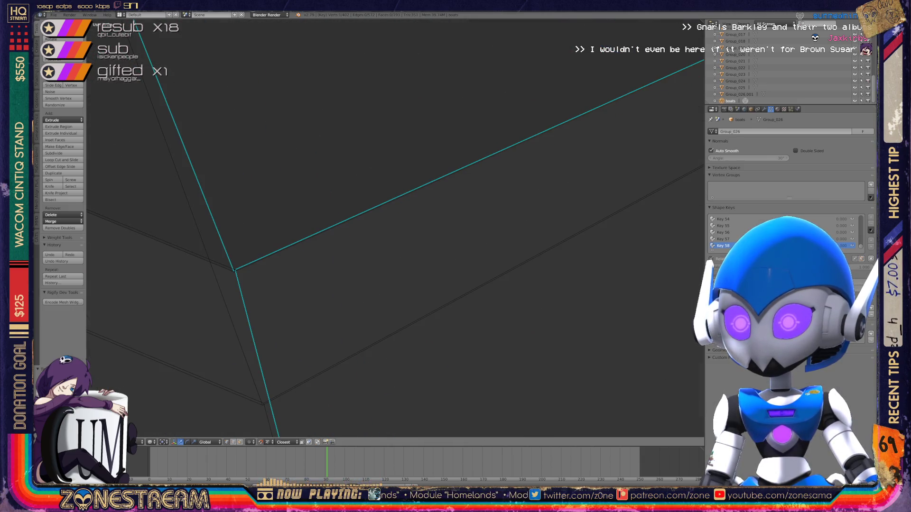
{"action": "middle_click_drag", "start_coordinate": [234, 271], "coordinate": [320, 213], "text": "shift"}
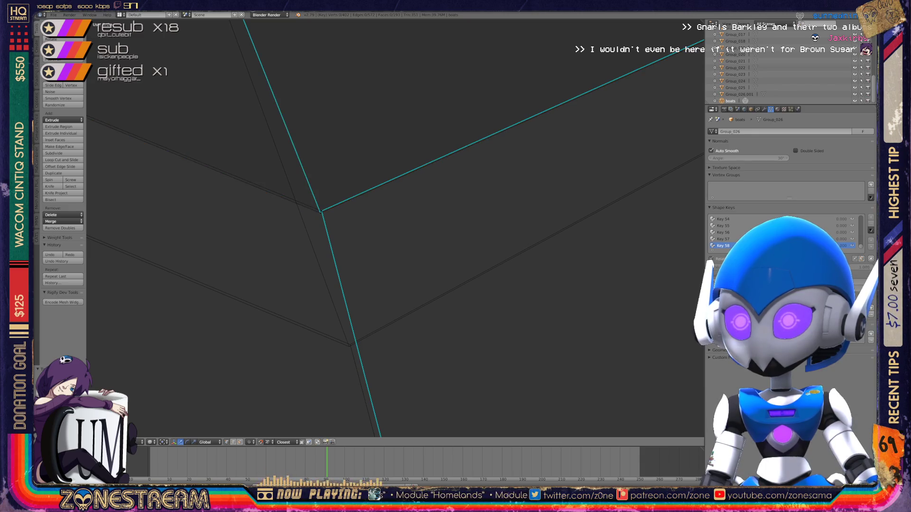
{"action": "right_click", "coordinate": [349, 346]}
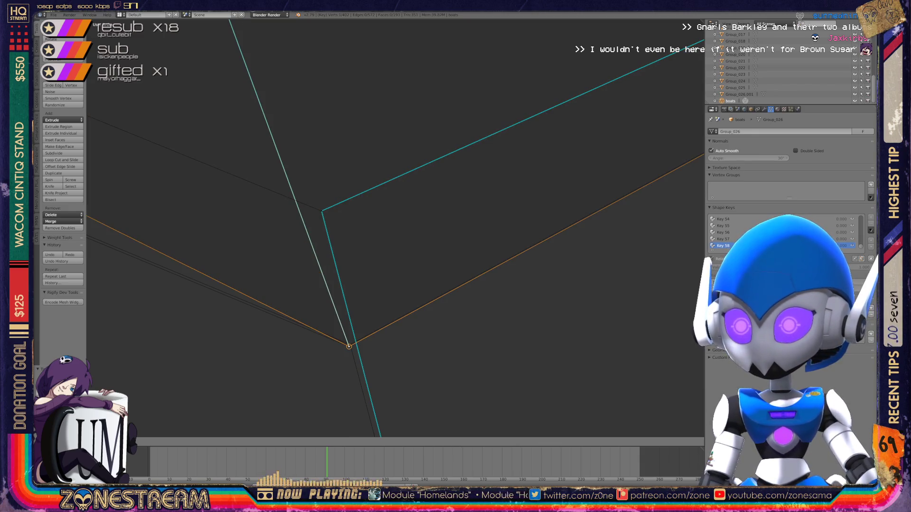
{"action": "right_click", "coordinate": [321, 211]}
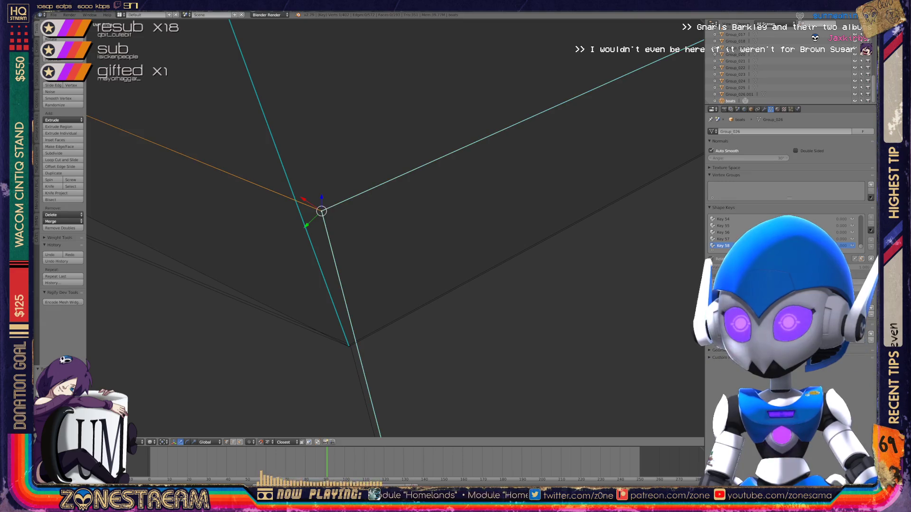
- Select the vertex where the cyan edges meet, move it, then undo the move
{"action": "scroll", "coordinate": [396, 228], "scroll_direction": "down", "scroll_amount": 5}
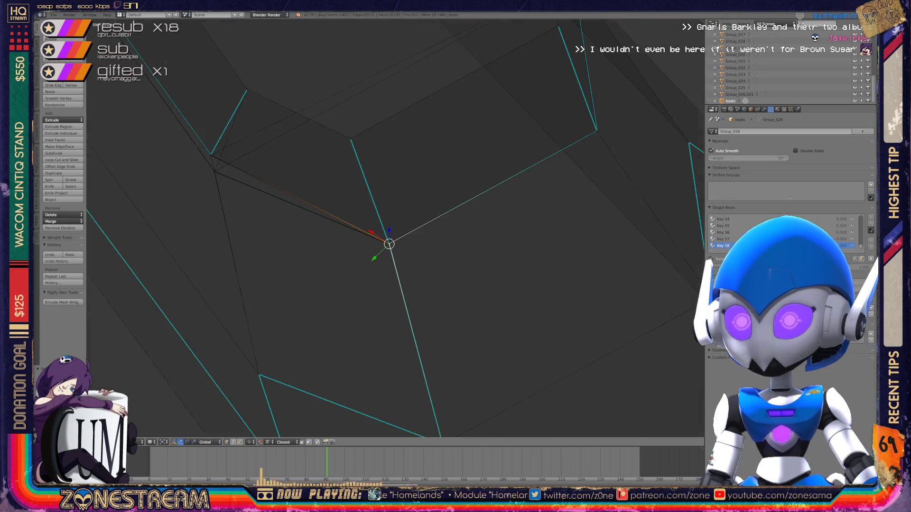
{"action": "scroll", "coordinate": [394, 227], "scroll_direction": "up", "scroll_amount": 6}
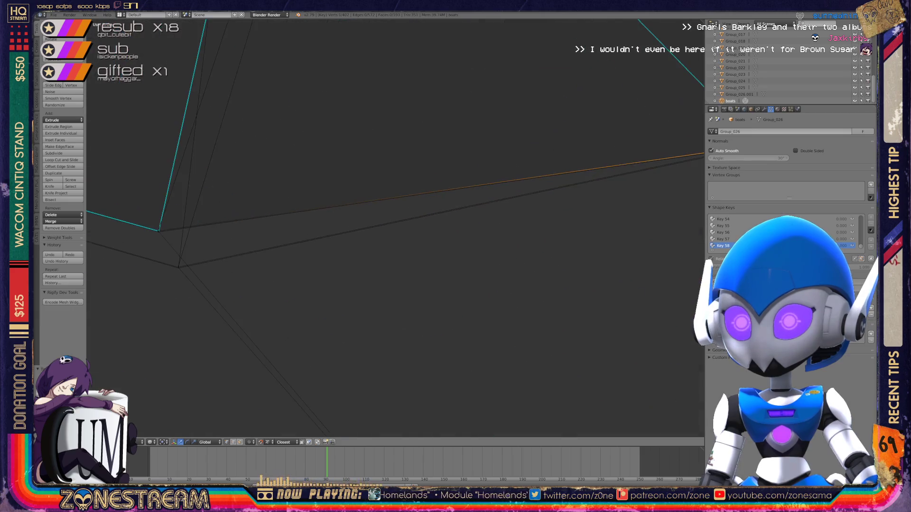
{"action": "scroll", "coordinate": [395, 228], "scroll_direction": "up", "scroll_amount": 2}
{"action": "scroll", "coordinate": [395, 228], "scroll_direction": "down", "scroll_amount": 2}
{"action": "scroll", "coordinate": [394, 228], "scroll_direction": "up", "scroll_amount": 3}
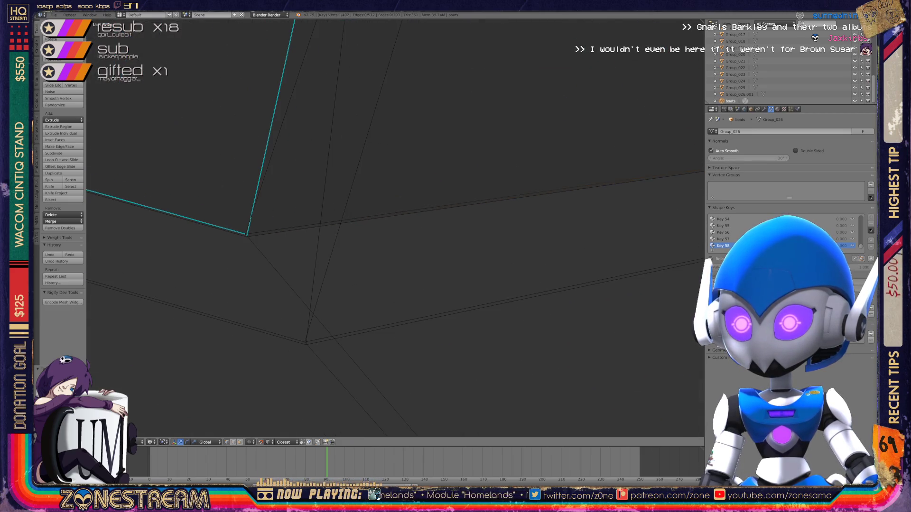
{"action": "right_click", "coordinate": [181, 240]}
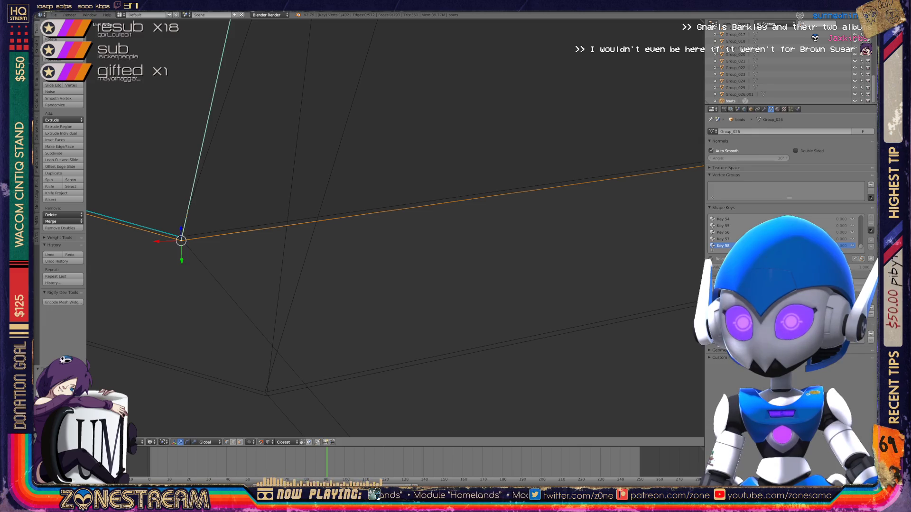
{"action": "right_click_drag", "start_coordinate": [180, 241], "coordinate": [267, 395]}
{"action": "key", "text": "ctrl+z"}
- Move the upper corner vertex with G onto the lower corner vertex
{"action": "scroll", "coordinate": [200, 248], "scroll_direction": "down", "scroll_amount": 2}
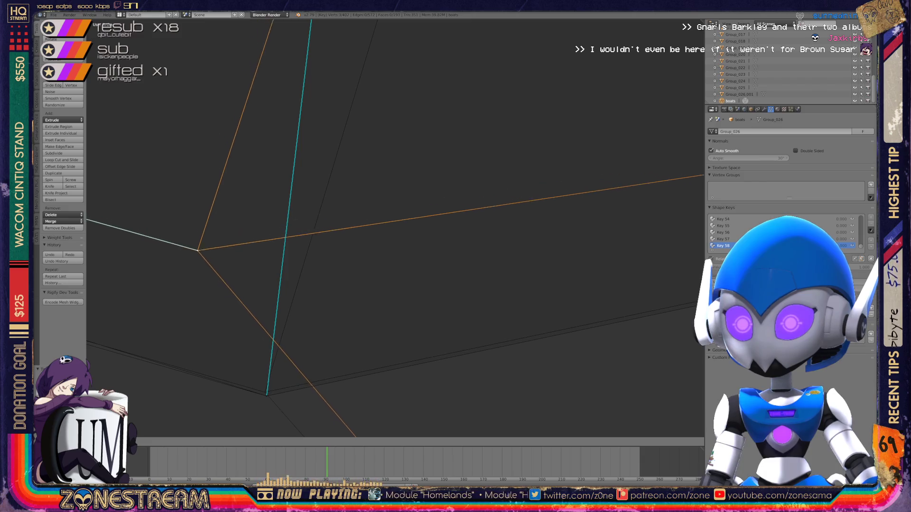
{"action": "scroll", "coordinate": [385, 241], "scroll_direction": "up", "scroll_amount": 4}
{"action": "scroll", "coordinate": [385, 241], "scroll_direction": "down", "scroll_amount": 3}
{"action": "middle_click_drag", "start_coordinate": [385, 237], "coordinate": [441, 223]}
{"action": "scroll", "coordinate": [638, 211], "scroll_direction": "up", "scroll_amount": 4}
{"action": "mouse_move", "coordinate": [260, 295]}
{"action": "middle_mouse_down", "text": "shift"}
{"action": "mouse_move", "coordinate": [410, 253]}
{"action": "mouse_move", "coordinate": [437, 305]}
{"action": "mouse_move", "coordinate": [372, 264]}
{"action": "mouse_move", "coordinate": [358, 310]}
{"action": "mouse_move", "coordinate": [284, 258]}
{"action": "mouse_move", "coordinate": [239, 274]}
{"action": "middle_mouse_up", "text": "shift"}
{"action": "right_click", "coordinate": [239, 274]}
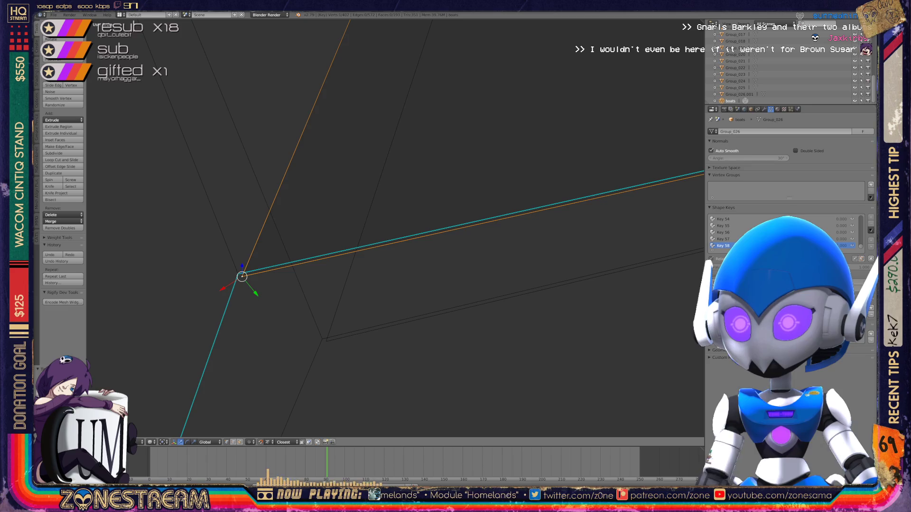
{"action": "right_click", "coordinate": [325, 342]}
{"action": "right_click", "coordinate": [238, 274]}
{"action": "key", "text": "g"}
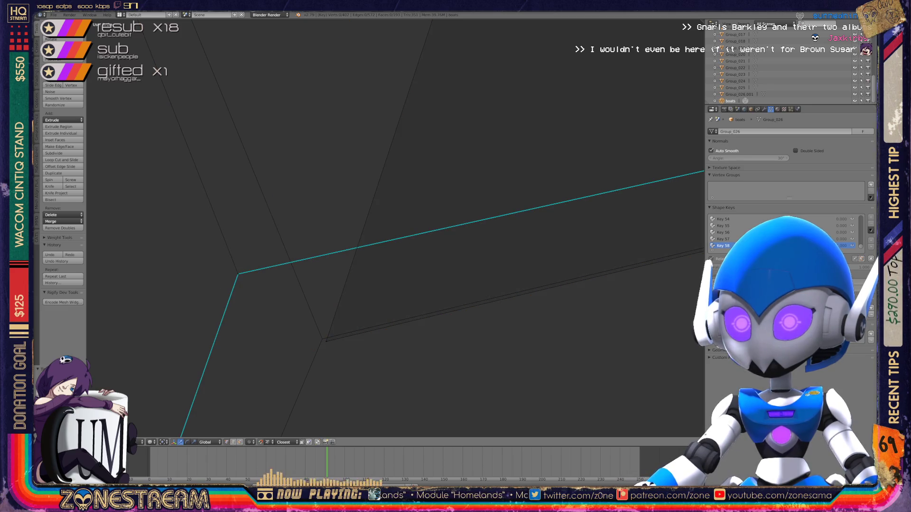
{"action": "left_click", "coordinate": [322, 338]}
- Return to Object Mode and orbit around the wireframe foot armor pieces
{"action": "scroll", "coordinate": [394, 228], "scroll_direction": "down", "scroll_amount": 5}
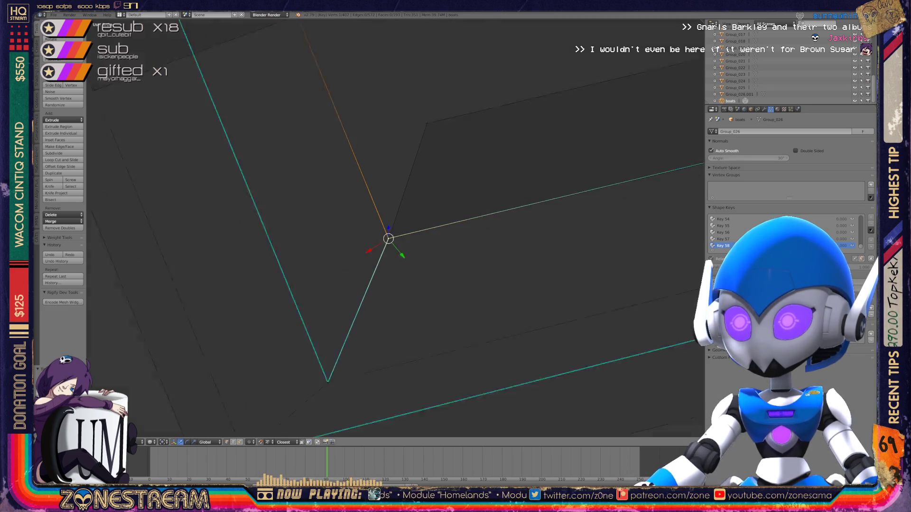
{"action": "key", "text": "Tab"}
{"action": "mouse_move", "coordinate": [393, 228]}
{"action": "middle_mouse_down"}
{"action": "mouse_move", "coordinate": [361, 251]}
{"action": "mouse_move", "coordinate": [389, 256]}
{"action": "mouse_move", "coordinate": [308, 309]}
{"action": "mouse_move", "coordinate": [180, 419]}
{"action": "mouse_move", "coordinate": [171, 412]}
{"action": "mouse_move", "coordinate": [342, 384]}
{"action": "middle_mouse_up"}
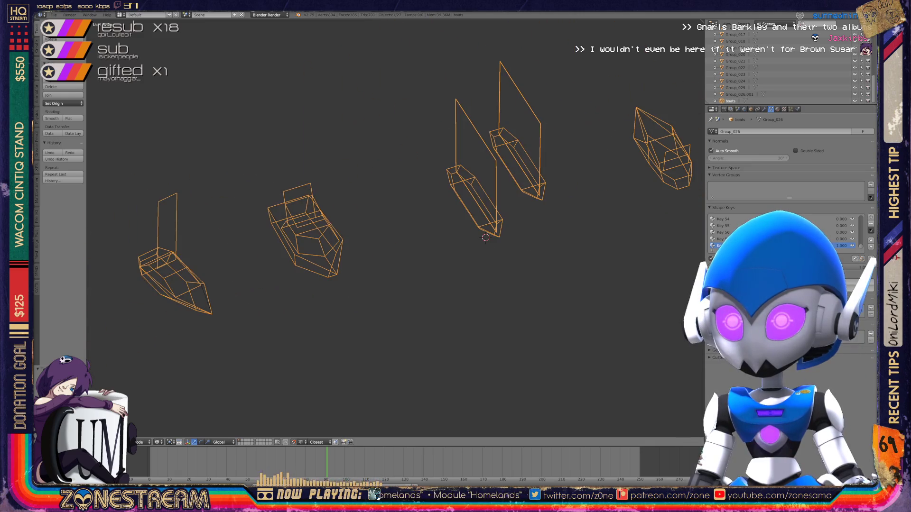
- Deselect one boat and remove the other 26 selected boat objects
{"action": "scroll", "coordinate": [557, 181], "scroll_direction": "up", "scroll_amount": 5}
{"action": "scroll", "coordinate": [557, 180], "scroll_direction": "down", "scroll_amount": 9}
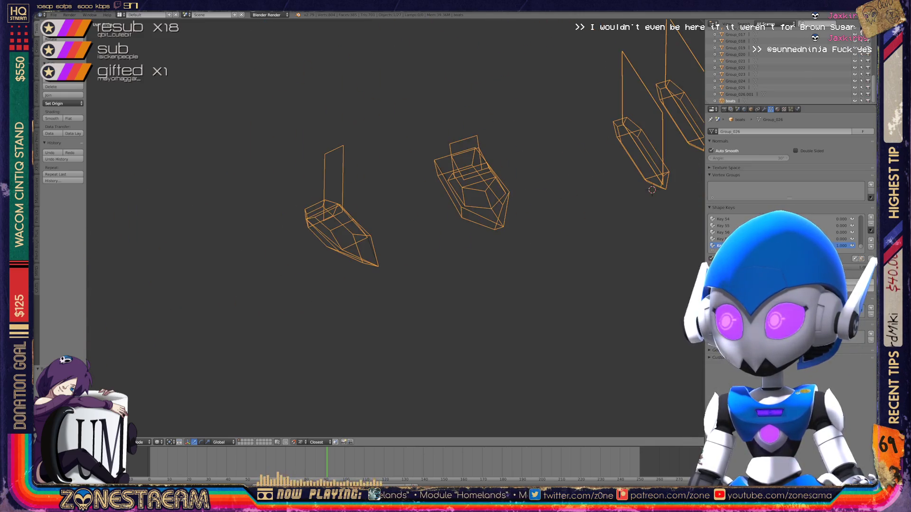
{"action": "middle_click_drag", "start_coordinate": [394, 228], "coordinate": [470, 209]}
{"action": "scroll", "coordinate": [393, 228], "scroll_direction": "up", "scroll_amount": 8}
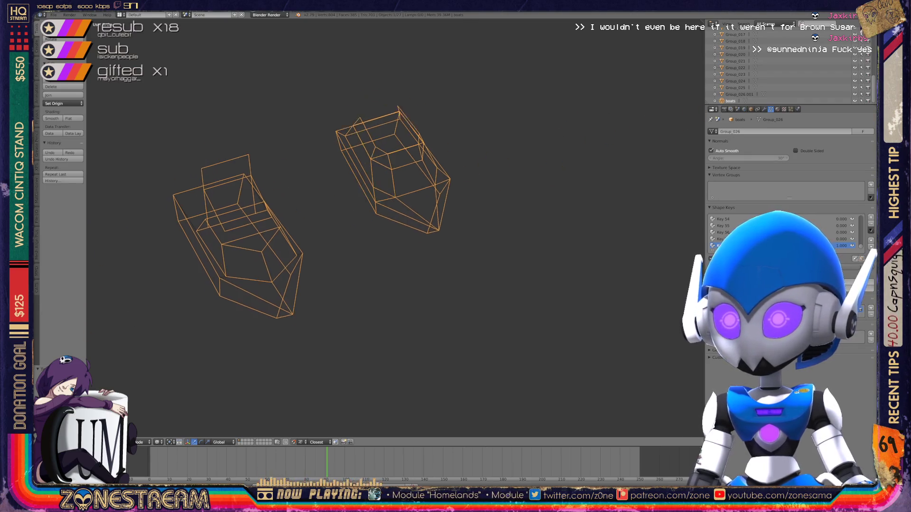
{"action": "mouse_move", "coordinate": [393, 228]}
{"action": "middle_mouse_down"}
{"action": "mouse_move", "coordinate": [441, 211]}
{"action": "mouse_move", "coordinate": [413, 223]}
{"action": "middle_mouse_up"}
{"action": "scroll", "coordinate": [413, 223], "scroll_direction": "down", "scroll_amount": 3}
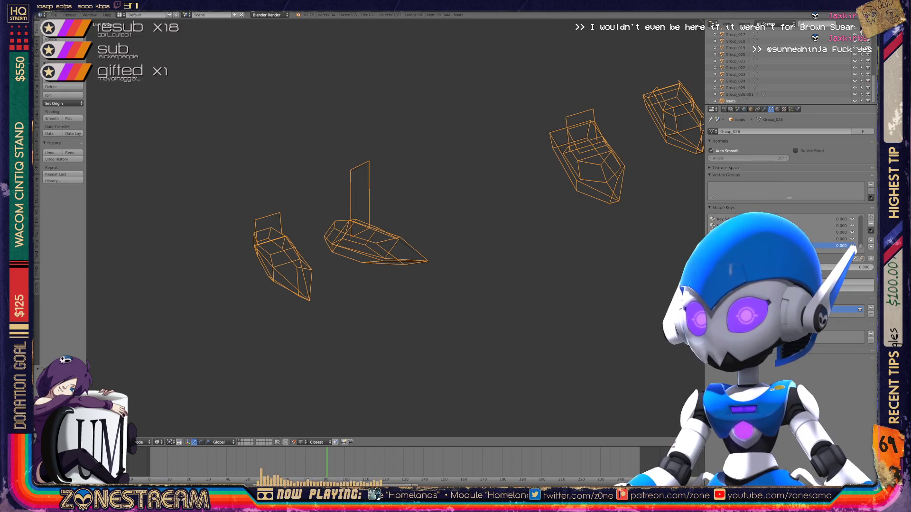
{"action": "key", "text": "Tab"}
{"action": "key", "text": "Tab"}
{"action": "key", "text": "Tab"}
{"action": "key", "text": "Tab"}
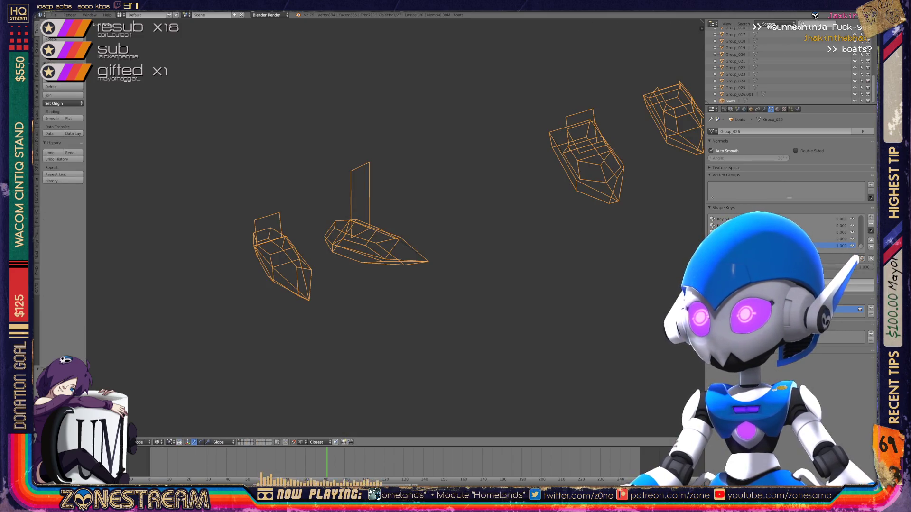
{"action": "left_click", "coordinate": [731, 101], "text": "ctrl"}
{"action": "key", "text": "ctrl+z"}
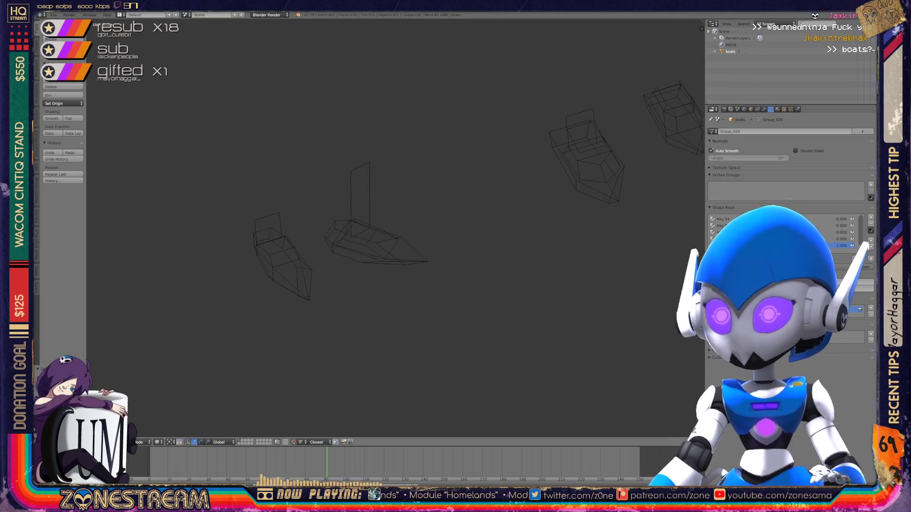
- Purge orphaned meshes and textures from the Outliner's Orphan Data view, then return to All Scenes
{"action": "left_click", "coordinate": [769, 24]}
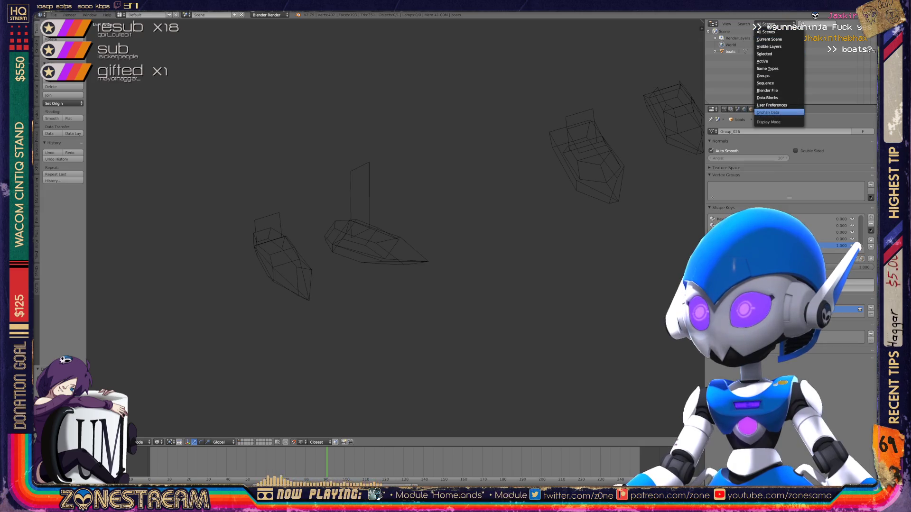
{"action": "left_click", "coordinate": [767, 113]}
{"action": "left_click", "coordinate": [851, 24]}
{"action": "left_click", "coordinate": [851, 27]}
{"action": "left_click", "coordinate": [851, 27]}
{"action": "left_click", "coordinate": [851, 27]}
{"action": "left_click", "coordinate": [851, 27]}
{"action": "left_click", "coordinate": [851, 27]}
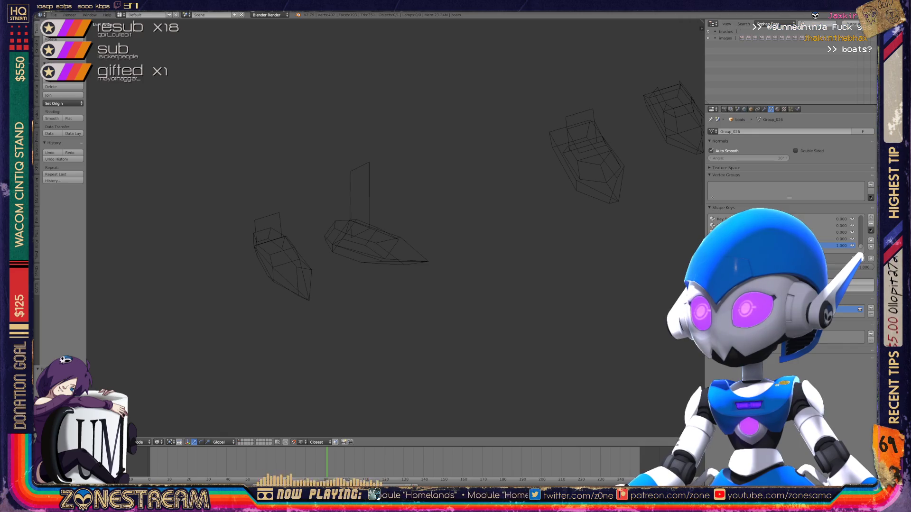
{"action": "left_click", "coordinate": [851, 27]}
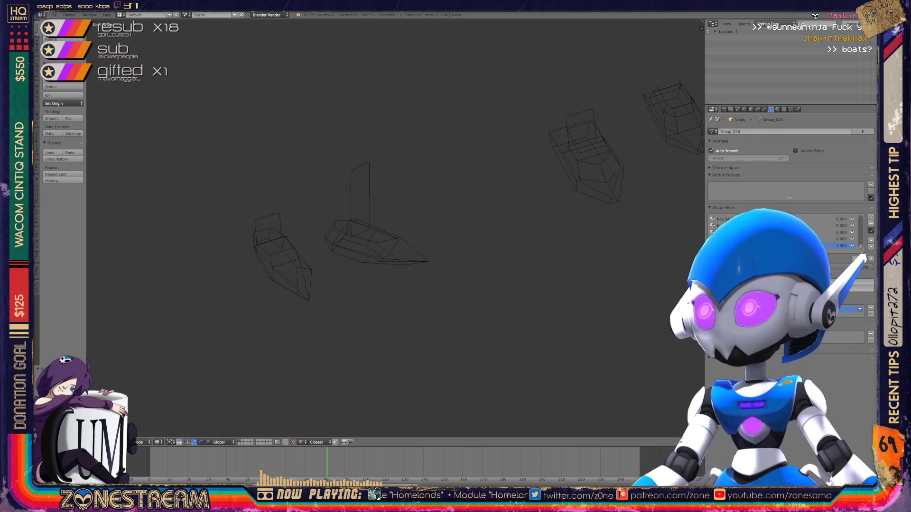
{"action": "left_click", "coordinate": [771, 24]}
{"action": "left_click", "coordinate": [775, 32]}
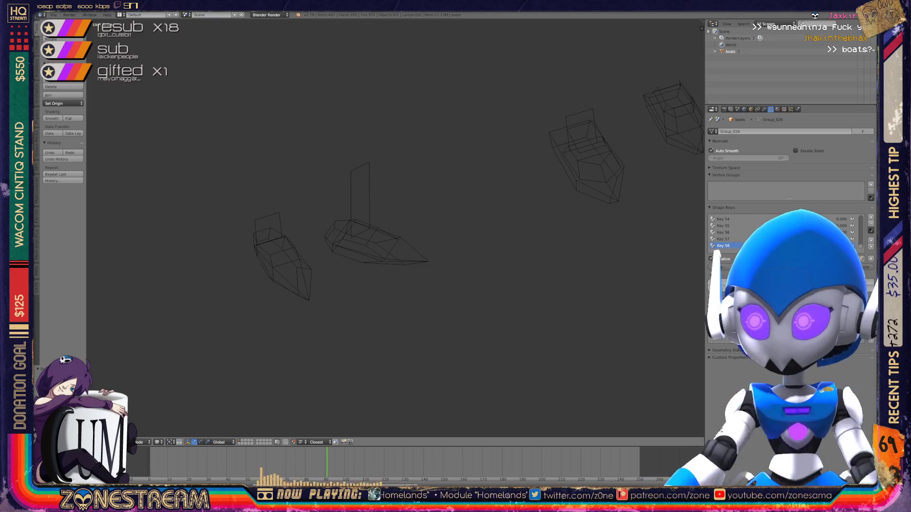
- Bring up the Import submenu under the File menu
{"action": "key", "text": "x"}
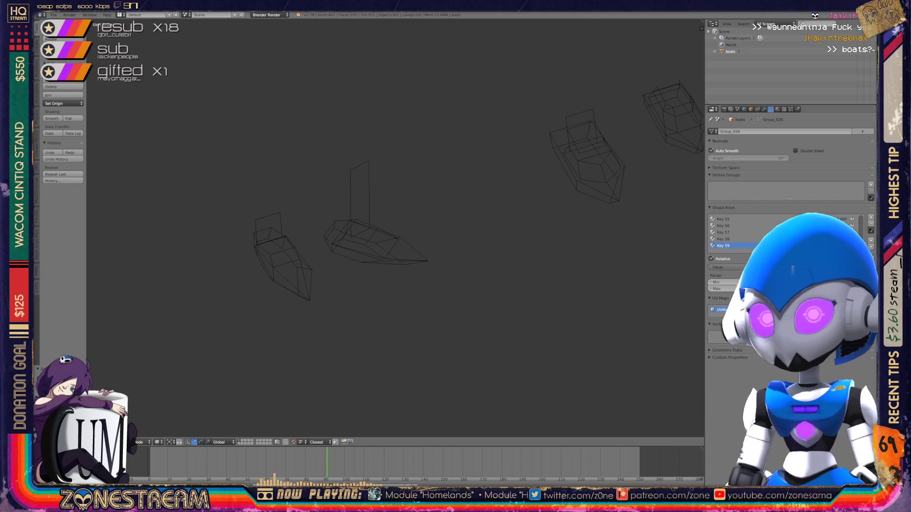
{"action": "left_click", "coordinate": [53, 15]}
{"action": "mouse_move", "coordinate": [64, 141]}
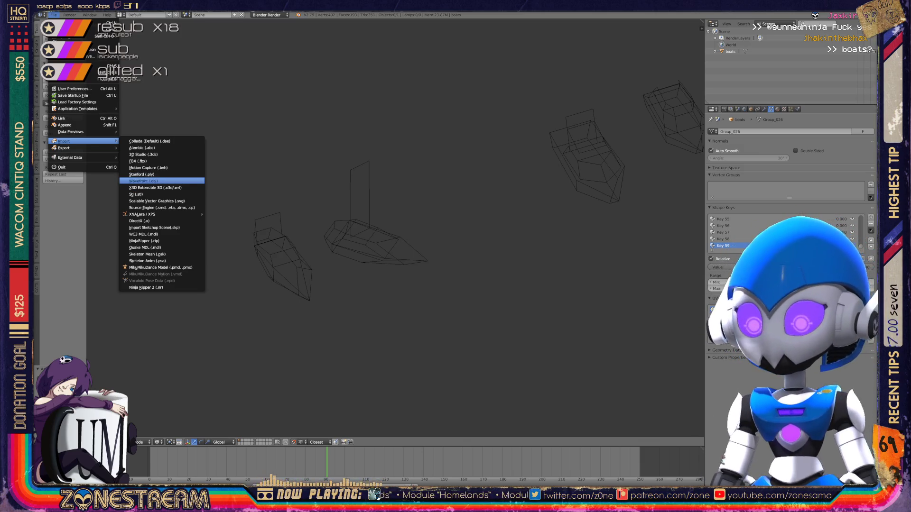
- Import 01187.obj as a Wavefront (.obj) file from the Daytona USA folder
{"action": "left_click", "coordinate": [142, 181]}
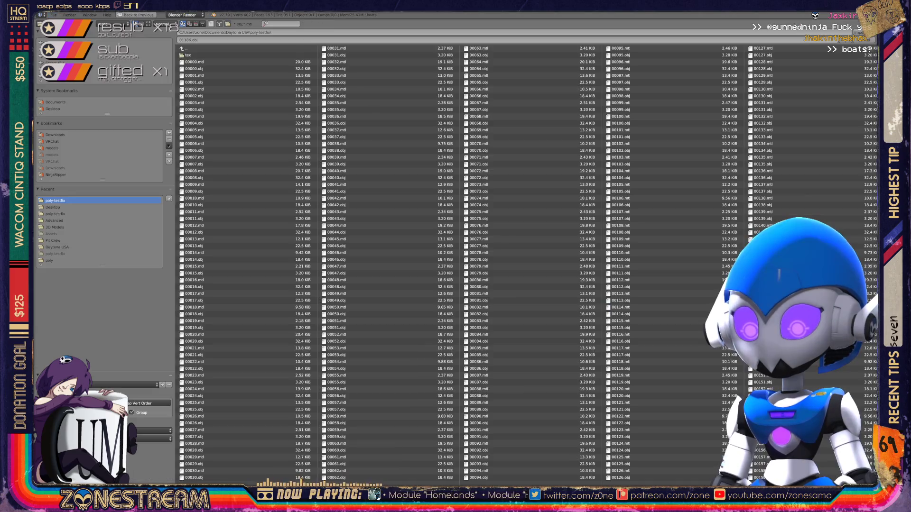
{"action": "scroll", "coordinate": [529, 263], "scroll_direction": "down", "scroll_amount": 20}
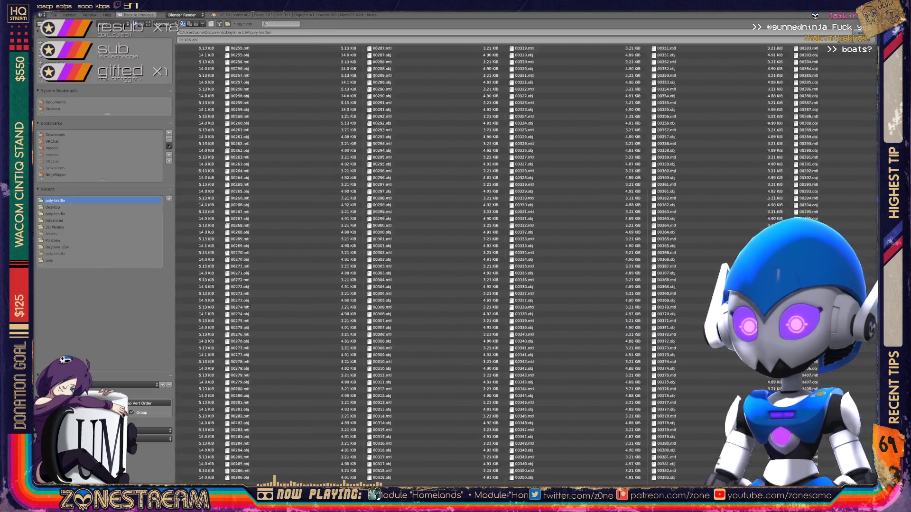
{"action": "scroll", "coordinate": [529, 263], "scroll_direction": "down", "scroll_amount": 3}
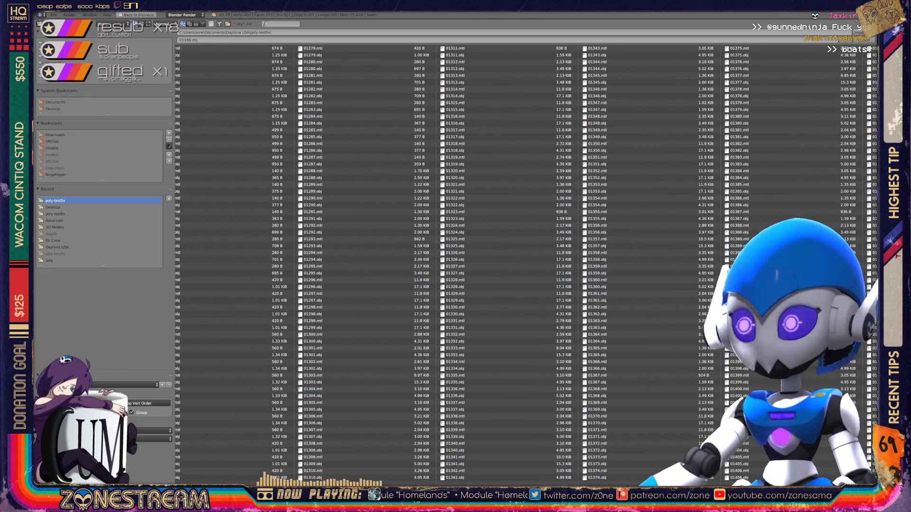
{"action": "scroll", "coordinate": [528, 263], "scroll_direction": "up", "scroll_amount": 2}
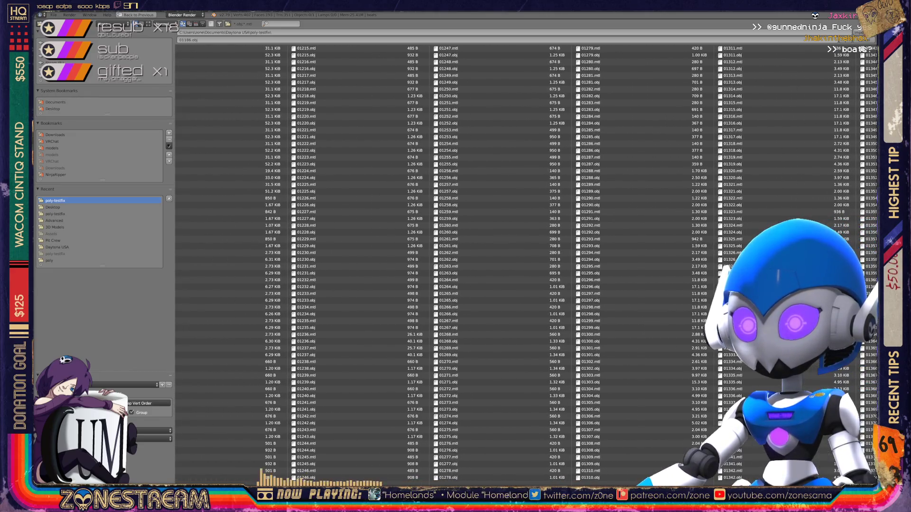
{"action": "scroll", "coordinate": [528, 264], "scroll_direction": "up", "scroll_amount": 3}
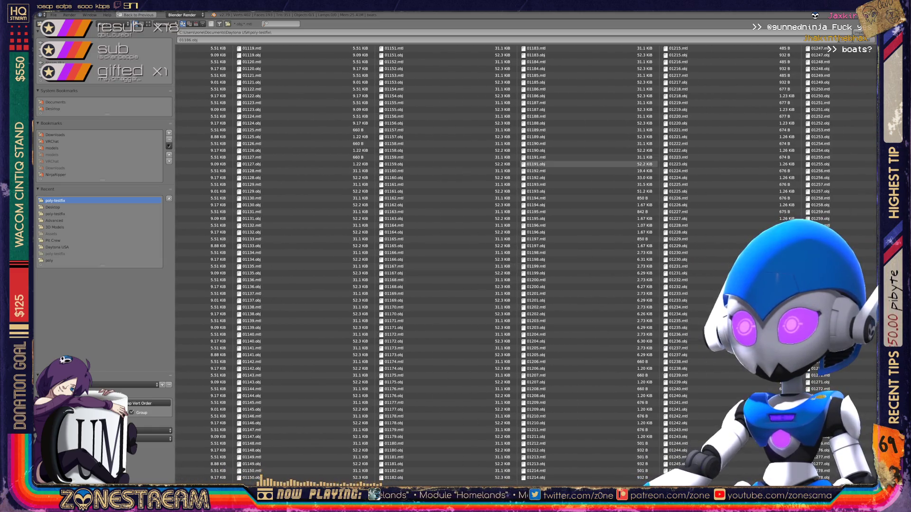
{"action": "left_click", "coordinate": [536, 109]}
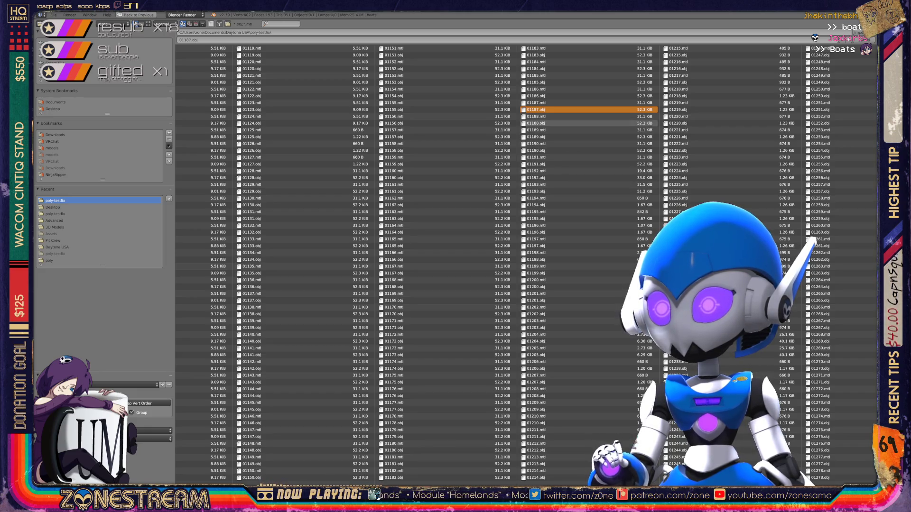
{"action": "double_click", "coordinate": [569, 109]}
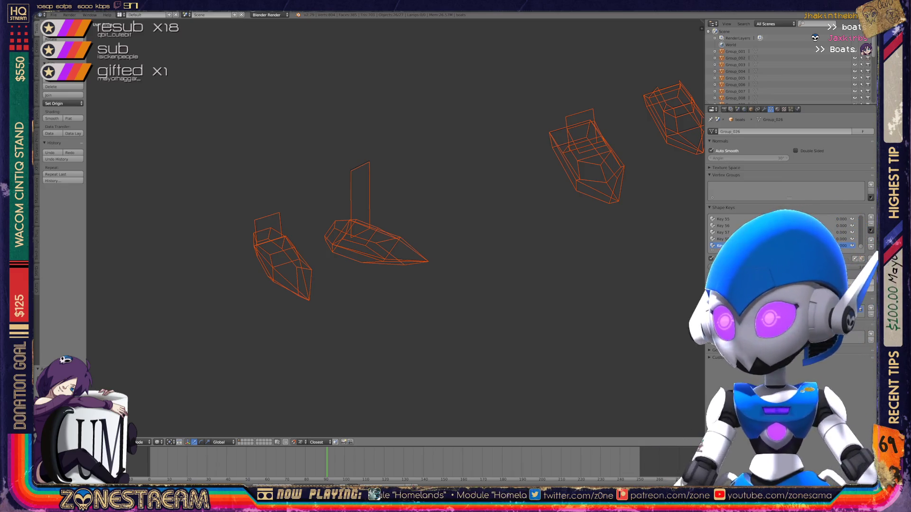
- Box-select three imported boats, zoom in, and enter Edit Mode on them
{"action": "scroll", "coordinate": [783, 66], "scroll_direction": "down", "scroll_amount": 5}
{"action": "key", "text": "a"}
{"action": "key", "text": "a"}
{"action": "middle_click_drag", "start_coordinate": [427, 285], "coordinate": [492, 249], "text": "shift"}
{"action": "scroll", "coordinate": [370, 228], "scroll_direction": "up", "scroll_amount": 5}
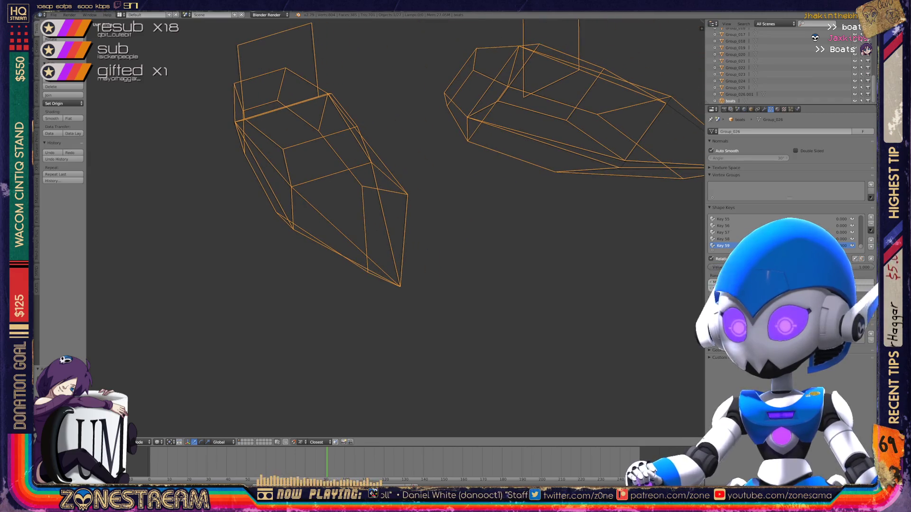
{"action": "key", "text": "Tab"}
{"action": "scroll", "coordinate": [370, 227], "scroll_direction": "up", "scroll_amount": 3}
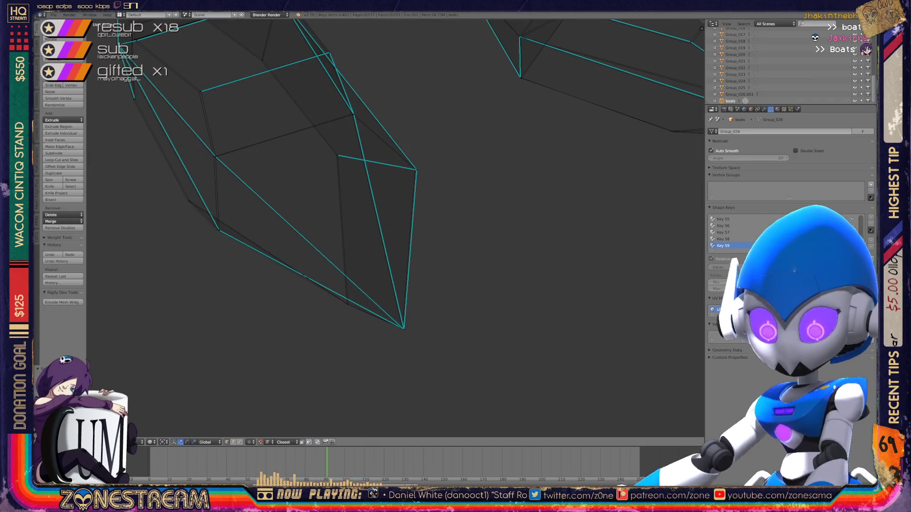
{"action": "key", "text": "space"}
{"action": "key", "text": "Escape"}
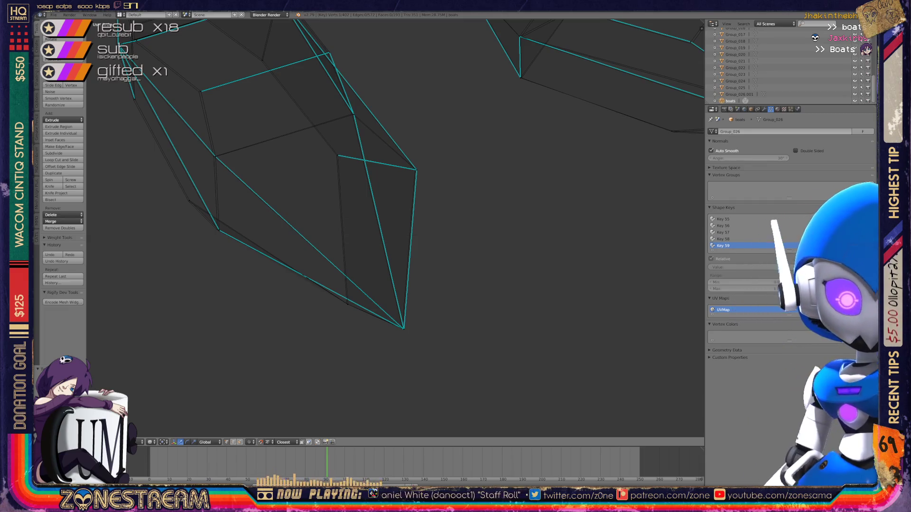
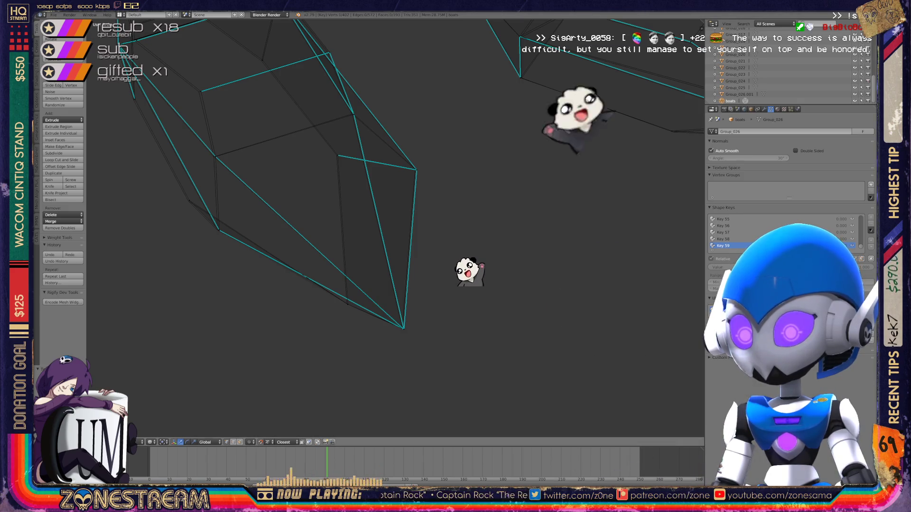
- Select the bottom tip vertex, check the shape in Object Mode, and reposition the tip
{"action": "key", "text": "a"}
{"action": "right_click", "coordinate": [403, 328]}
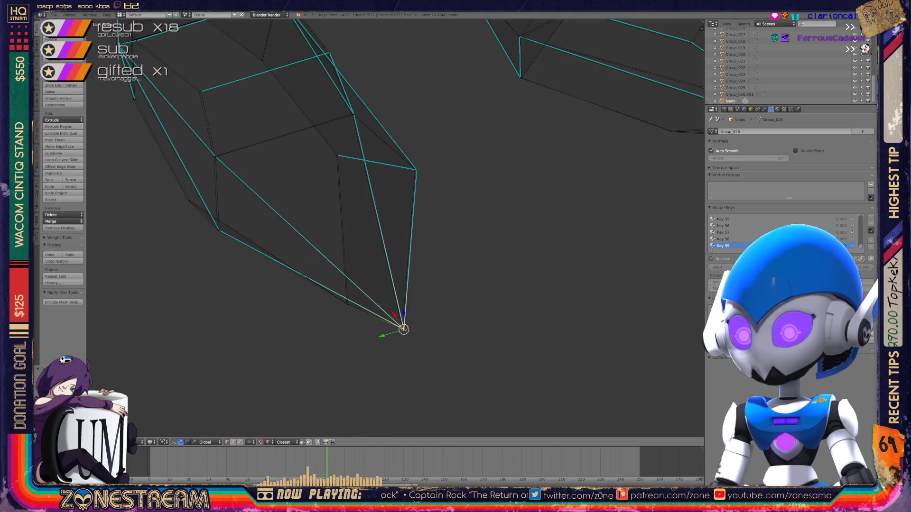
{"action": "key", "text": "Tab"}
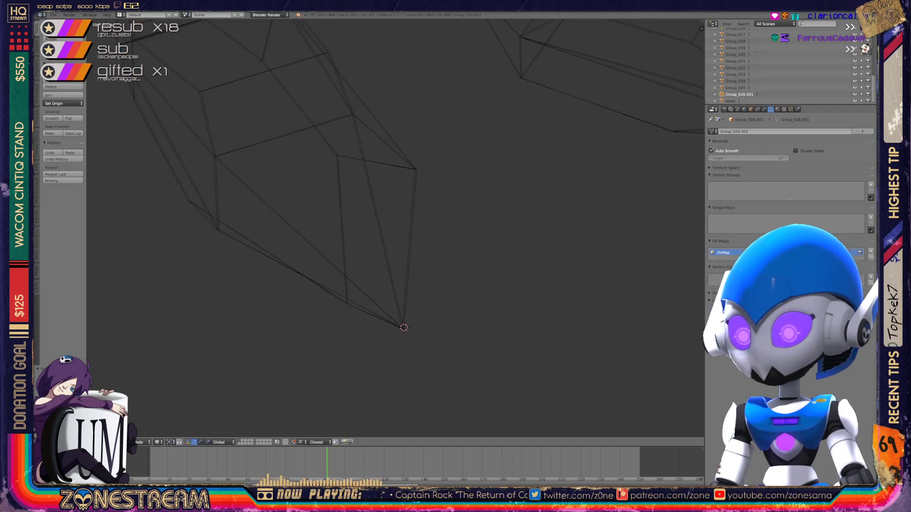
{"action": "key", "text": "Tab"}
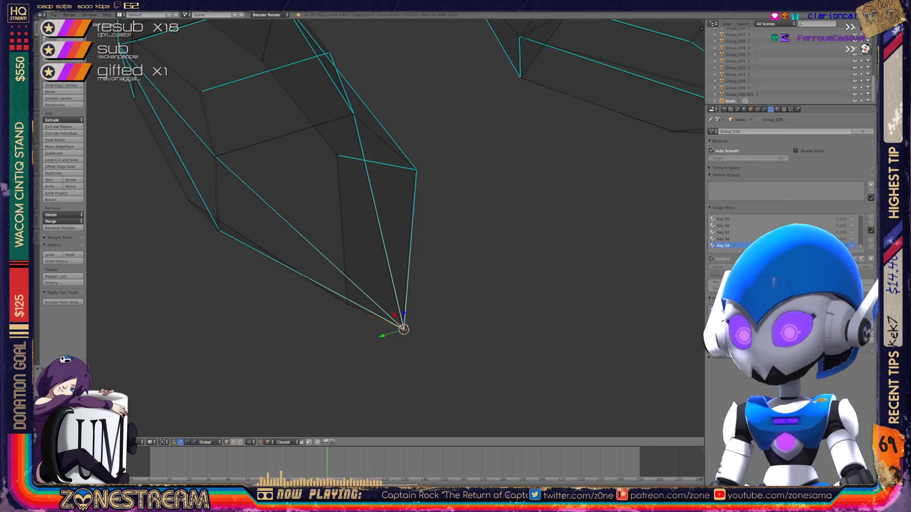
{"action": "right_click", "coordinate": [348, 303]}
{"action": "right_click", "coordinate": [404, 329]}
{"action": "key", "text": "g"}
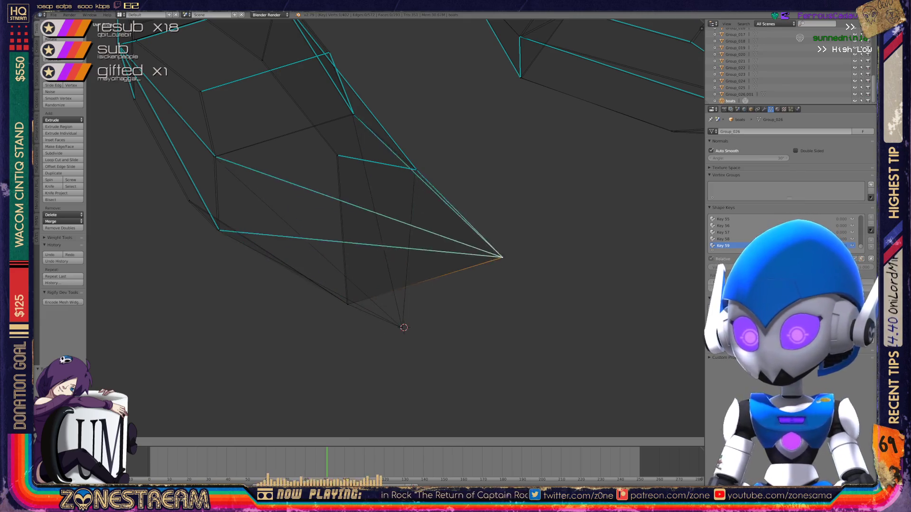
{"action": "left_click", "coordinate": [403, 327]}
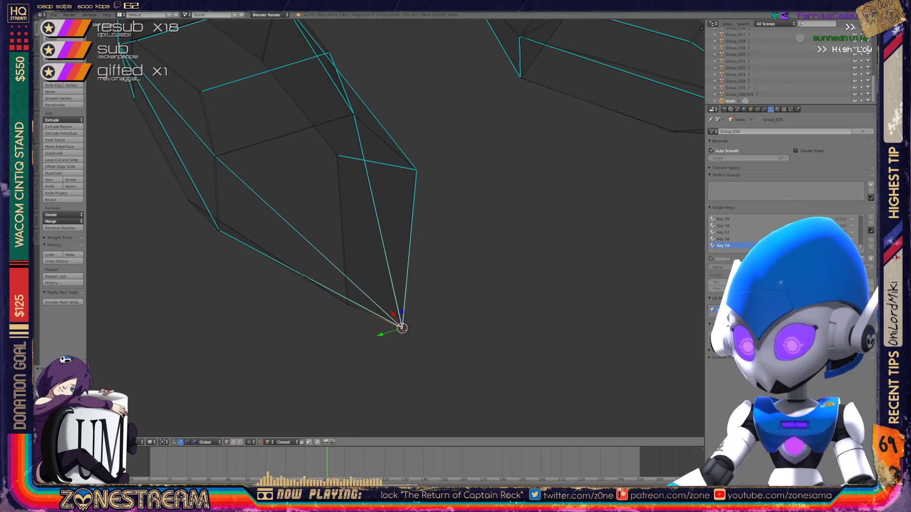
- Nudge a vertex on the lower side of the boot piece into place
{"action": "scroll", "coordinate": [402, 328], "scroll_direction": "down", "scroll_amount": 2}
{"action": "scroll", "coordinate": [393, 340], "scroll_direction": "down", "scroll_amount": 5}
{"action": "middle_click_drag", "start_coordinate": [394, 332], "coordinate": [442, 318]}
{"action": "scroll", "coordinate": [441, 318], "scroll_direction": "up", "scroll_amount": 7}
{"action": "scroll", "coordinate": [474, 213], "scroll_direction": "up", "scroll_amount": 6}
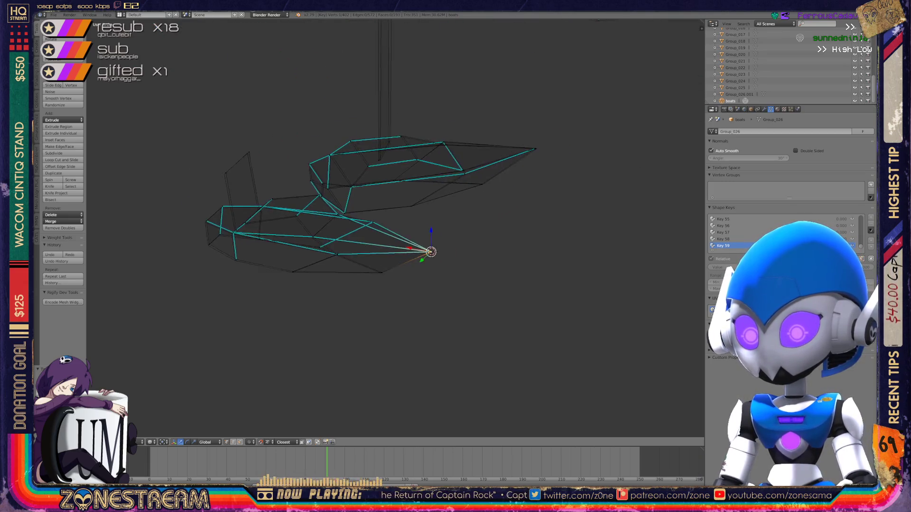
{"action": "right_click", "coordinate": [454, 261]}
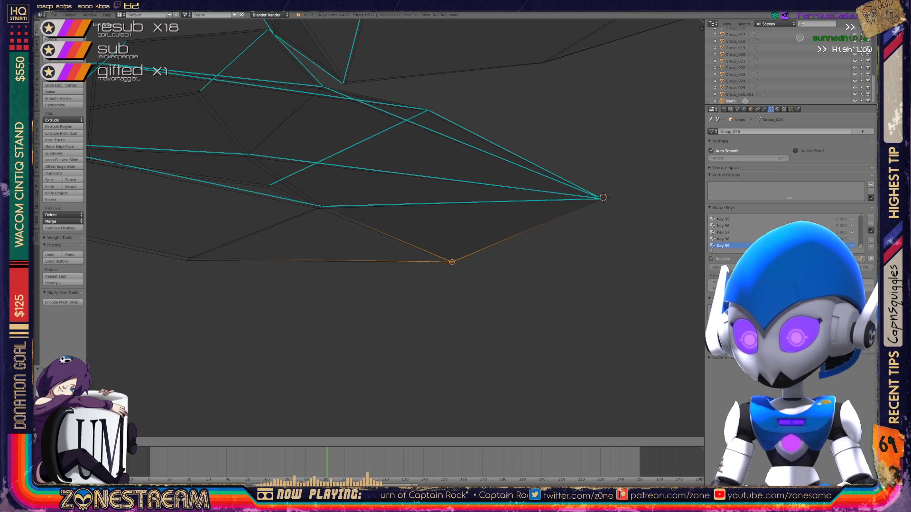
{"action": "middle_click_drag", "start_coordinate": [427, 237], "coordinate": [507, 272], "text": "shift"}
{"action": "right_click", "coordinate": [271, 293]}
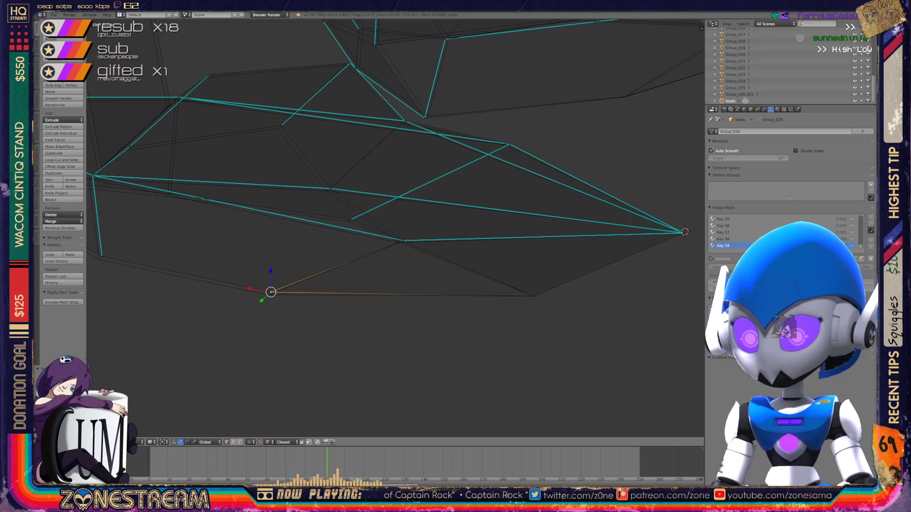
{"action": "scroll", "coordinate": [403, 242], "scroll_direction": "up", "scroll_amount": 2}
{"action": "middle_click_drag", "start_coordinate": [403, 237], "coordinate": [403, 223]}
{"action": "key", "text": "g"}
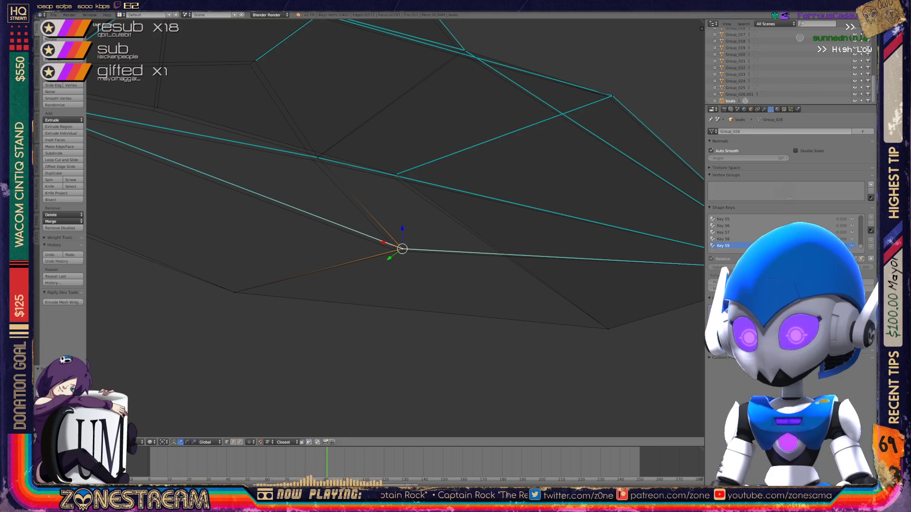
- Shift a vertex higher on the piece slightly, then clear the selection
{"action": "scroll", "coordinate": [395, 161], "scroll_direction": "down", "scroll_amount": 3}
{"action": "middle_click_drag", "start_coordinate": [395, 161], "coordinate": [367, 170]}
{"action": "scroll", "coordinate": [310, 184], "scroll_direction": "up", "scroll_amount": 2}
{"action": "right_click", "coordinate": [324, 201]}
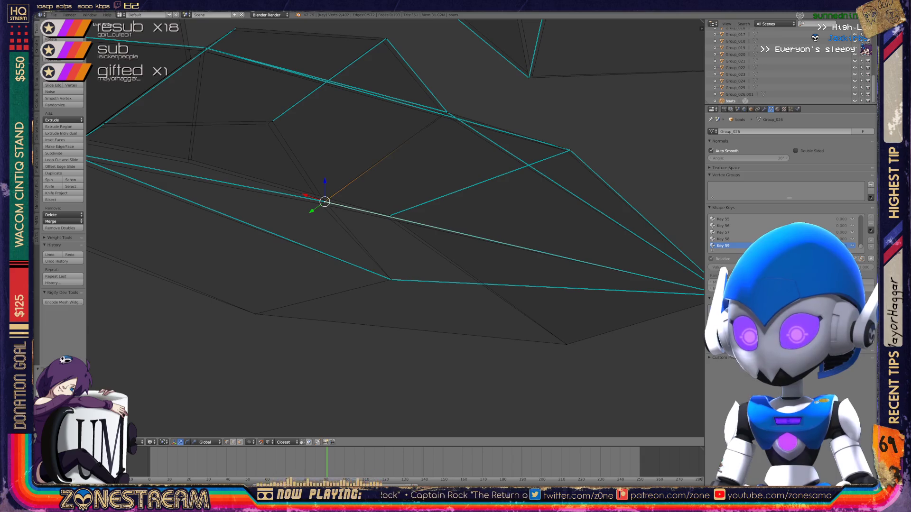
{"action": "key", "text": "g"}
{"action": "key", "text": "Return"}
{"action": "right_click", "coordinate": [390, 216]}
{"action": "key", "text": "a"}
- Move a right-side vertex and an upper-edge vertex slightly left
{"action": "middle_click_drag", "start_coordinate": [427, 238], "coordinate": [372, 265], "text": "shift"}
{"action": "right_click", "coordinate": [519, 176]}
{"action": "key", "text": "g"}
{"action": "key", "text": "Return"}
{"action": "right_click", "coordinate": [396, 139]}
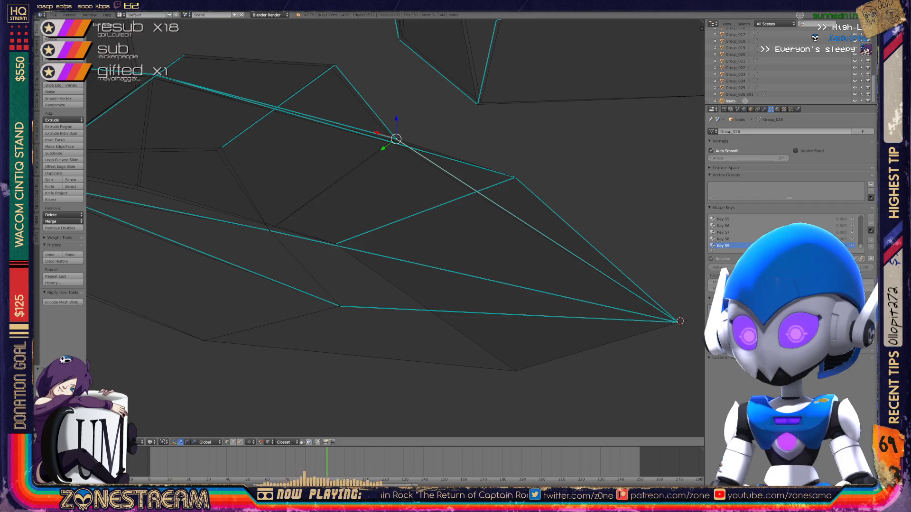
{"action": "key", "text": "g"}
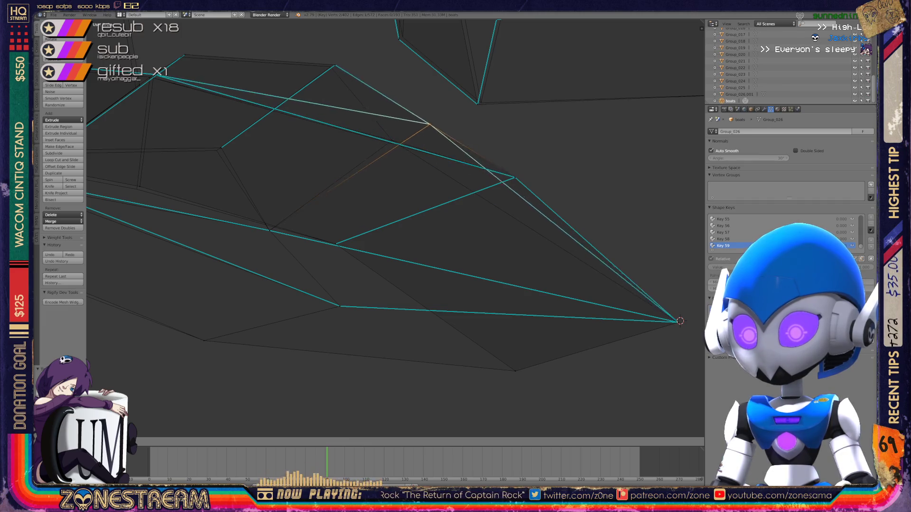
{"action": "key", "text": "Return"}
- Nudge an upper vertex down-left and the upper corner vertex slightly left
{"action": "mouse_move", "coordinate": [393, 143]}
{"action": "middle_mouse_down", "text": "shift"}
{"action": "mouse_move", "coordinate": [415, 148]}
{"action": "mouse_move", "coordinate": [367, 199]}
{"action": "middle_mouse_up", "text": "shift"}
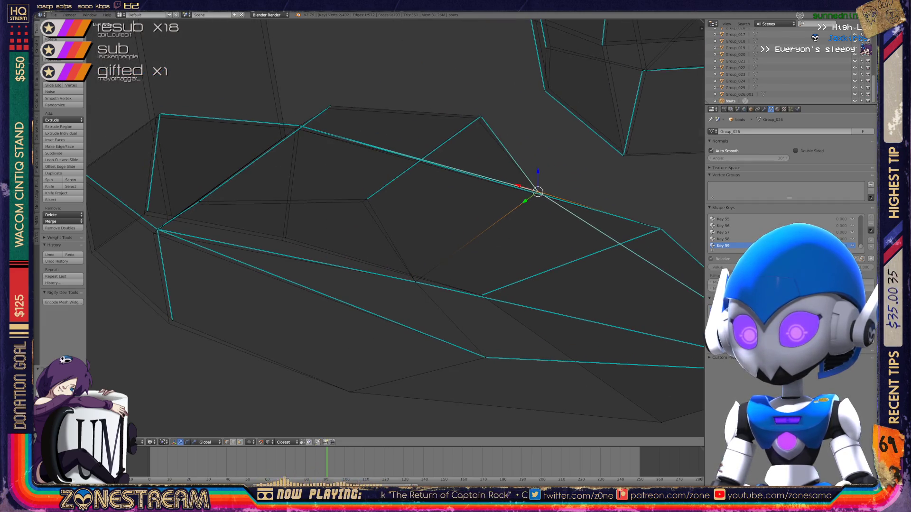
{"action": "key", "text": "g"}
{"action": "left_click", "coordinate": [363, 201]}
{"action": "right_click", "coordinate": [481, 116]}
{"action": "key", "text": "g"}
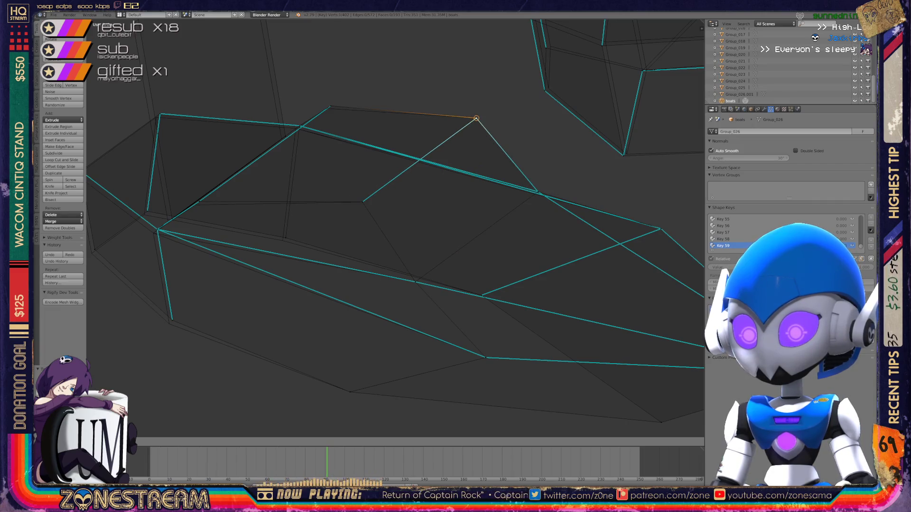
{"action": "middle_click_drag", "start_coordinate": [427, 238], "coordinate": [510, 235], "text": "shift"}
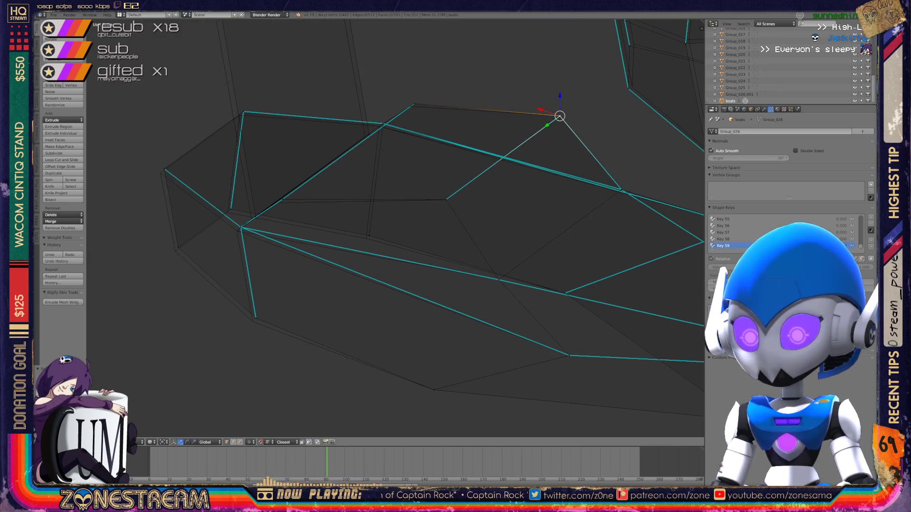
{"action": "mouse_move", "coordinate": [511, 235]}
{"action": "middle_mouse_down"}
{"action": "mouse_move", "coordinate": [427, 218]}
{"action": "mouse_move", "coordinate": [477, 238]}
{"action": "mouse_move", "coordinate": [497, 264]}
{"action": "middle_mouse_up"}
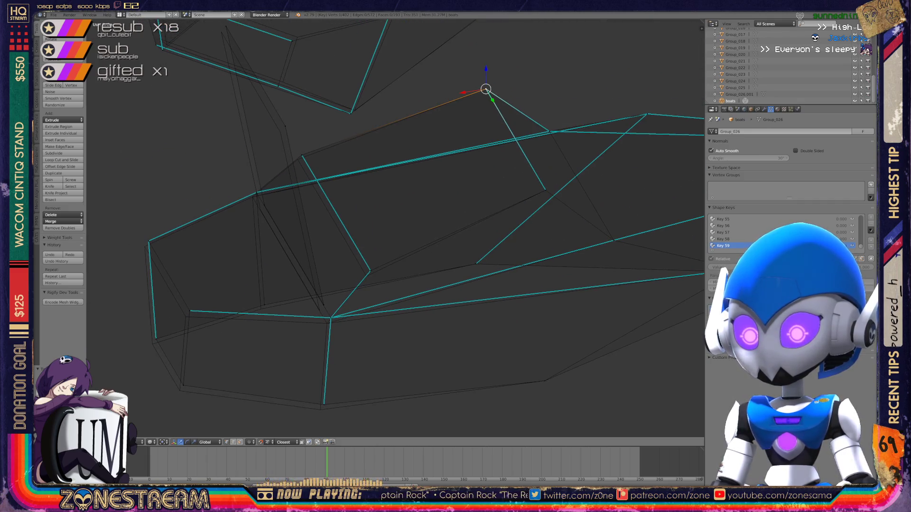
- Pull the bend vertex slightly down-left and the bottom vertex below it down
{"action": "right_click", "coordinate": [298, 160]}
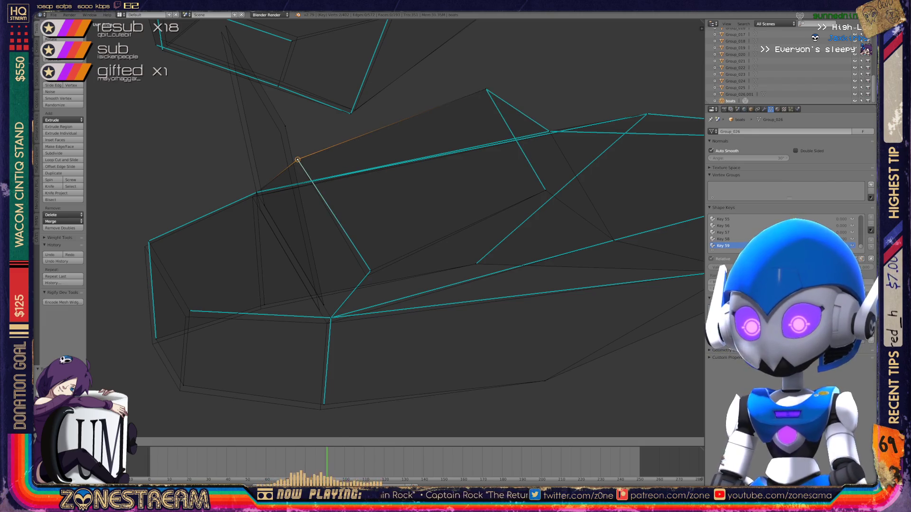
{"action": "right_click", "coordinate": [368, 273]}
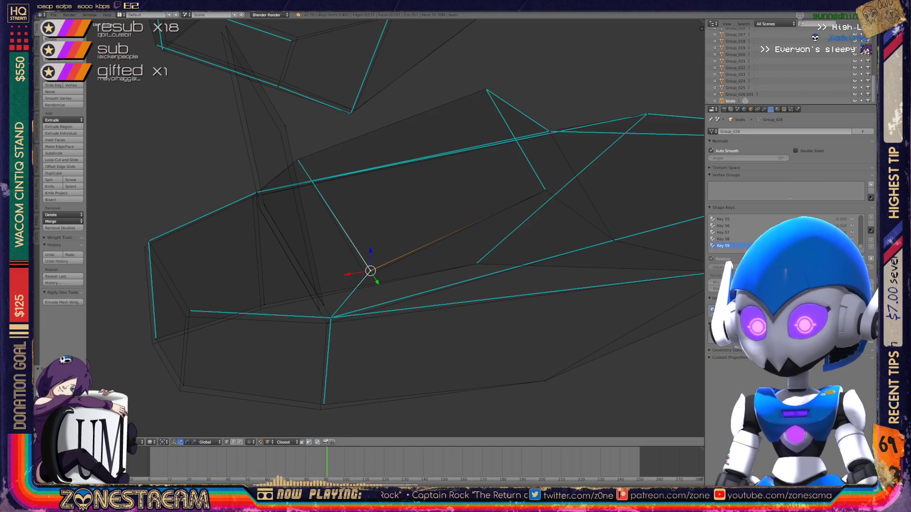
{"action": "right_click", "coordinate": [331, 317]}
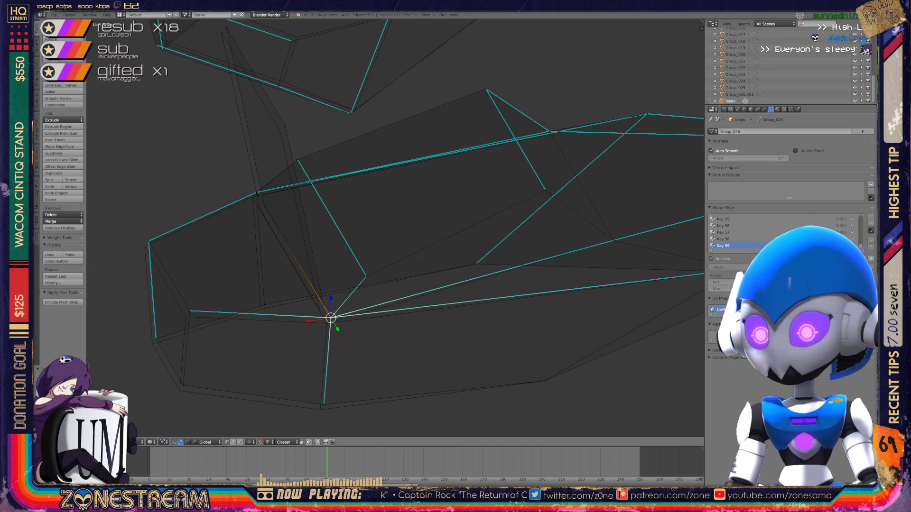
{"action": "right_click_drag", "start_coordinate": [331, 317], "coordinate": [327, 323]}
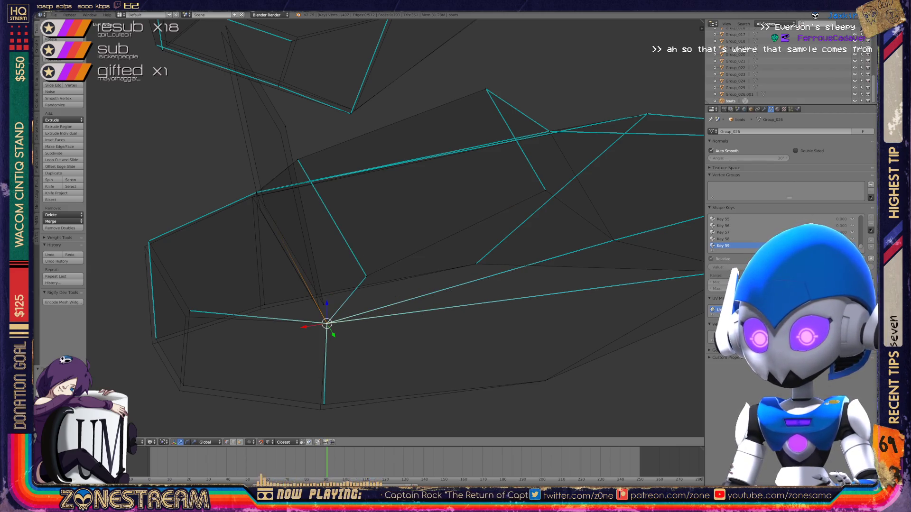
{"action": "right_click", "coordinate": [324, 404]}
{"action": "right_click", "coordinate": [323, 404]}
{"action": "right_click_drag", "start_coordinate": [324, 404], "coordinate": [321, 409]}
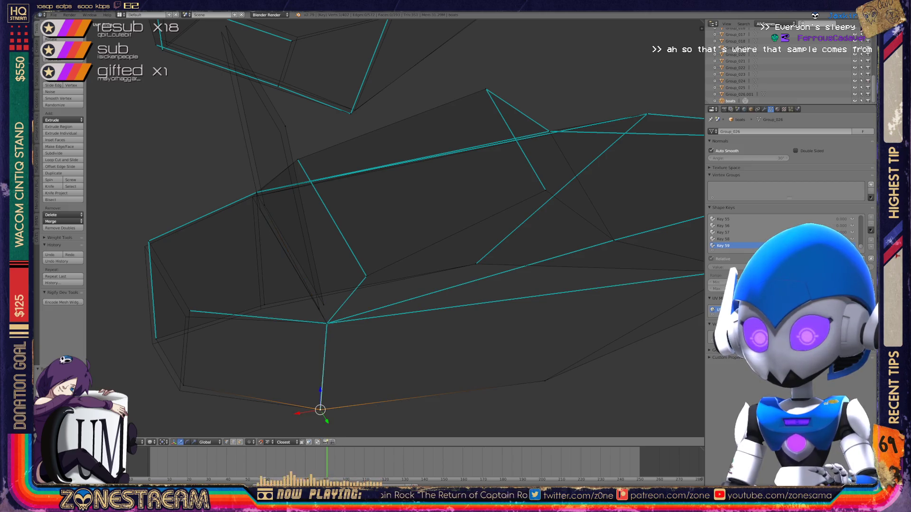
- Pull a back vertex down-left, plus a vertex further left and the one beneath it down
{"action": "middle_click_drag", "start_coordinate": [332, 238], "coordinate": [416, 240], "text": "shift"}
{"action": "right_click", "coordinate": [349, 307]}
{"action": "right_click_drag", "start_coordinate": [349, 307], "coordinate": [345, 312]}
{"action": "right_click", "coordinate": [274, 314]}
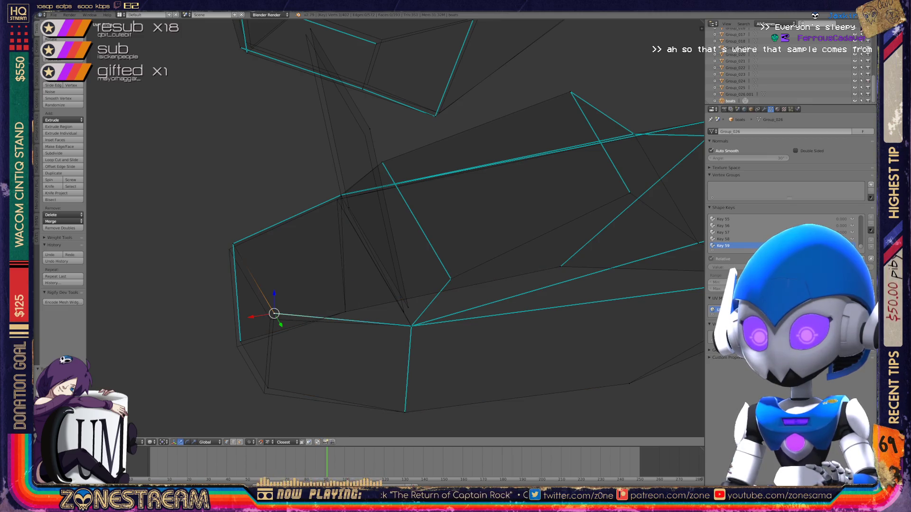
{"action": "right_click_drag", "start_coordinate": [274, 313], "coordinate": [271, 320]}
{"action": "right_click", "coordinate": [266, 386]}
{"action": "right_click_drag", "start_coordinate": [266, 386], "coordinate": [264, 393]}
- Nudge a lower-edge vertex and a vertex above it slightly down near the heel
{"action": "right_click", "coordinate": [240, 342]}
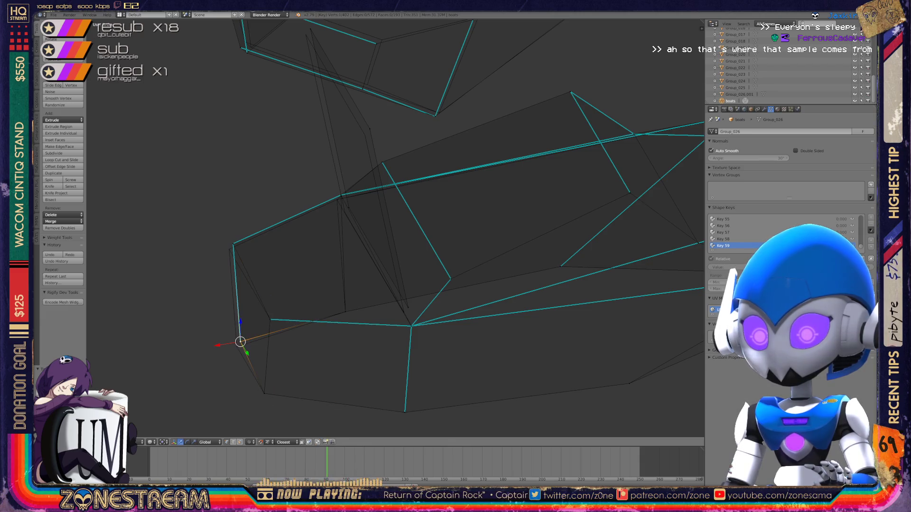
{"action": "middle_click_drag", "start_coordinate": [427, 237], "coordinate": [389, 266]}
{"action": "right_click", "coordinate": [386, 309]}
{"action": "right_click_drag", "start_coordinate": [386, 309], "coordinate": [385, 313]}
{"action": "middle_click_drag", "start_coordinate": [385, 313], "coordinate": [432, 339], "text": "shift"}
{"action": "right_click", "coordinate": [313, 253]}
{"action": "right_click", "coordinate": [302, 236]}
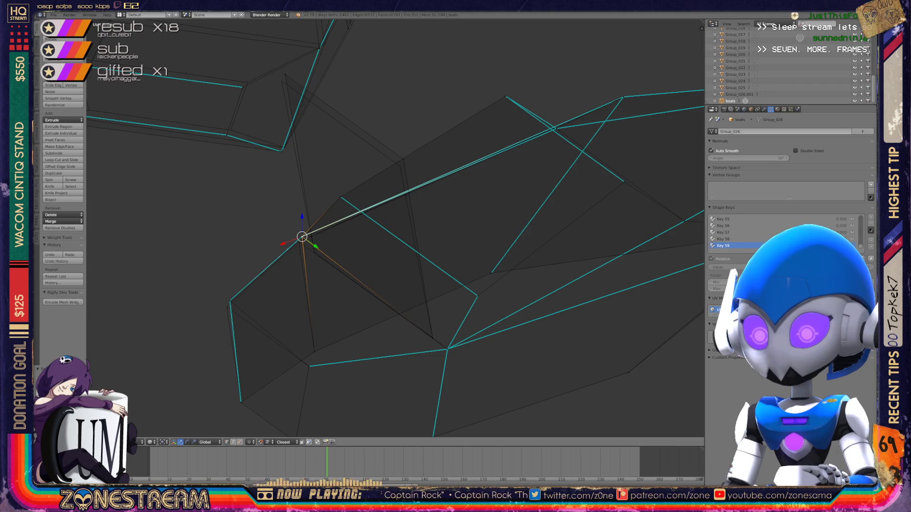
{"action": "mouse_move", "coordinate": [302, 236]}
{"action": "right_mouse_down"}
{"action": "mouse_move", "coordinate": [299, 265]}
{"action": "mouse_move", "coordinate": [299, 242]}
{"action": "right_mouse_up"}
- Select vertices up to the ankle, then preview the pieces in Object Mode
{"action": "right_click", "coordinate": [229, 301]}
{"action": "key", "text": "ctrl+space"}
{"action": "middle_click_drag", "start_coordinate": [332, 237], "coordinate": [319, 324], "text": "shift"}
{"action": "right_click", "coordinate": [271, 168]}
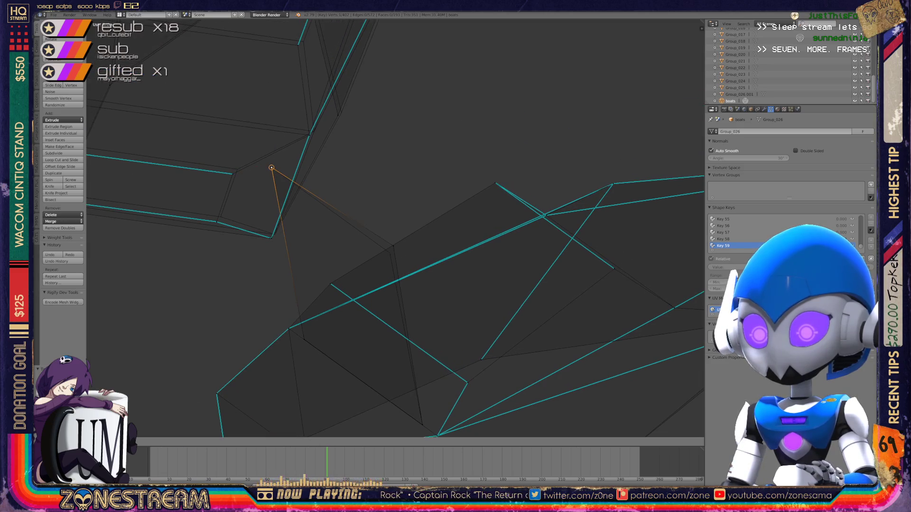
{"action": "right_click", "coordinate": [390, 253]}
{"action": "scroll", "coordinate": [389, 252], "scroll_direction": "down", "scroll_amount": 4}
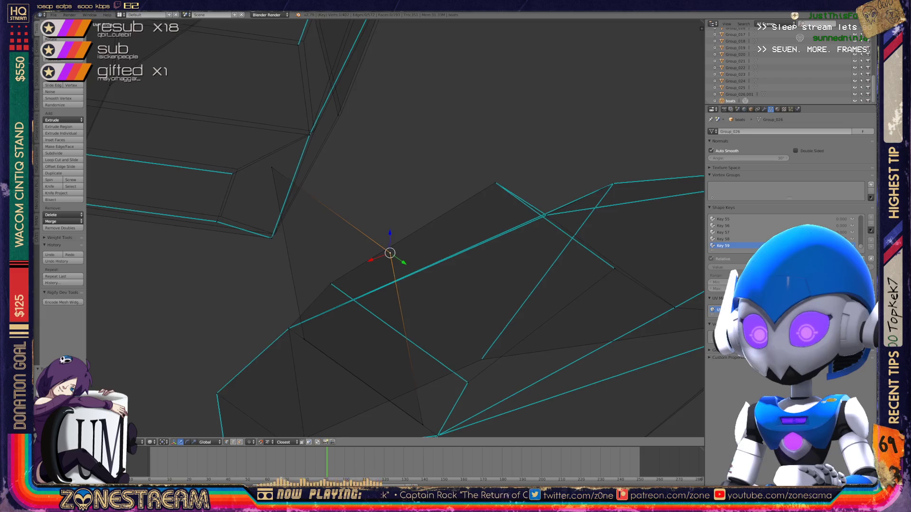
{"action": "key", "text": "Tab"}
{"action": "mouse_move", "coordinate": [620, 182]}
{"action": "middle_mouse_down"}
{"action": "mouse_move", "coordinate": [479, 261]}
{"action": "mouse_move", "coordinate": [625, 402]}
{"action": "middle_mouse_up"}
- Back in Edit Mode, move the selected vertex up-left and refine it with two small nudges
{"action": "key", "text": "Tab"}
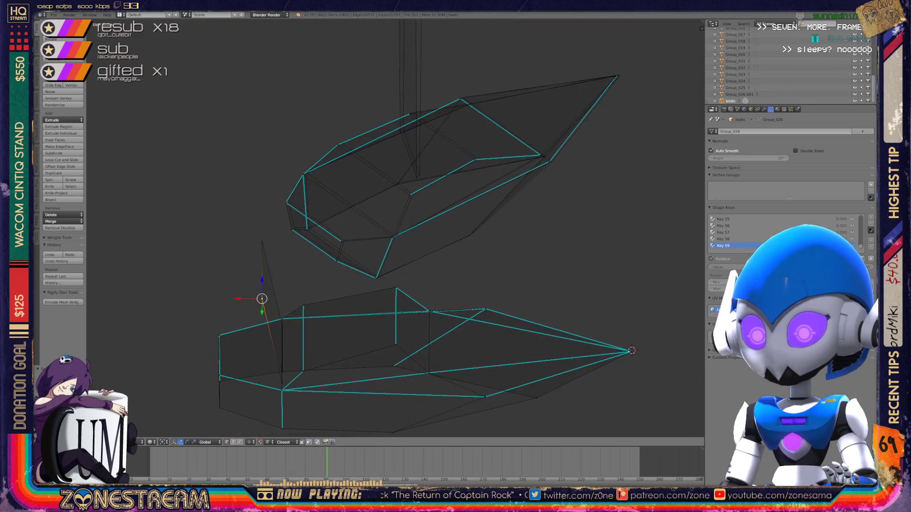
{"action": "scroll", "coordinate": [384, 311], "scroll_direction": "up", "scroll_amount": 5}
{"action": "key", "text": "g"}
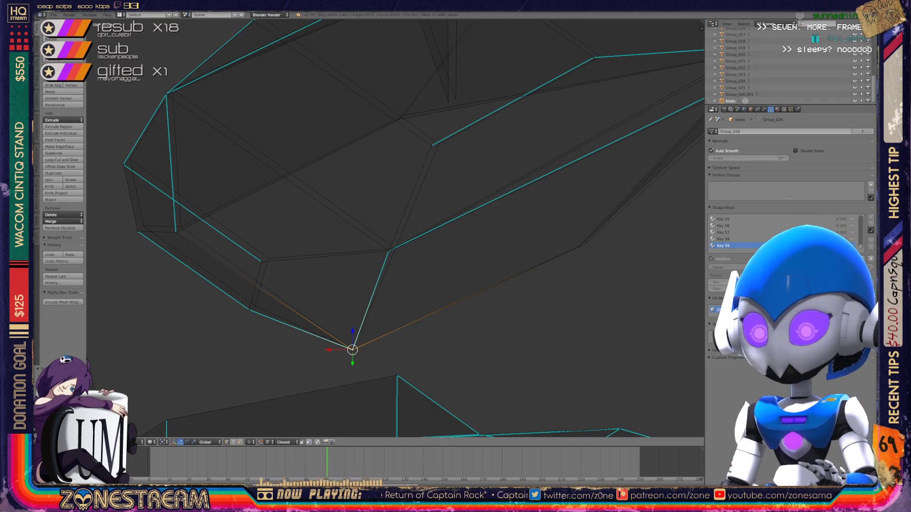
{"action": "left_click", "coordinate": [261, 262]}
{"action": "key", "text": "g"}
{"action": "left_click", "coordinate": [266, 258]}
{"action": "key", "text": "g"}
{"action": "left_click", "coordinate": [269, 259]}
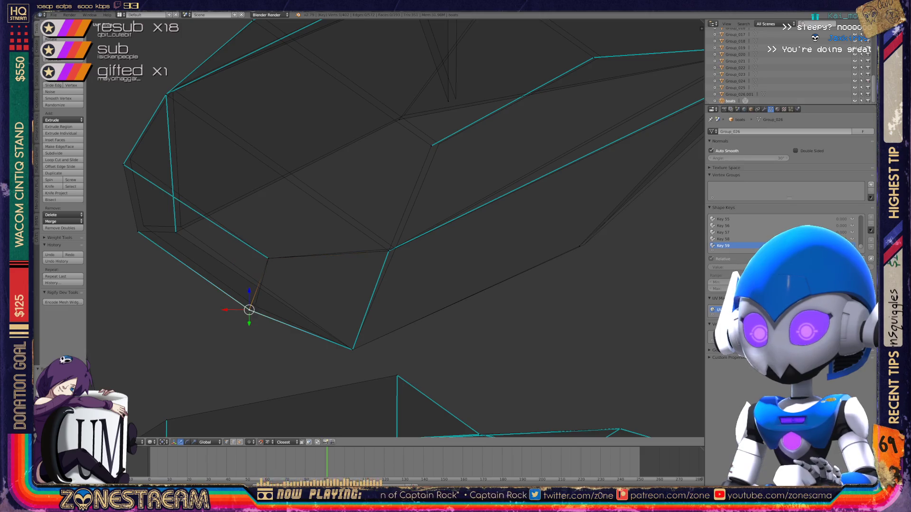
- Move a lower-edge vertex up-right in two small moves
{"action": "left_click", "coordinate": [255, 306]}
{"action": "key", "text": "g"}
{"action": "left_click", "coordinate": [143, 225]}
{"action": "key", "text": "g"}
{"action": "left_click", "coordinate": [180, 226]}
{"action": "middle_click_drag", "start_coordinate": [180, 226], "coordinate": [188, 290], "text": "shift"}
- Reposition the left-end vertex and shift a lower-edge vertex up-right
{"action": "left_click", "coordinate": [131, 227]}
{"action": "key", "text": "g"}
{"action": "left_click", "coordinate": [138, 220]}
{"action": "middle_click_drag", "start_coordinate": [138, 219], "coordinate": [123, 239], "text": "shift"}
{"action": "left_click", "coordinate": [381, 333]}
{"action": "key", "text": "g"}
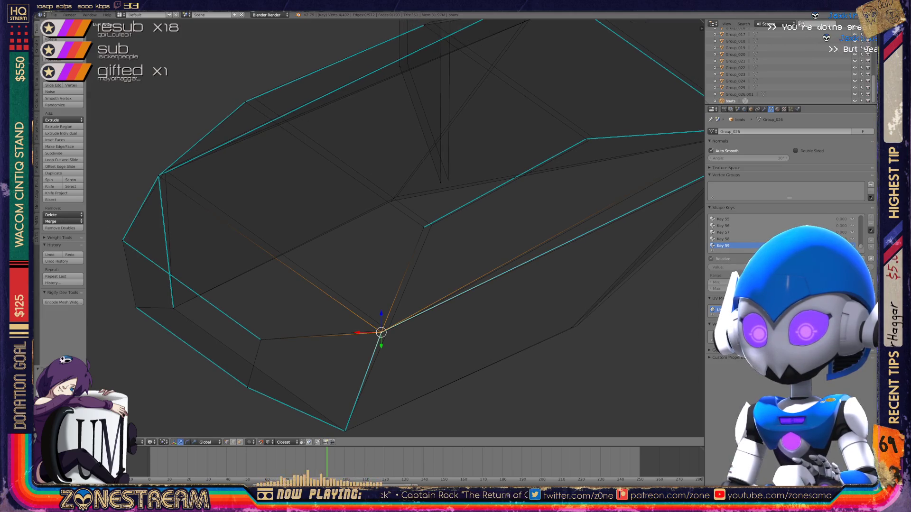
{"action": "left_click", "coordinate": [388, 328]}
- Select the back-corner vertex, dismiss the Select Similar menu, and pick another vertex
{"action": "left_click", "coordinate": [159, 176]}
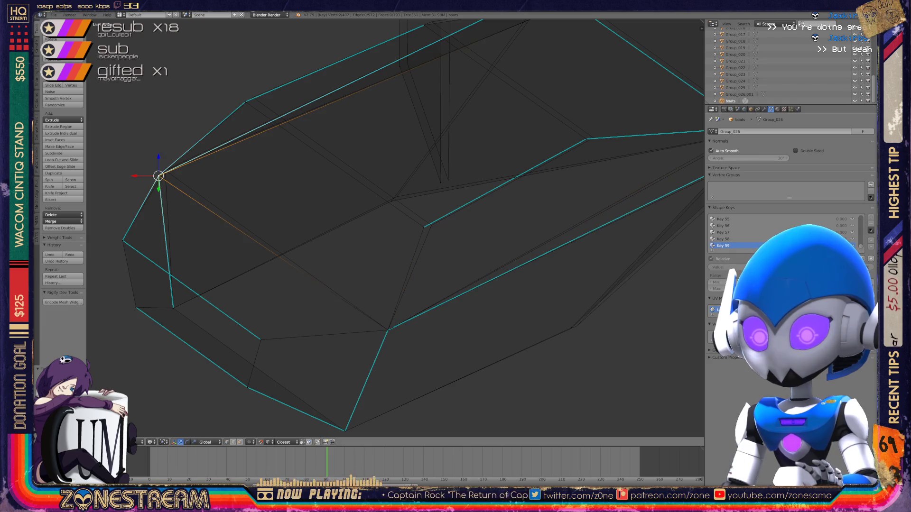
{"action": "key", "text": "shift+g"}
{"action": "key", "text": "Escape"}
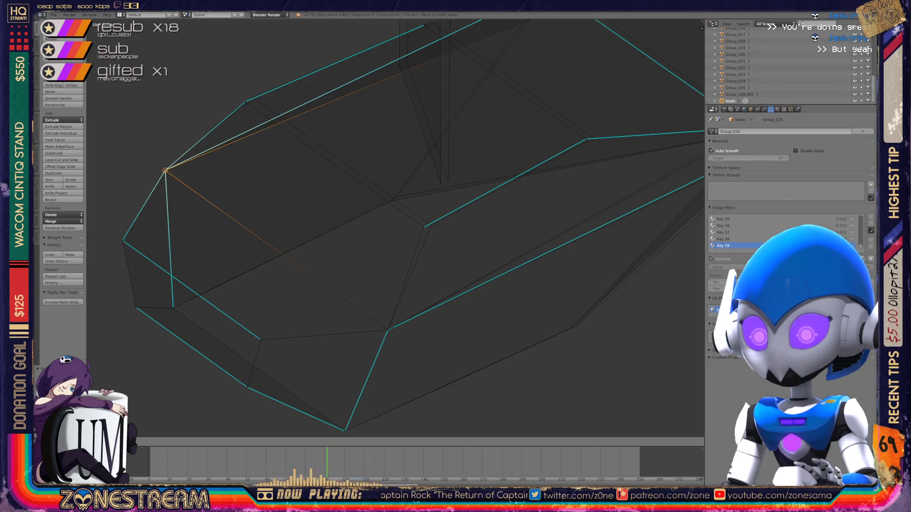
{"action": "middle_click_drag", "start_coordinate": [167, 173], "coordinate": [143, 202], "text": "shift"}
{"action": "left_click", "coordinate": [402, 258]}
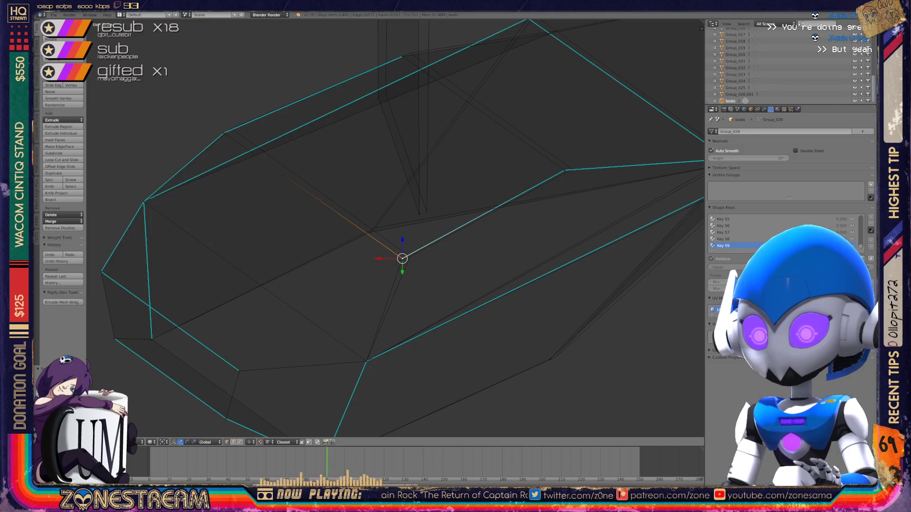
{"action": "mouse_move", "coordinate": [402, 258]}
{"action": "middle_mouse_down"}
{"action": "mouse_move", "coordinate": [437, 315]}
{"action": "mouse_move", "coordinate": [397, 287]}
{"action": "middle_mouse_up"}
- Nudge one more vertex slightly and orbit around the piece
{"action": "left_click", "coordinate": [252, 189]}
{"action": "key", "text": "g"}
{"action": "key", "text": "Return"}
{"action": "middle_click_drag", "start_coordinate": [260, 183], "coordinate": [183, 161]}
{"action": "middle_click_drag", "start_coordinate": [379, 237], "coordinate": [351, 265]}
- Shift the pole vertex, then move rim, upper and right-side vertices slightly up and outward
{"action": "right_click_drag", "start_coordinate": [276, 213], "coordinate": [282, 209]}
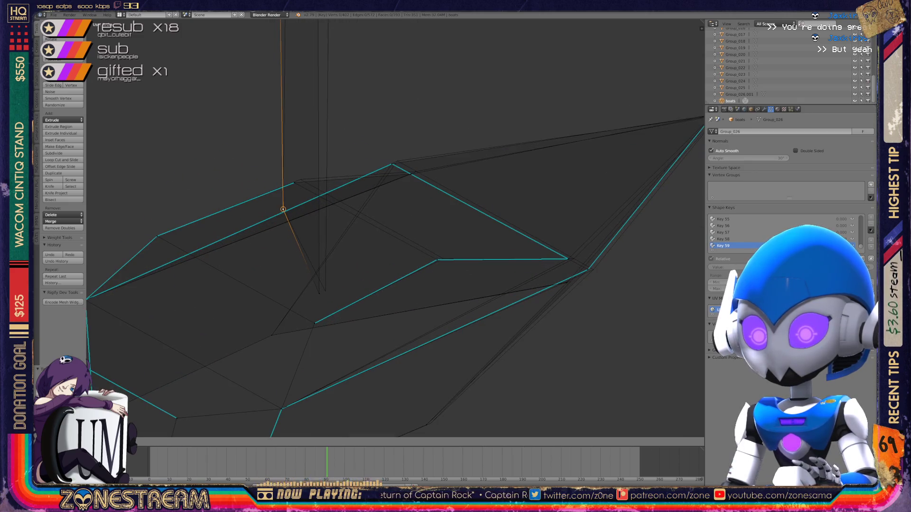
{"action": "right_click", "coordinate": [319, 294]}
{"action": "right_click_drag", "start_coordinate": [319, 294], "coordinate": [325, 292]}
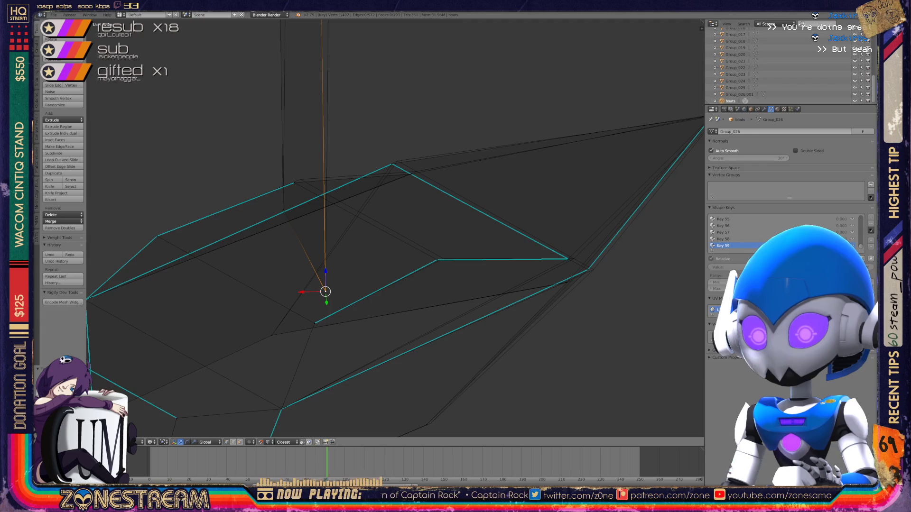
{"action": "right_click", "coordinate": [294, 183]}
{"action": "right_click_drag", "start_coordinate": [294, 183], "coordinate": [299, 180]}
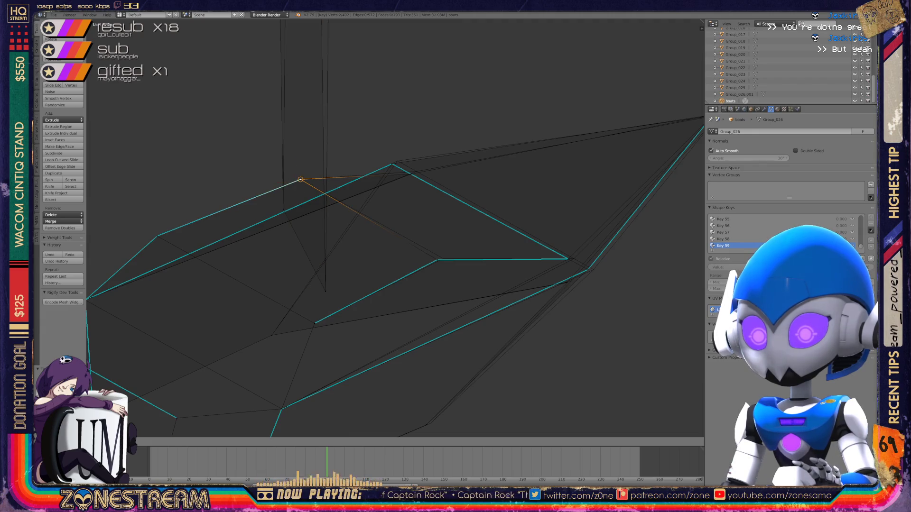
{"action": "right_click", "coordinate": [392, 163]}
{"action": "mouse_move", "coordinate": [392, 164]}
{"action": "right_mouse_down"}
{"action": "mouse_move", "coordinate": [410, 146]}
{"action": "mouse_move", "coordinate": [397, 161]}
{"action": "right_mouse_up"}
- Pull the corner vertex right, reposition the upper-right vertex, and move a lower vertex down-right
{"action": "right_click", "coordinate": [436, 260]}
{"action": "right_click_drag", "start_coordinate": [437, 260], "coordinate": [443, 259]}
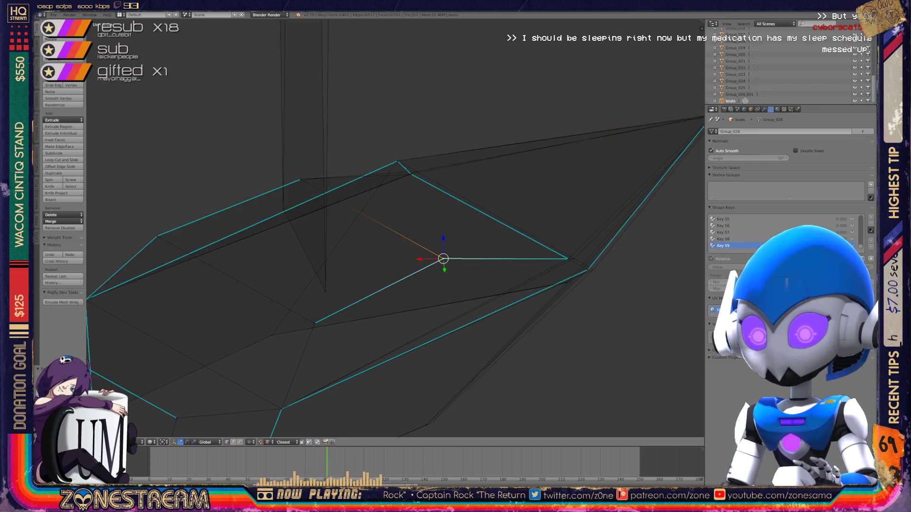
{"action": "middle_click_drag", "start_coordinate": [393, 228], "coordinate": [498, 199]}
{"action": "left_click", "coordinate": [494, 183]}
{"action": "mouse_move", "coordinate": [494, 183]}
{"action": "left_mouse_down"}
{"action": "mouse_move", "coordinate": [422, 204]}
{"action": "mouse_move", "coordinate": [496, 183]}
{"action": "mouse_move", "coordinate": [513, 167]}
{"action": "mouse_move", "coordinate": [513, 147]}
{"action": "mouse_move", "coordinate": [512, 167]}
{"action": "left_mouse_up"}
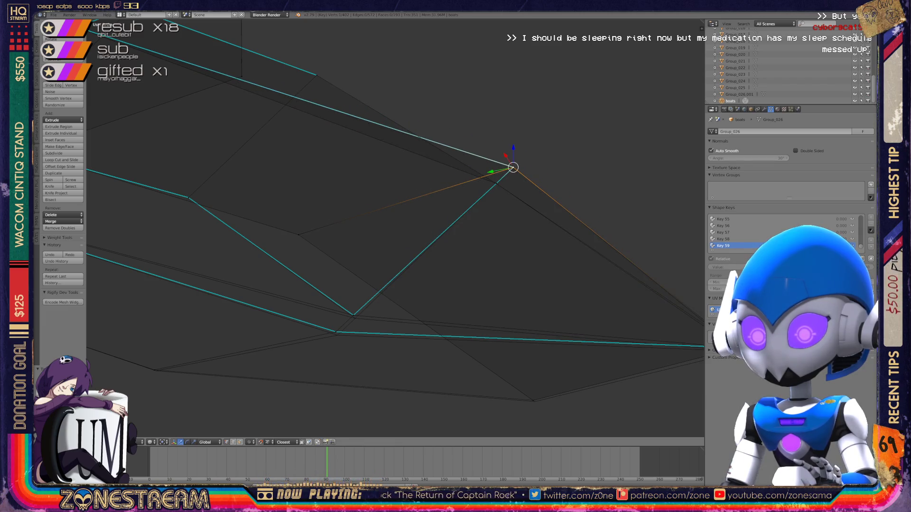
{"action": "mouse_move", "coordinate": [336, 332]}
{"action": "left_mouse_down"}
{"action": "mouse_move", "coordinate": [335, 316]}
{"action": "mouse_move", "coordinate": [337, 336]}
{"action": "left_mouse_up"}
{"action": "left_click", "coordinate": [353, 315]}
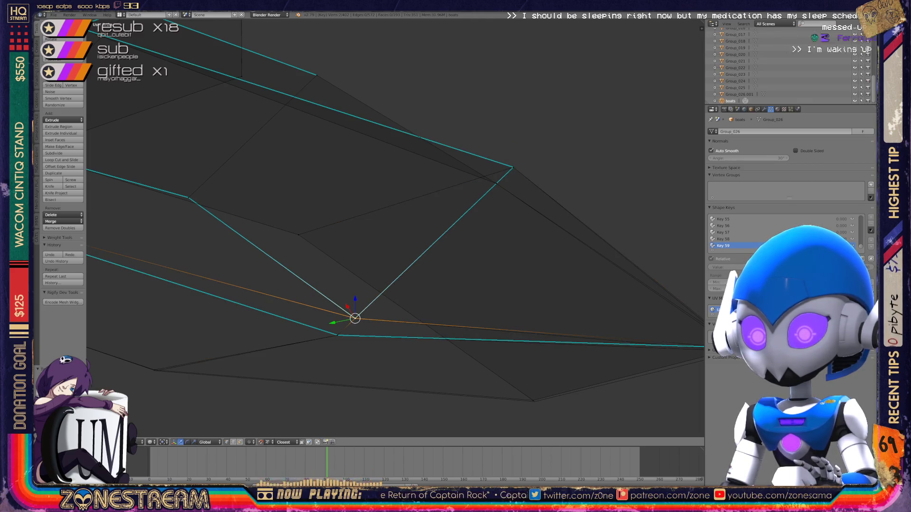
- Move the pointed tip vertex, then preview the wireframe piece centred in Object Mode
{"action": "middle_click_drag", "start_coordinate": [380, 237], "coordinate": [281, 165], "text": "shift"}
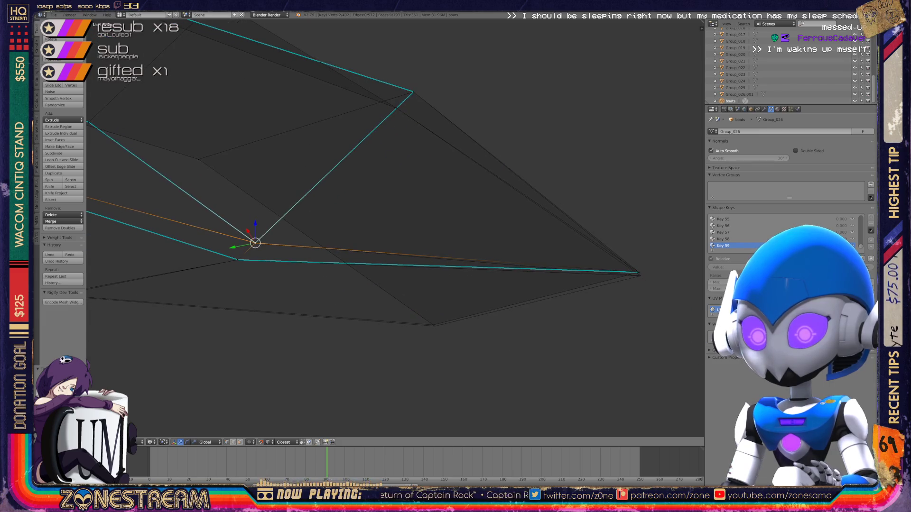
{"action": "left_click", "coordinate": [433, 325]}
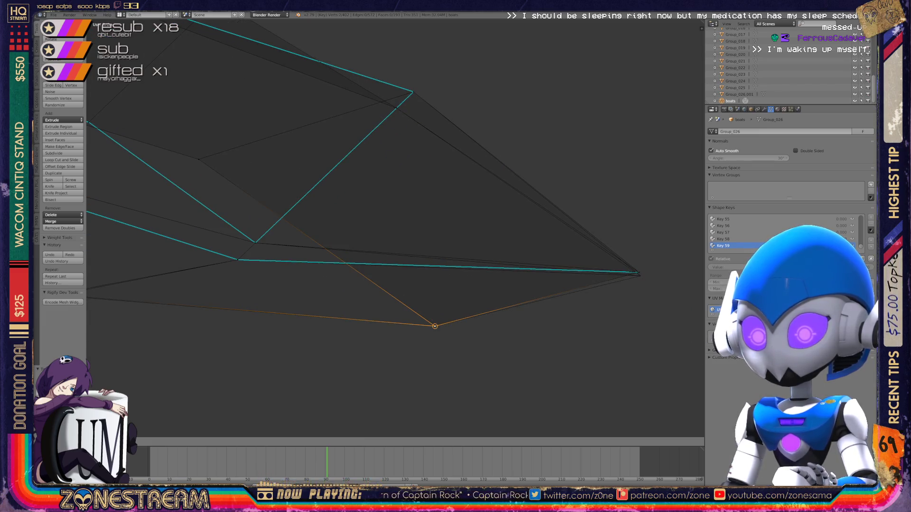
{"action": "left_click", "coordinate": [639, 273]}
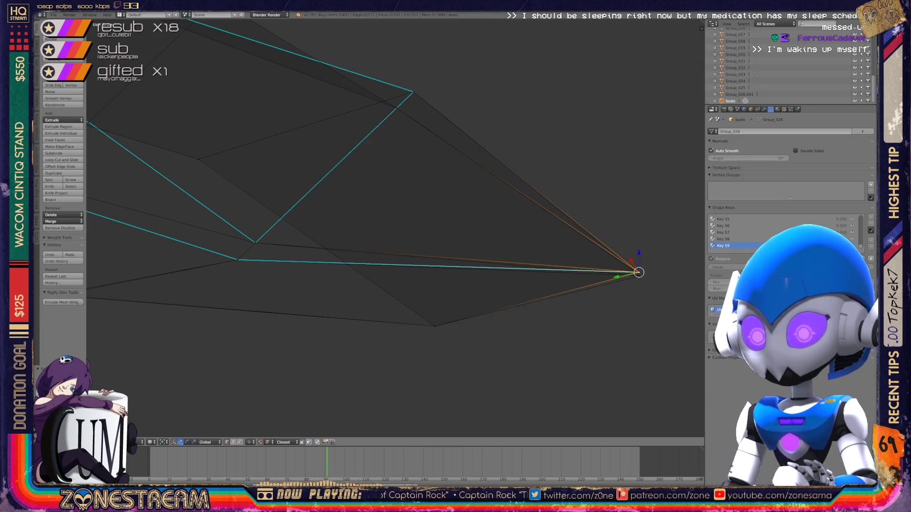
{"action": "key", "text": "g"}
{"action": "key", "text": "Tab"}
{"action": "middle_click_drag", "start_coordinate": [379, 238], "coordinate": [436, 199]}
{"action": "mouse_move", "coordinate": [588, 190]}
{"action": "middle_mouse_down", "text": "shift"}
{"action": "mouse_move", "coordinate": [398, 271]}
{"action": "mouse_move", "coordinate": [389, 303]}
{"action": "mouse_move", "coordinate": [375, 308]}
{"action": "middle_mouse_up", "text": "shift"}
{"action": "middle_click_drag", "start_coordinate": [374, 189], "coordinate": [365, 403], "text": "shift"}
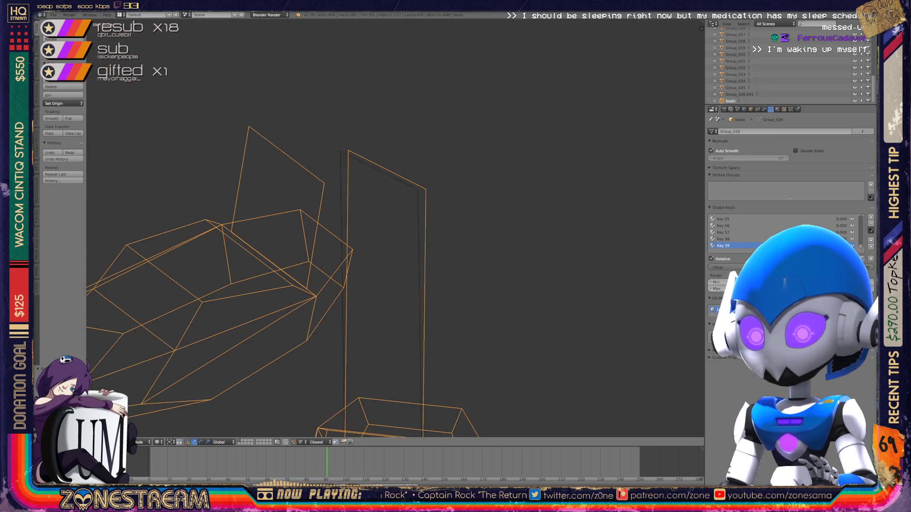
- Select the vertex atop the tall edge, preview all pieces in Object Mode, then re-enter Edit Mode
{"action": "key", "text": "Tab"}
{"action": "right_click", "coordinate": [316, 117]}
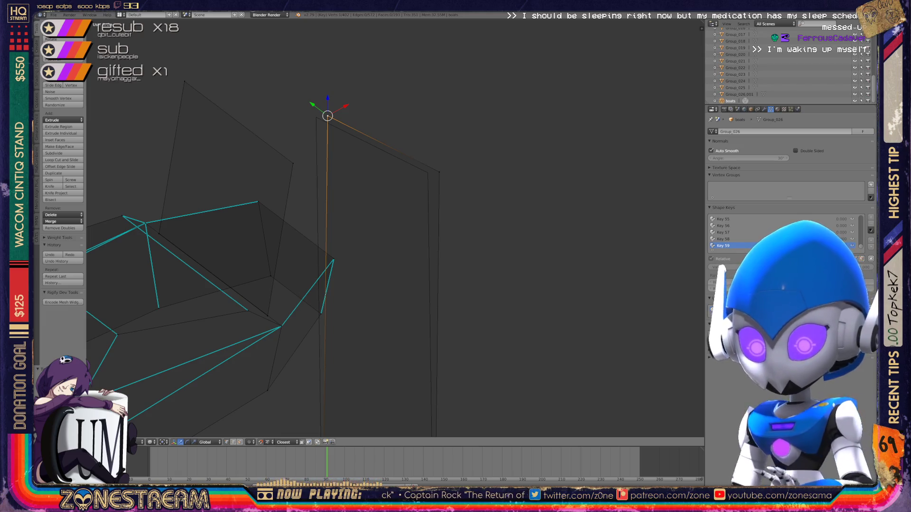
{"action": "mouse_move", "coordinate": [332, 189]}
{"action": "middle_mouse_down"}
{"action": "mouse_move", "coordinate": [361, 194]}
{"action": "mouse_move", "coordinate": [341, 209]}
{"action": "middle_mouse_up"}
{"action": "scroll", "coordinate": [323, 303], "scroll_direction": "down", "scroll_amount": 3}
{"action": "key", "text": "Tab"}
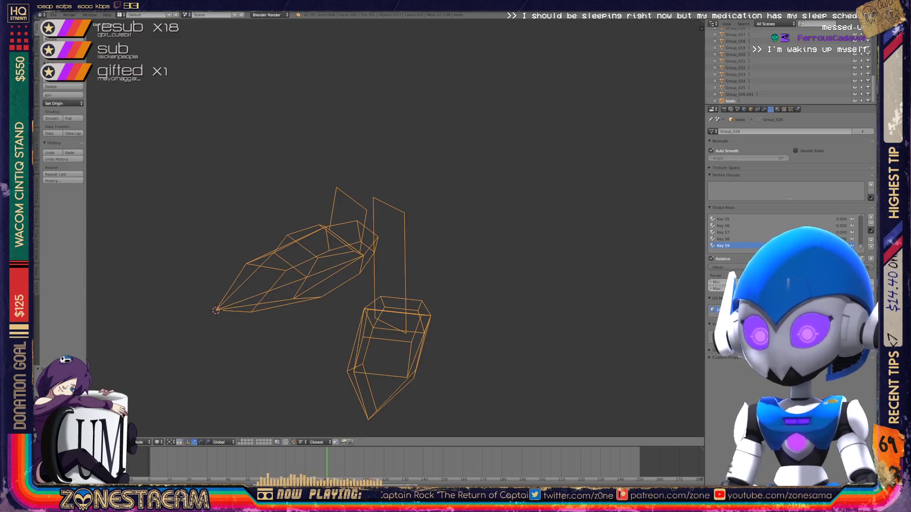
{"action": "scroll", "coordinate": [393, 228], "scroll_direction": "down", "scroll_amount": 4}
{"action": "mouse_move", "coordinate": [394, 228]}
{"action": "middle_mouse_down"}
{"action": "mouse_move", "coordinate": [456, 218]}
{"action": "mouse_move", "coordinate": [426, 214]}
{"action": "mouse_move", "coordinate": [404, 237]}
{"action": "middle_mouse_up"}
{"action": "scroll", "coordinate": [370, 190], "scroll_direction": "up", "scroll_amount": 3}
{"action": "key", "text": "Tab"}
{"action": "scroll", "coordinate": [332, 166], "scroll_direction": "up", "scroll_amount": 3}
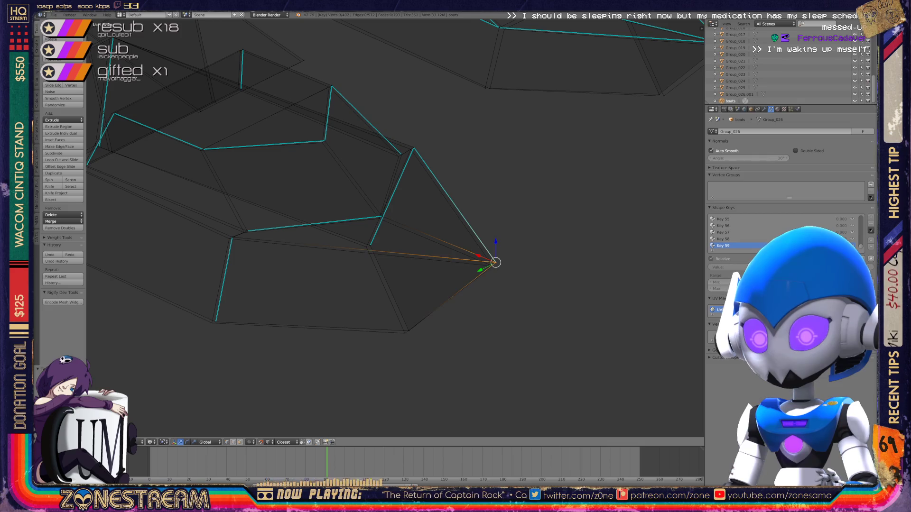
- Nudge the selected, bottom and inner-edge vertices of the second boot piece slightly
{"action": "left_click_drag", "start_coordinate": [495, 262], "coordinate": [492, 266]}
{"action": "right_click", "coordinate": [405, 332]}
{"action": "left_click_drag", "start_coordinate": [407, 329], "coordinate": [405, 333]}
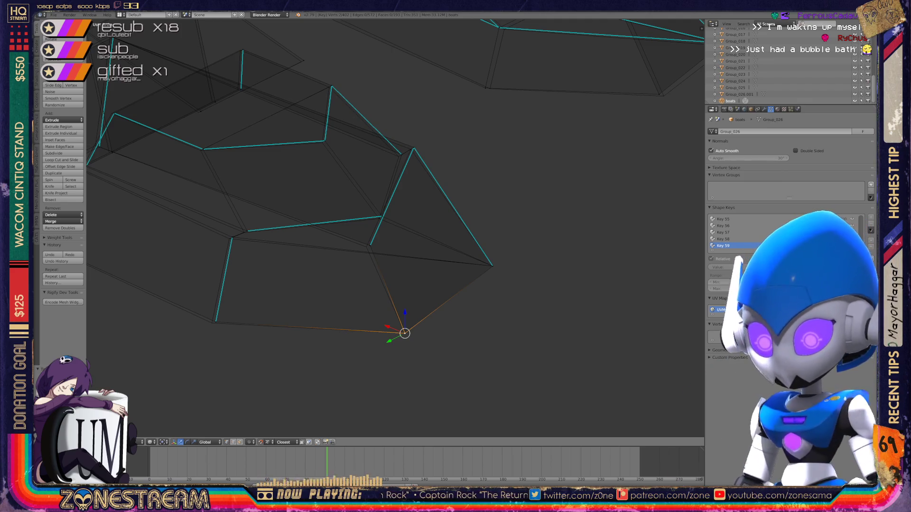
{"action": "right_click", "coordinate": [370, 246]}
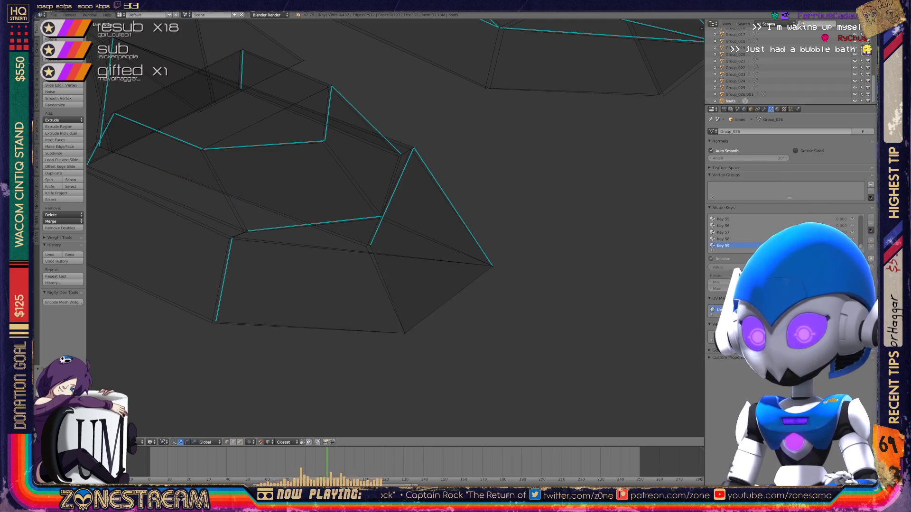
{"action": "left_click_drag", "start_coordinate": [370, 246], "coordinate": [232, 238]}
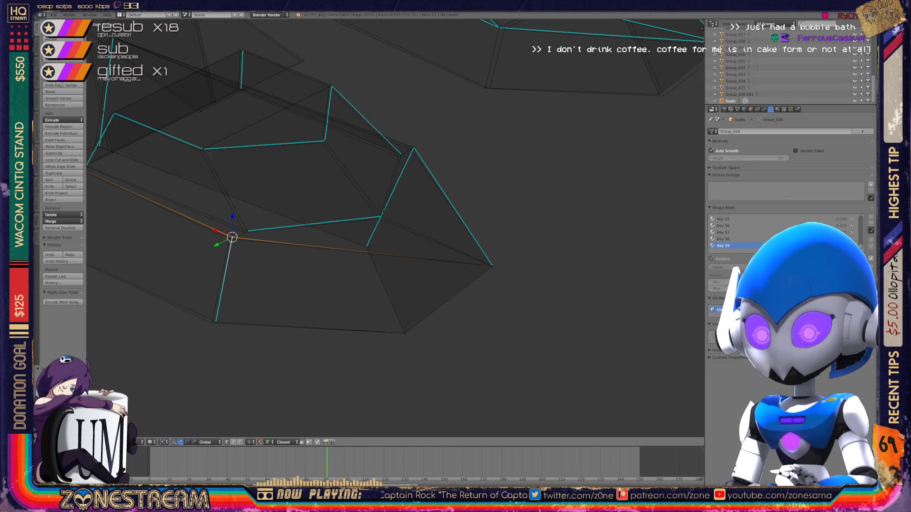
{"action": "right_click", "coordinate": [215, 322]}
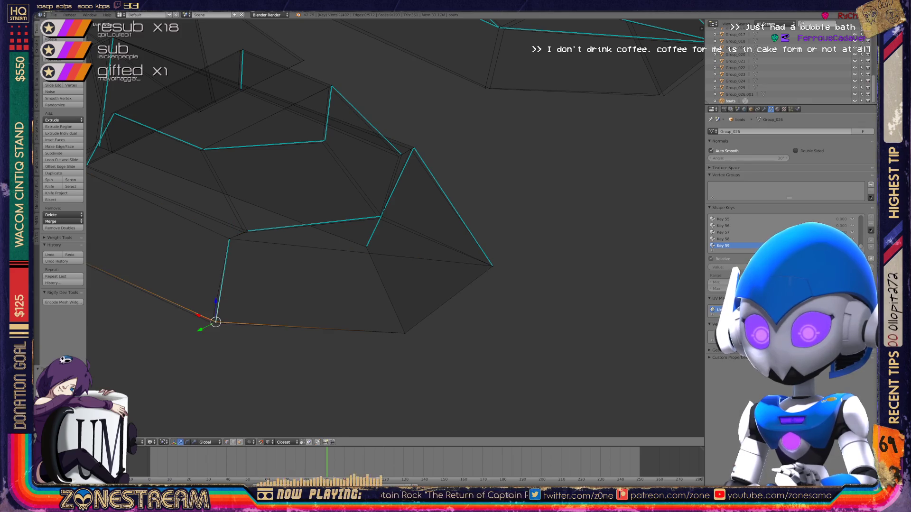
{"action": "middle_click_drag", "start_coordinate": [332, 213], "coordinate": [370, 252], "text": "shift"}
{"action": "right_click", "coordinate": [287, 269]}
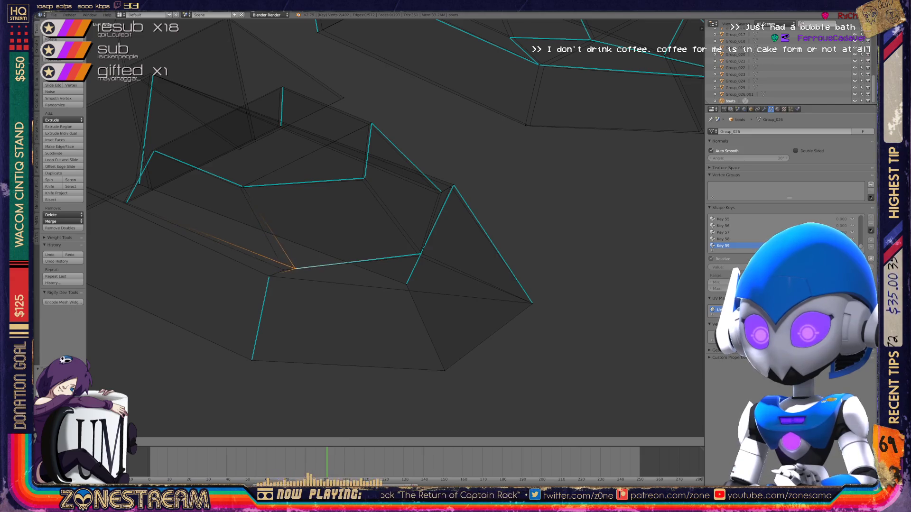
{"action": "middle_click_drag", "start_coordinate": [332, 213], "coordinate": [332, 244], "text": "shift"}
{"action": "scroll", "coordinate": [427, 303], "scroll_direction": "up", "scroll_amount": 2}
- Slide the right-end, next-up and apex vertices along their edges
{"action": "right_click", "coordinate": [434, 308]}
{"action": "key", "text": "shift+v"}
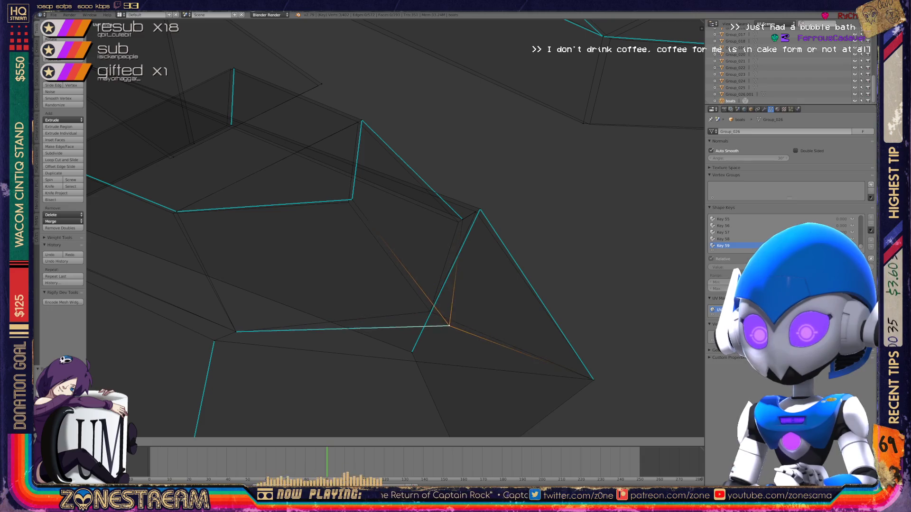
{"action": "left_click", "coordinate": [430, 312]}
{"action": "right_click", "coordinate": [463, 219]}
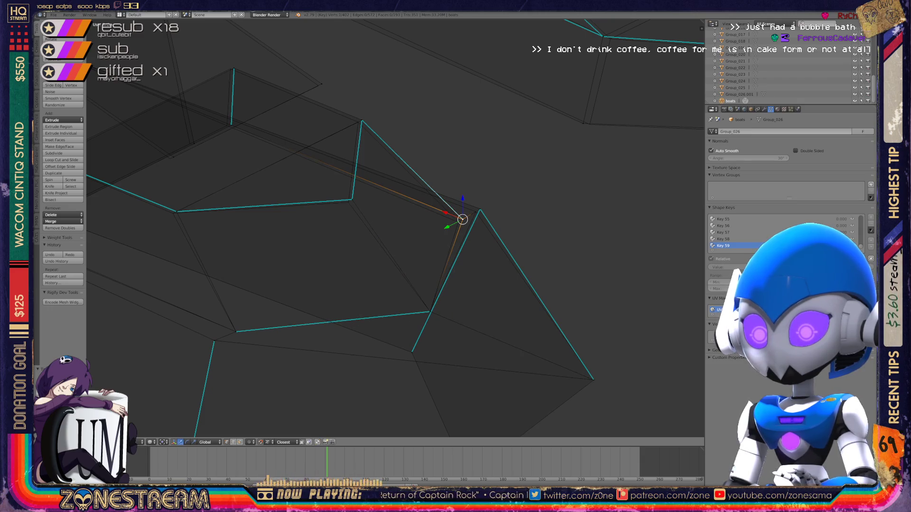
{"action": "key", "text": "shift+v"}
{"action": "left_click", "coordinate": [458, 221]}
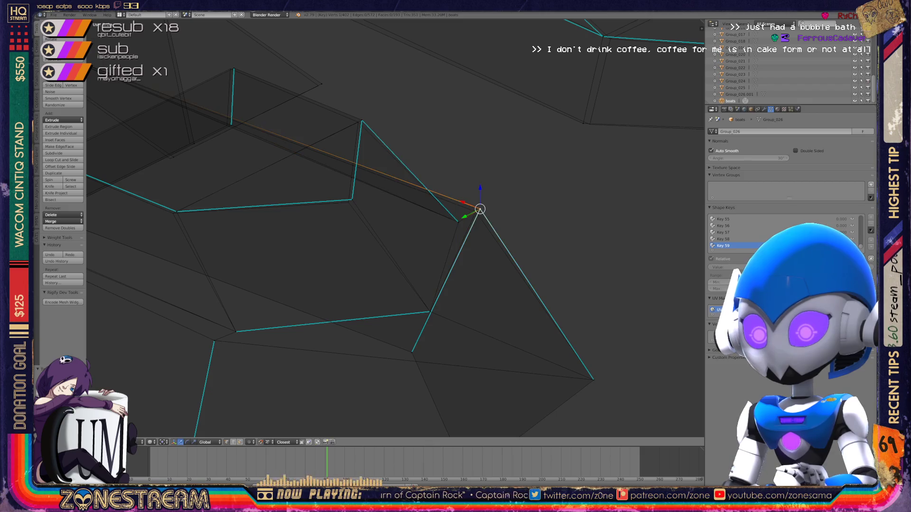
{"action": "right_click", "coordinate": [480, 210]}
{"action": "key", "text": "shift+v"}
{"action": "left_click", "coordinate": [476, 212]}
- Slide the lower and top vertices along their edges
{"action": "right_click", "coordinate": [350, 201]}
{"action": "key", "text": "shift+v"}
{"action": "left_click", "coordinate": [348, 203]}
{"action": "right_click", "coordinate": [362, 122]}
{"action": "key", "text": "shift+v"}
{"action": "left_click", "coordinate": [358, 122]}
- Slide two more vertices along their edges, panning the view to the right
{"action": "mouse_move", "coordinate": [359, 122]}
{"action": "middle_mouse_down"}
{"action": "mouse_move", "coordinate": [332, 142]}
{"action": "mouse_move", "coordinate": [343, 142]}
{"action": "middle_mouse_up"}
{"action": "right_click", "coordinate": [344, 192]}
{"action": "key", "text": "shift+v"}
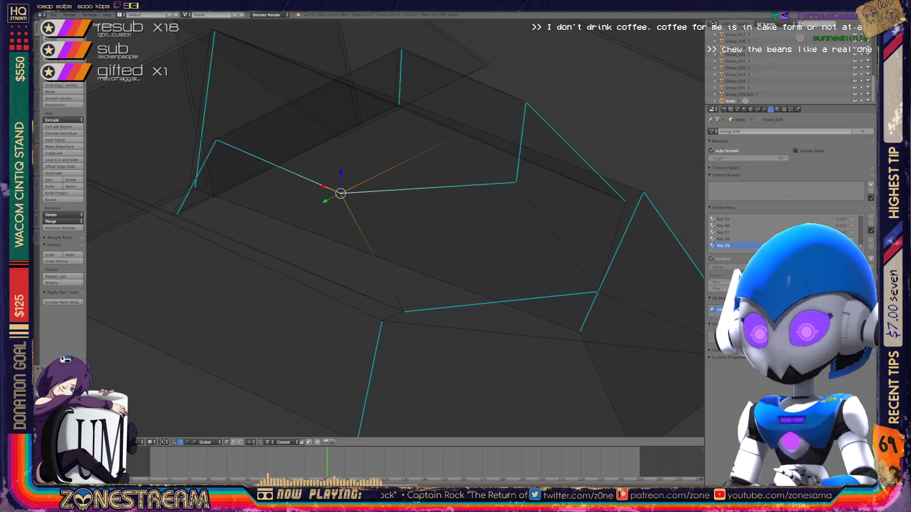
{"action": "middle_click_drag", "start_coordinate": [341, 193], "coordinate": [435, 220], "text": "shift"}
{"action": "left_click", "coordinate": [435, 220]}
{"action": "right_click", "coordinate": [307, 167]}
{"action": "key", "text": "shift+v"}
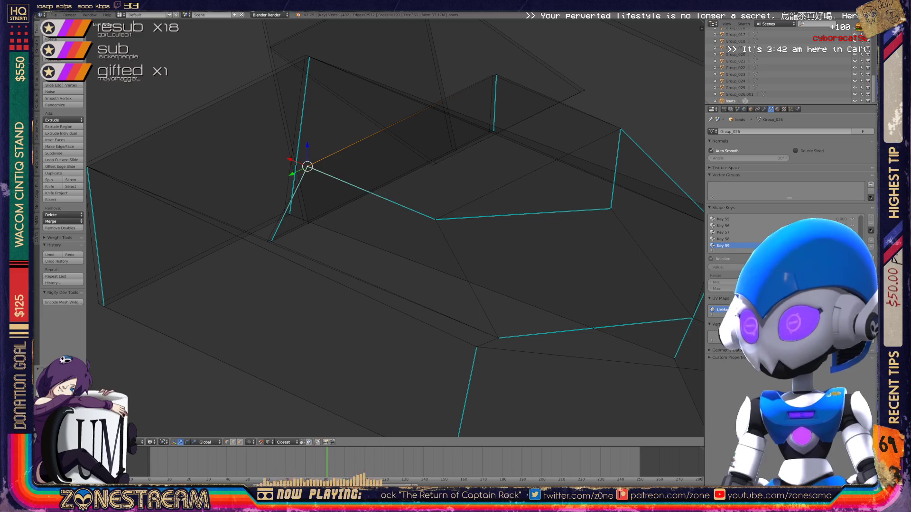
{"action": "middle_click_drag", "start_coordinate": [332, 189], "coordinate": [432, 198], "text": "shift"}
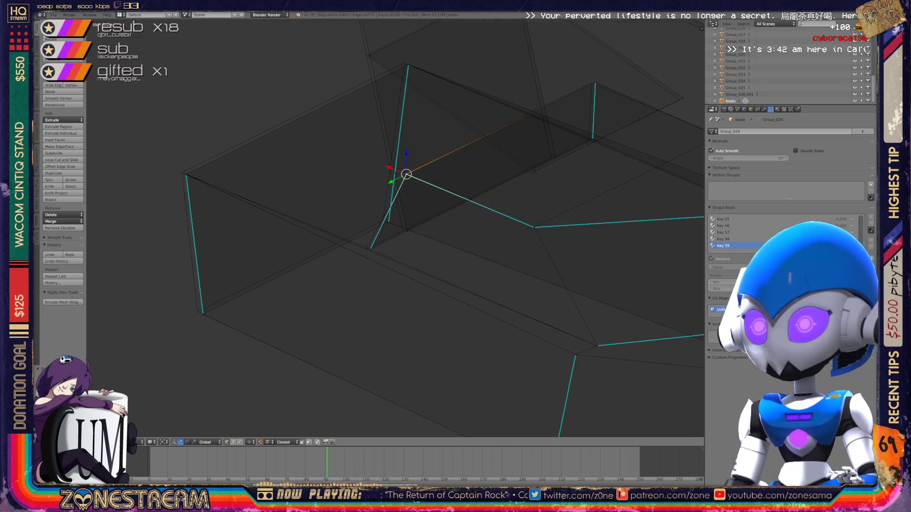
- Nudge the lower-left corner vertex of the first boot piece slightly
{"action": "right_click", "coordinate": [370, 249]}
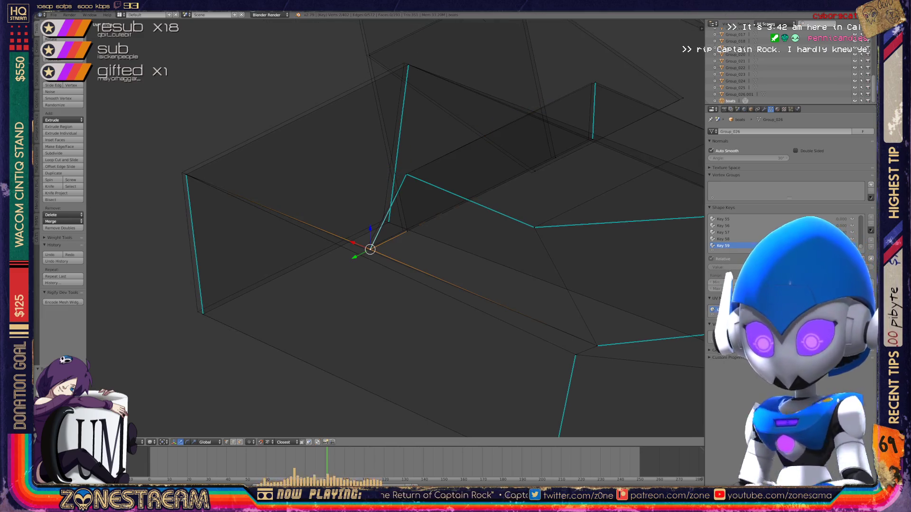
{"action": "right_click", "coordinate": [366, 249]}
{"action": "right_click", "coordinate": [403, 231]}
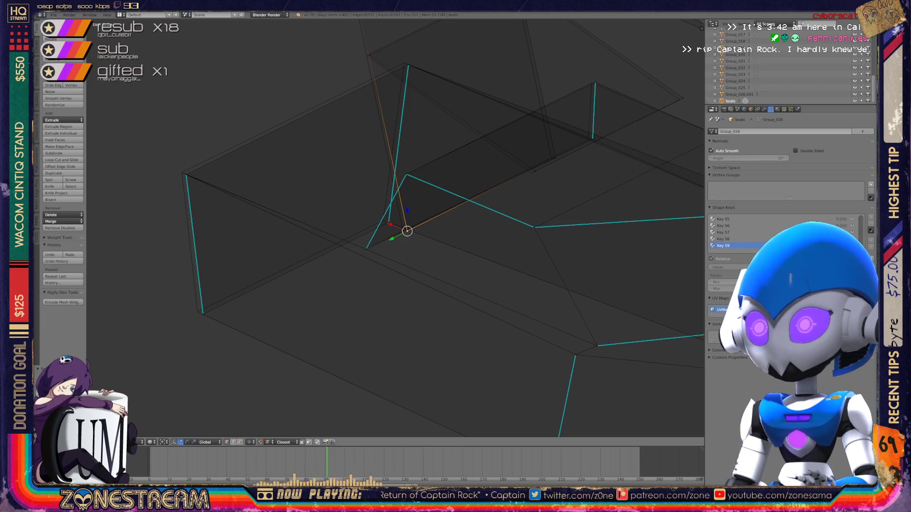
{"action": "right_click", "coordinate": [549, 157]}
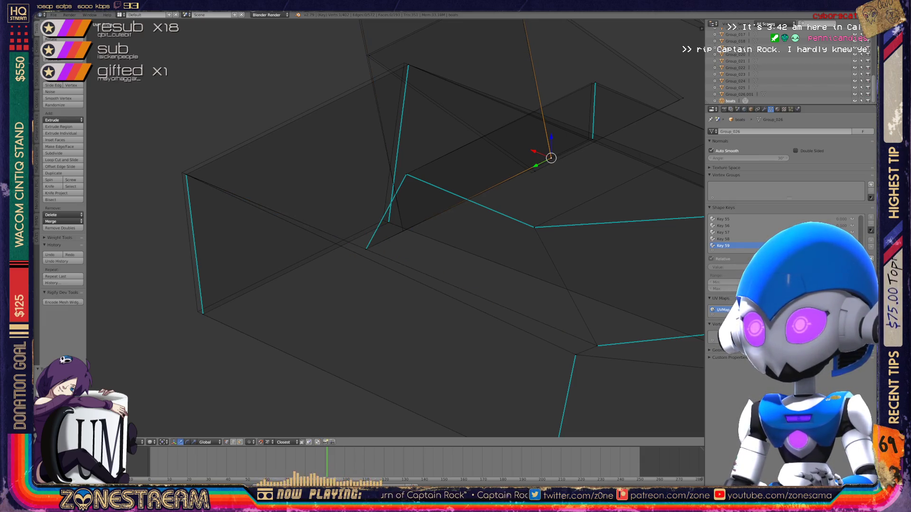
{"action": "right_click", "coordinate": [531, 173]}
{"action": "right_click", "coordinate": [679, 100]}
{"action": "right_click", "coordinate": [202, 314]}
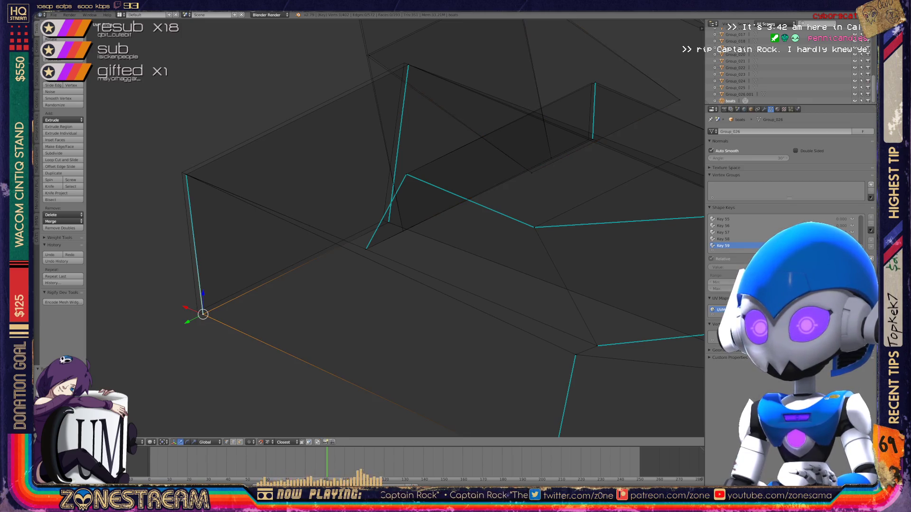
{"action": "key", "text": "g"}
{"action": "left_click", "coordinate": [198, 311]}
- Shift a vertex onto its adjacent edge and nudge an upper vertex slightly
{"action": "right_click", "coordinate": [186, 175]}
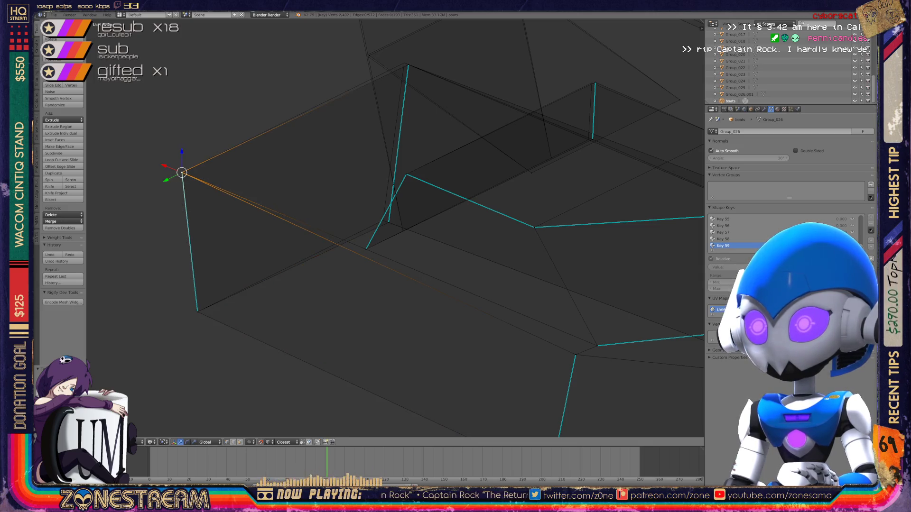
{"action": "middle_click_drag", "start_coordinate": [379, 214], "coordinate": [317, 308], "text": "shift"}
{"action": "right_click", "coordinate": [328, 318]}
{"action": "key", "text": "g"}
{"action": "left_click", "coordinate": [323, 316]}
{"action": "right_click", "coordinate": [308, 151]}
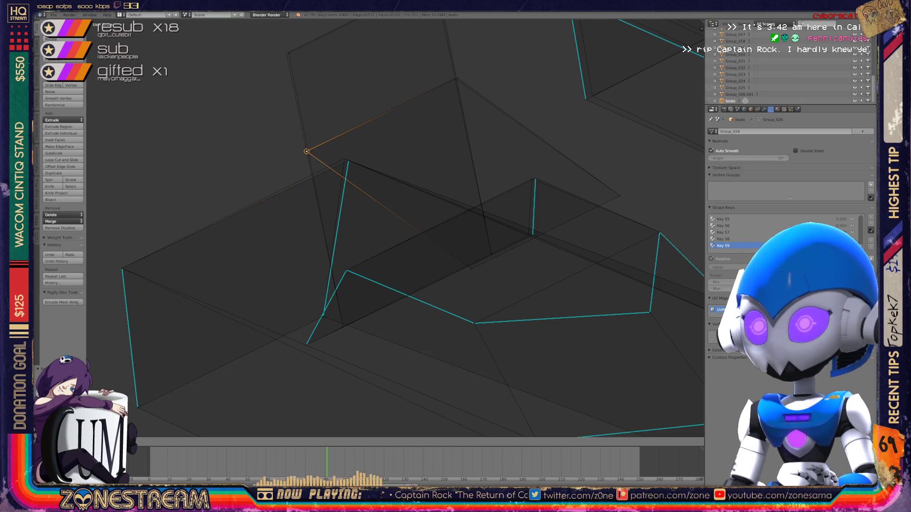
{"action": "right_click", "coordinate": [457, 78]}
{"action": "key", "text": "g"}
{"action": "left_click", "coordinate": [455, 78]}
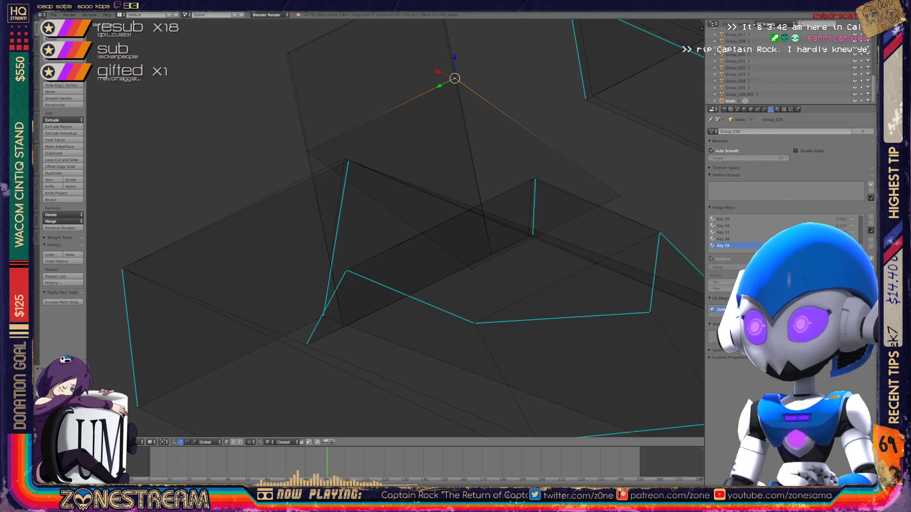
- Nudge another corner vertex slightly up-right and return to object mode
{"action": "middle_click_drag", "start_coordinate": [427, 213], "coordinate": [433, 288], "text": "shift"}
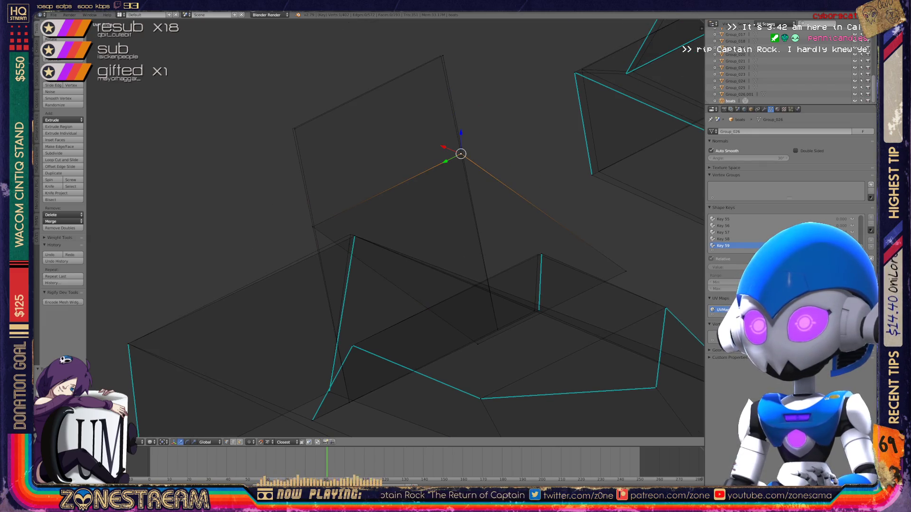
{"action": "right_click", "coordinate": [293, 128]}
{"action": "right_click", "coordinate": [441, 56]}
{"action": "mouse_move", "coordinate": [394, 228]}
{"action": "middle_mouse_down"}
{"action": "mouse_move", "coordinate": [351, 204]}
{"action": "mouse_move", "coordinate": [372, 162]}
{"action": "middle_mouse_up"}
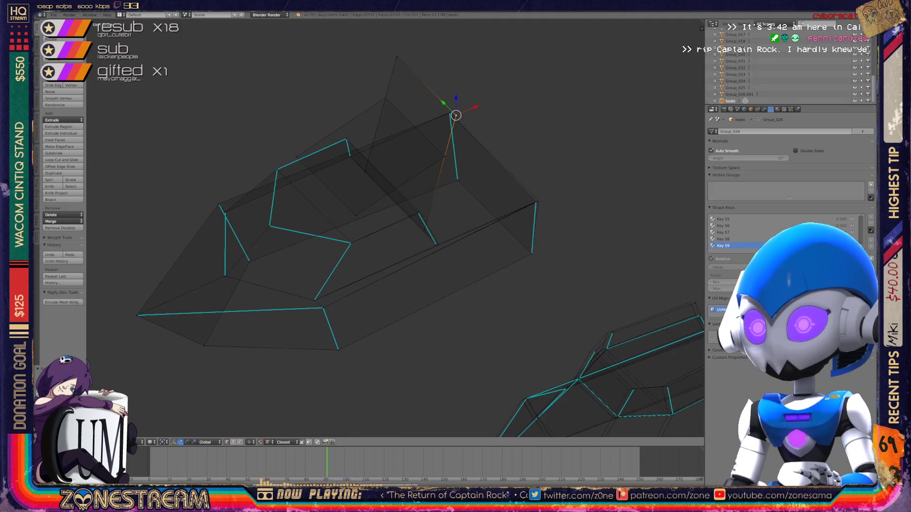
{"action": "scroll", "coordinate": [372, 161], "scroll_direction": "up", "scroll_amount": 5}
{"action": "right_click", "coordinate": [477, 172]}
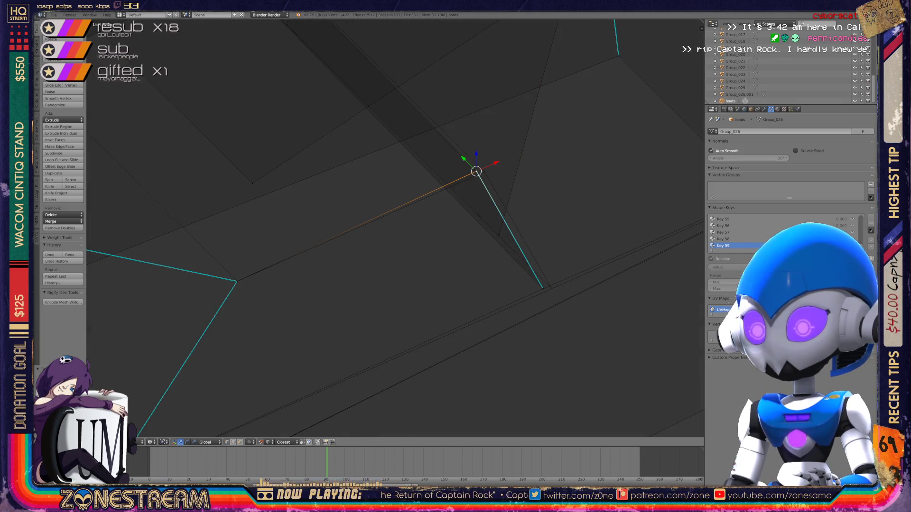
{"action": "mouse_move", "coordinate": [477, 172]}
{"action": "middle_mouse_down"}
{"action": "mouse_move", "coordinate": [484, 171]}
{"action": "mouse_move", "coordinate": [402, 126]}
{"action": "mouse_move", "coordinate": [461, 243]}
{"action": "mouse_move", "coordinate": [467, 240]}
{"action": "mouse_move", "coordinate": [185, 316]}
{"action": "middle_mouse_up"}
{"action": "right_click", "coordinate": [532, 162]}
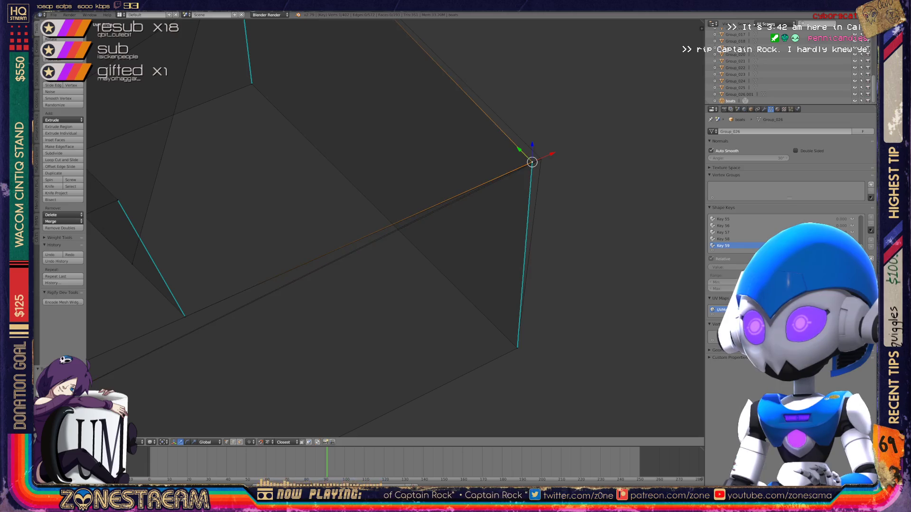
{"action": "key", "text": "g"}
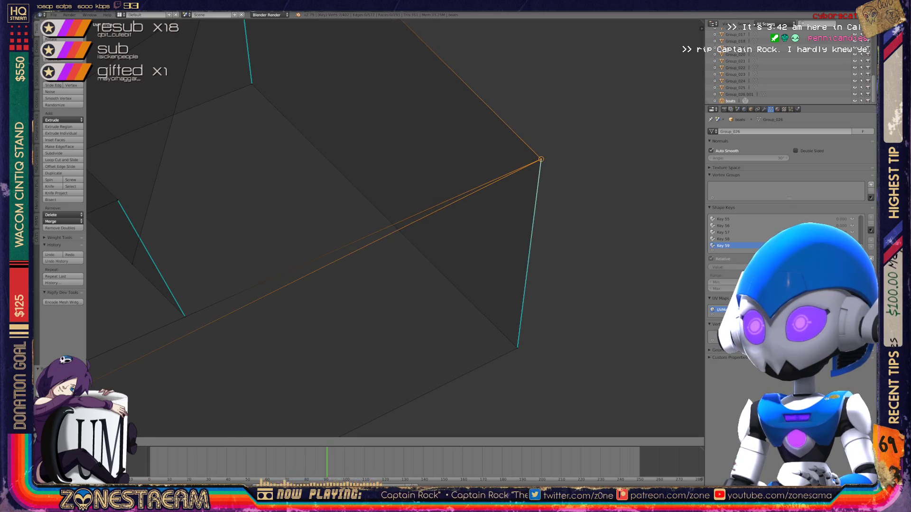
{"action": "key", "text": "Tab"}
- Switch to wireframe, frame the second boot piece and enter edit mode
{"action": "key", "text": "z"}
{"action": "scroll", "coordinate": [393, 227], "scroll_direction": "down", "scroll_amount": 6}
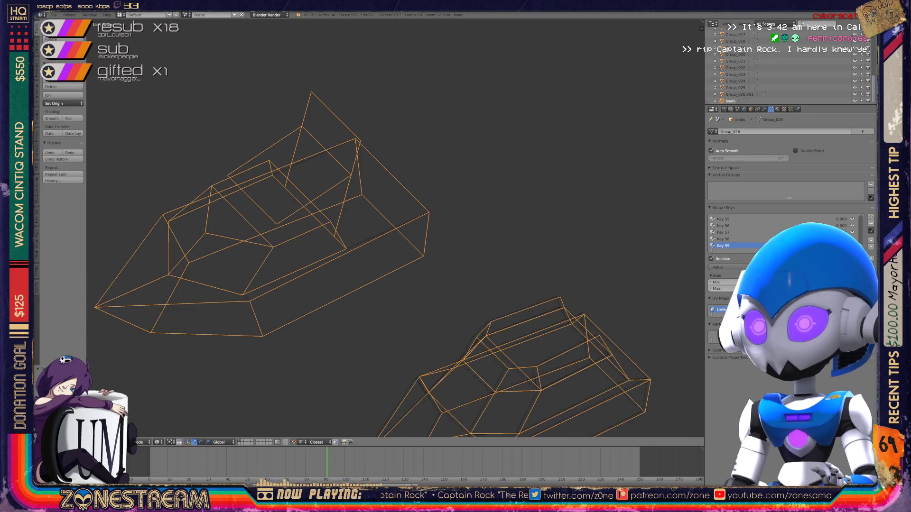
{"action": "scroll", "coordinate": [370, 246], "scroll_direction": "up", "scroll_amount": 1}
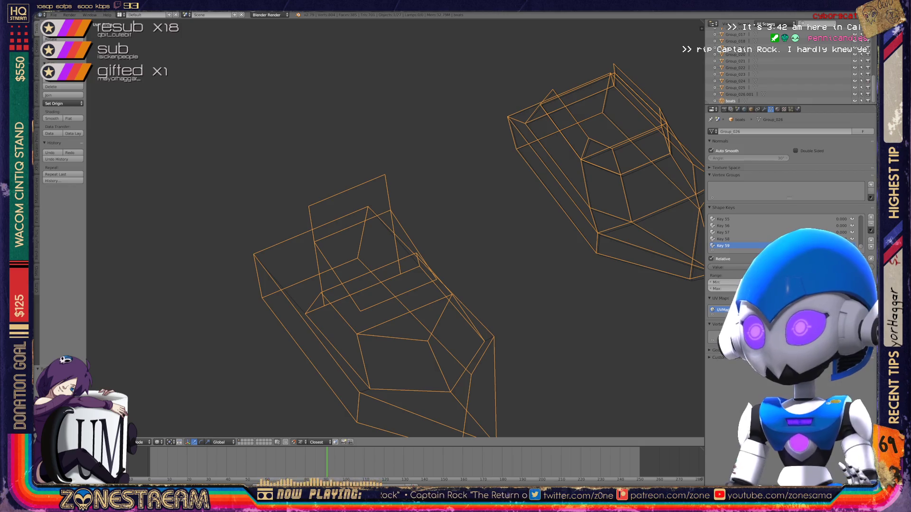
{"action": "middle_click_drag", "start_coordinate": [522, 214], "coordinate": [360, 228], "text": "shift"}
{"action": "scroll", "coordinate": [394, 228], "scroll_direction": "up", "scroll_amount": 3}
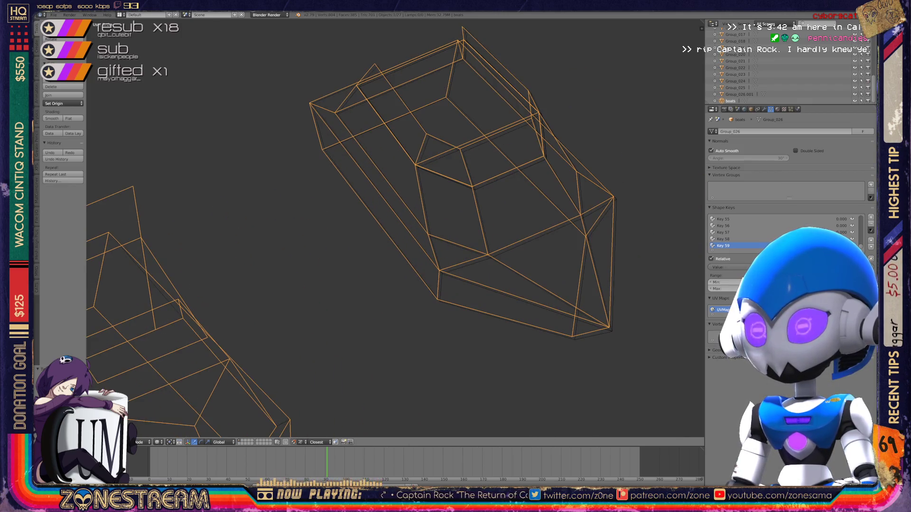
{"action": "key", "text": "KP_Decimal"}
{"action": "key", "text": "Tab"}
- Slide a neighbouring vertex along its edge and move the bottom vertex onto the right corner
{"action": "middle_click_drag", "start_coordinate": [380, 238], "coordinate": [313, 185]}
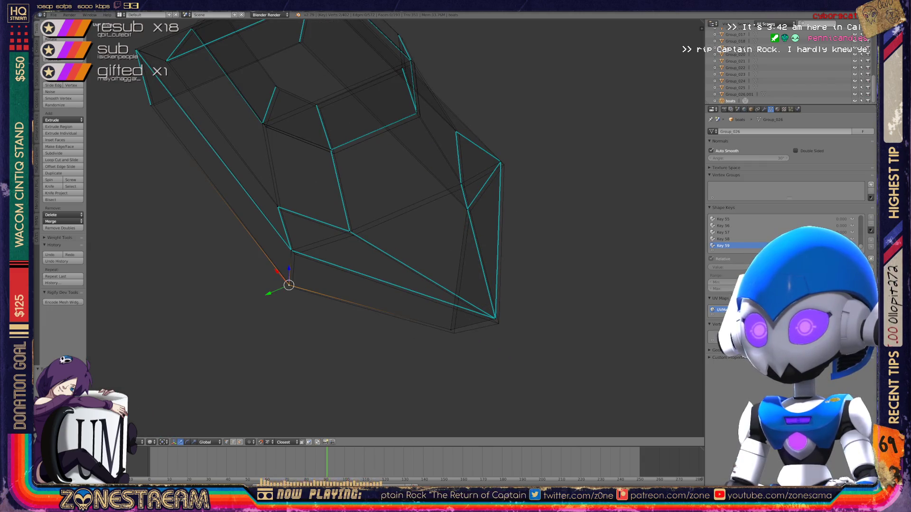
{"action": "left_click_drag", "start_coordinate": [289, 284], "coordinate": [294, 253]}
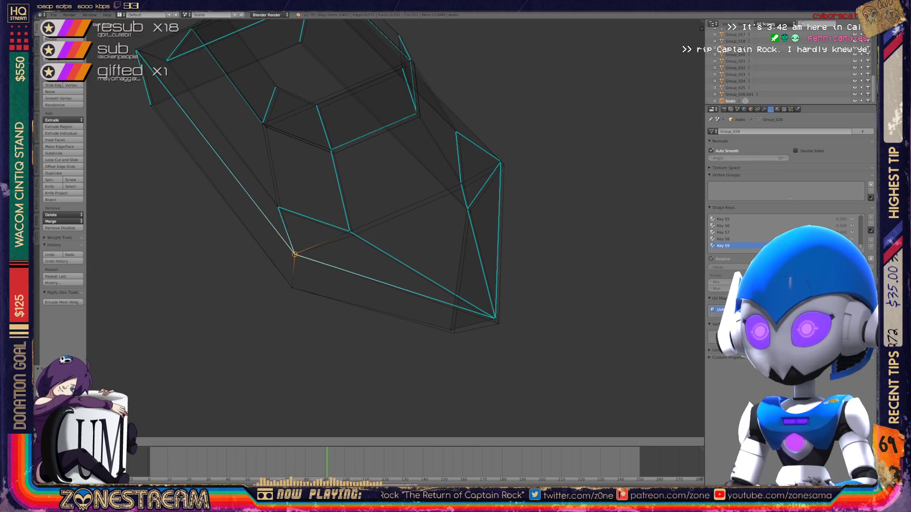
{"action": "right_click", "coordinate": [350, 231]}
{"action": "key", "text": "ctrl+v"}
{"action": "left_click", "coordinate": [327, 248]}
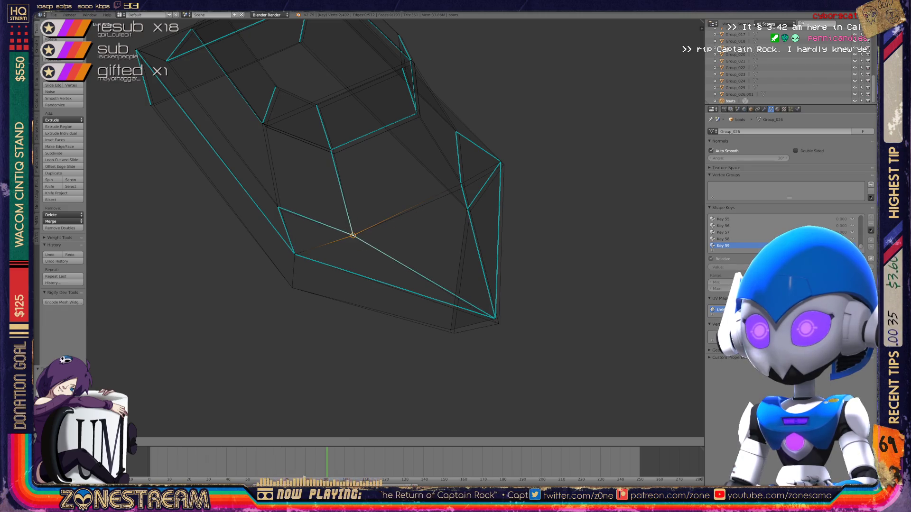
{"action": "left_click", "coordinate": [353, 234]}
{"action": "middle_click_drag", "start_coordinate": [451, 328], "coordinate": [388, 283], "text": "shift"}
{"action": "right_click", "coordinate": [388, 283]}
{"action": "key", "text": "g"}
{"action": "left_click", "coordinate": [432, 271]}
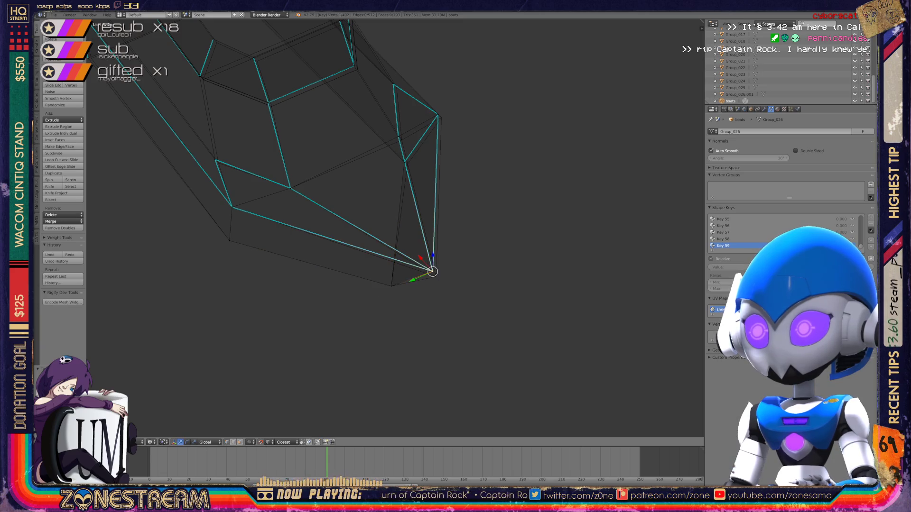
- Make a small adjustment to the right corner vertex
{"action": "scroll", "coordinate": [432, 272], "scroll_direction": "up", "scroll_amount": 2}
{"action": "middle_click_drag", "start_coordinate": [432, 271], "coordinate": [404, 203]}
{"action": "right_click", "coordinate": [404, 203]}
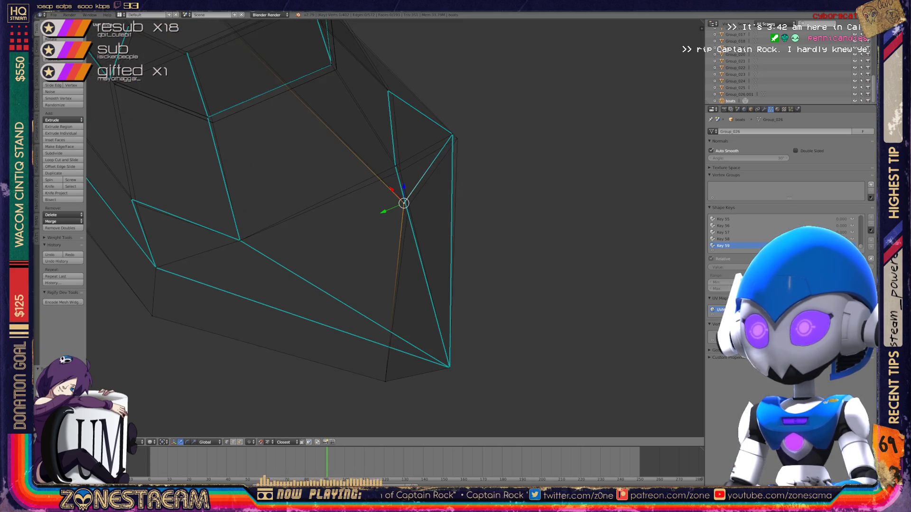
{"action": "right_click", "coordinate": [452, 134]}
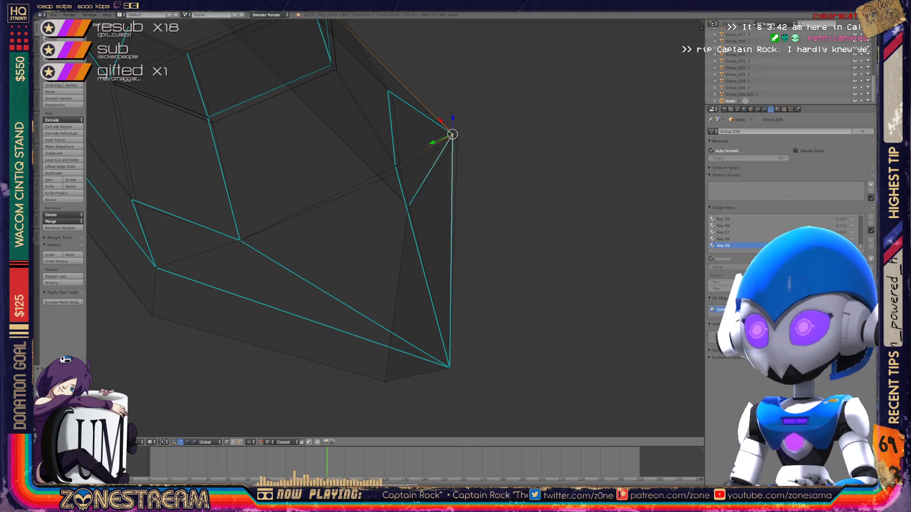
{"action": "key", "text": "g"}
{"action": "left_click", "coordinate": [457, 139]}
- Nudge two more vertices slightly into new positions
{"action": "right_click", "coordinate": [395, 166]}
{"action": "key", "text": "g"}
{"action": "key", "text": "Return"}
{"action": "middle_click_drag", "start_coordinate": [400, 171], "coordinate": [530, 209], "text": "shift"}
{"action": "right_click", "coordinate": [262, 237]}
{"action": "key", "text": "g"}
{"action": "key", "text": "Return"}
- Shift a lower vertex and the lower corner vertex, then snap a vertex up onto the corner
{"action": "middle_click_drag", "start_coordinate": [265, 240], "coordinate": [271, 309], "text": "shift"}
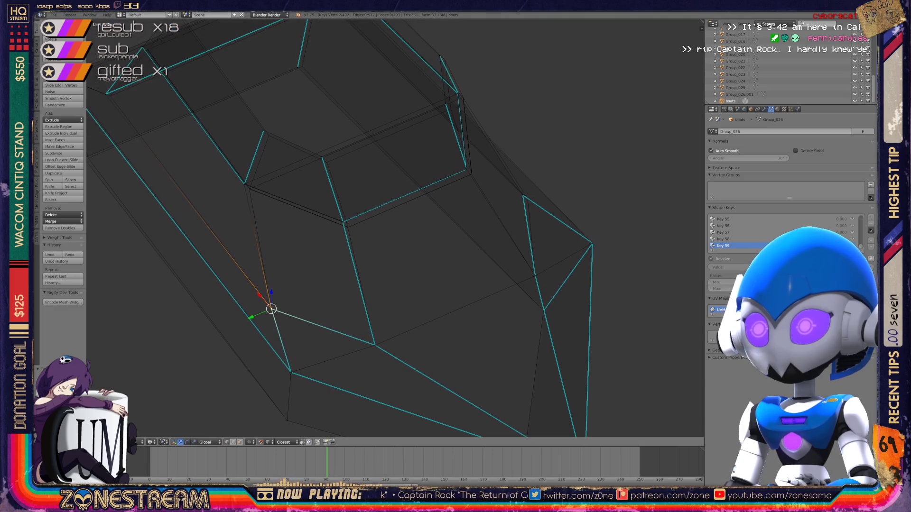
{"action": "right_click", "coordinate": [522, 195]}
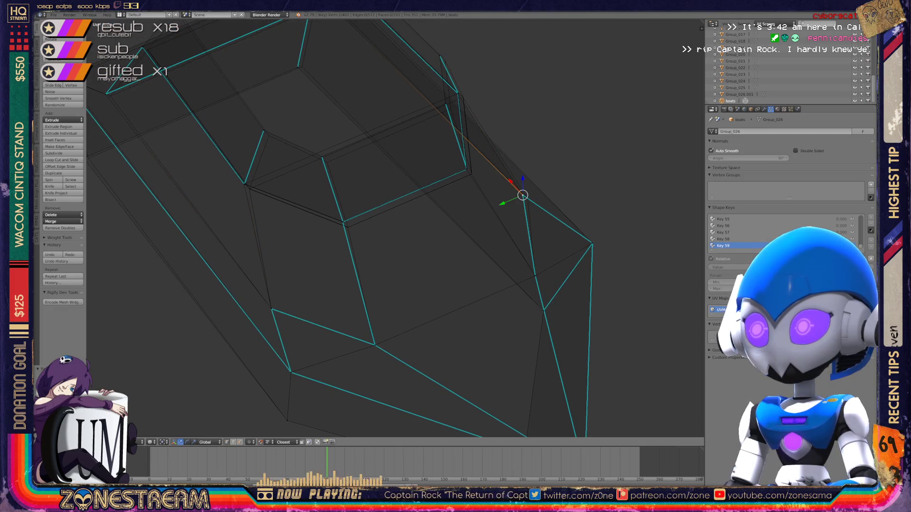
{"action": "mouse_move", "coordinate": [522, 194]}
{"action": "middle_mouse_down", "text": "shift"}
{"action": "mouse_move", "coordinate": [650, 231]}
{"action": "mouse_move", "coordinate": [612, 175]}
{"action": "middle_mouse_up", "text": "shift"}
{"action": "right_click", "coordinate": [310, 254]}
{"action": "mouse_move", "coordinate": [310, 253]}
{"action": "left_mouse_down"}
{"action": "mouse_move", "coordinate": [320, 250]}
{"action": "mouse_move", "coordinate": [256, 266]}
{"action": "mouse_move", "coordinate": [267, 262]}
{"action": "left_mouse_up"}
{"action": "right_click", "coordinate": [263, 350]}
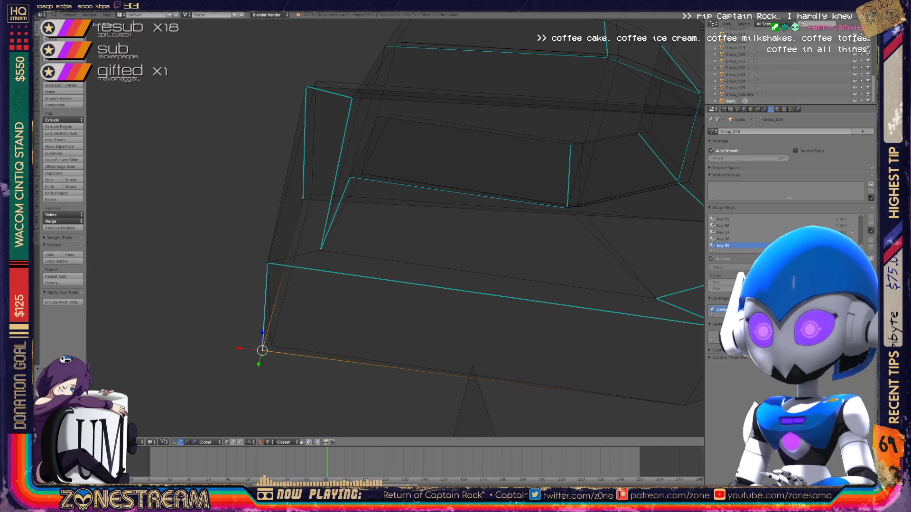
{"action": "left_click_drag", "start_coordinate": [262, 350], "coordinate": [271, 346]}
{"action": "middle_click_drag", "start_coordinate": [427, 237], "coordinate": [422, 286], "text": "shift"}
{"action": "key", "text": "g"}
{"action": "right_click", "coordinate": [307, 242]}
{"action": "mouse_move", "coordinate": [308, 243]}
{"action": "left_mouse_down"}
{"action": "mouse_move", "coordinate": [302, 136]}
{"action": "mouse_move", "coordinate": [312, 130]}
{"action": "mouse_move", "coordinate": [387, 163]}
{"action": "left_mouse_up"}
- Move several top vertices slightly right and reposition a top-left vertex
{"action": "left_click_drag", "start_coordinate": [566, 194], "coordinate": [577, 193]}
{"action": "middle_click_drag", "start_coordinate": [577, 193], "coordinate": [388, 275], "text": "shift"}
{"action": "left_click_drag", "start_coordinate": [443, 263], "coordinate": [455, 263]}
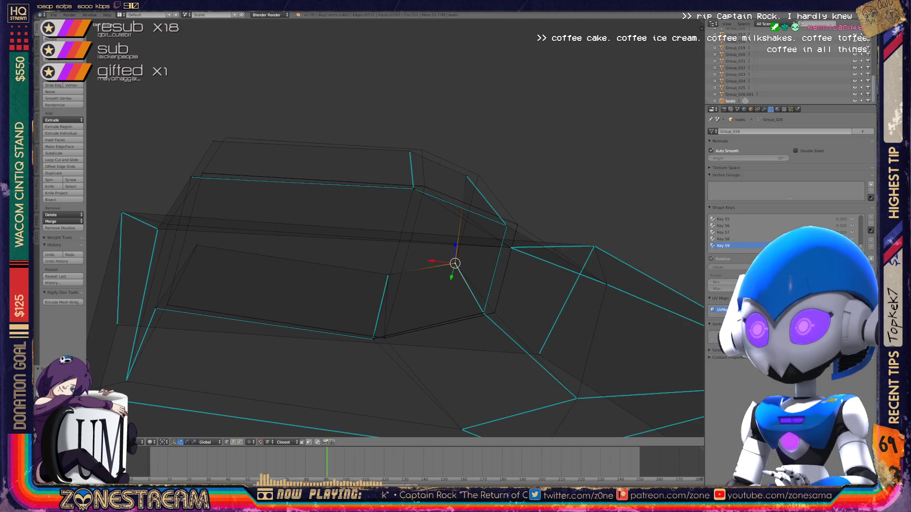
{"action": "left_click_drag", "start_coordinate": [466, 176], "coordinate": [479, 175]}
{"action": "left_click", "coordinate": [411, 150]}
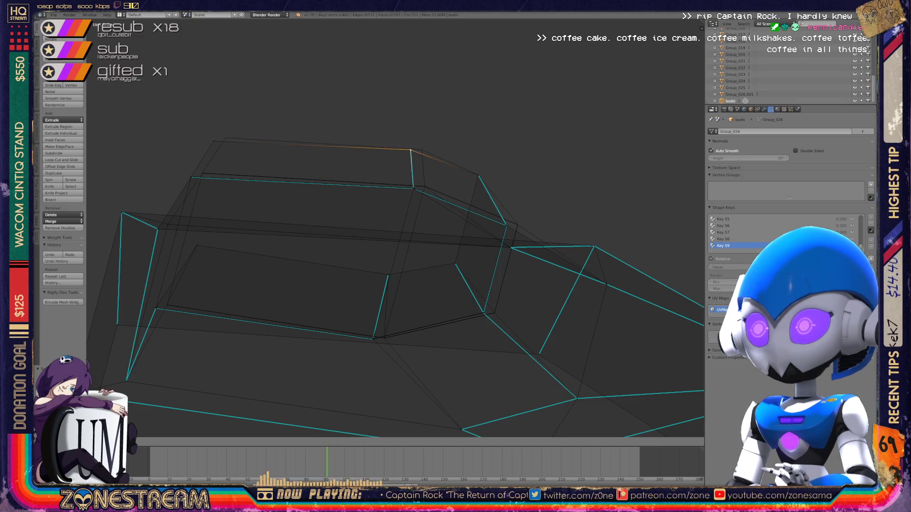
{"action": "left_click_drag", "start_coordinate": [416, 148], "coordinate": [422, 150]}
{"action": "left_click", "coordinate": [214, 141]}
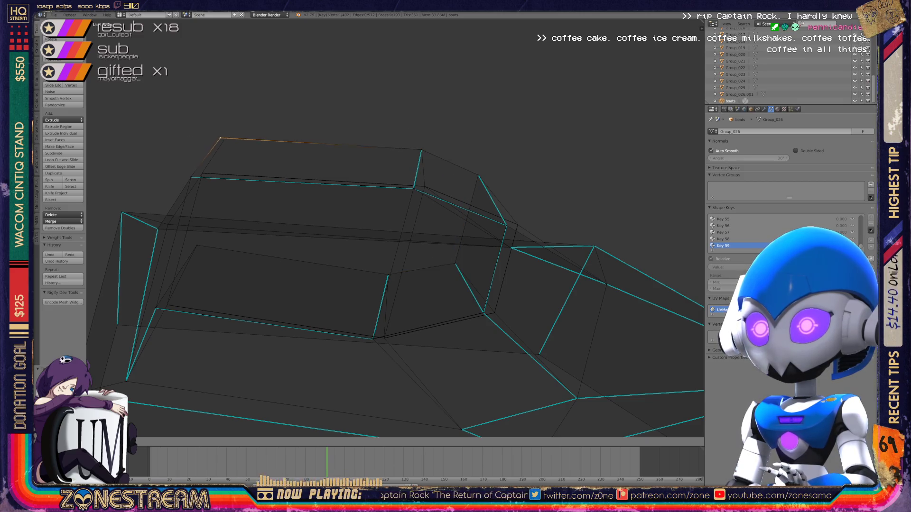
{"action": "mouse_move", "coordinate": [380, 237]}
{"action": "middle_mouse_down"}
{"action": "mouse_move", "coordinate": [278, 188]}
{"action": "mouse_move", "coordinate": [265, 166]}
{"action": "mouse_move", "coordinate": [102, 109]}
{"action": "middle_mouse_up"}
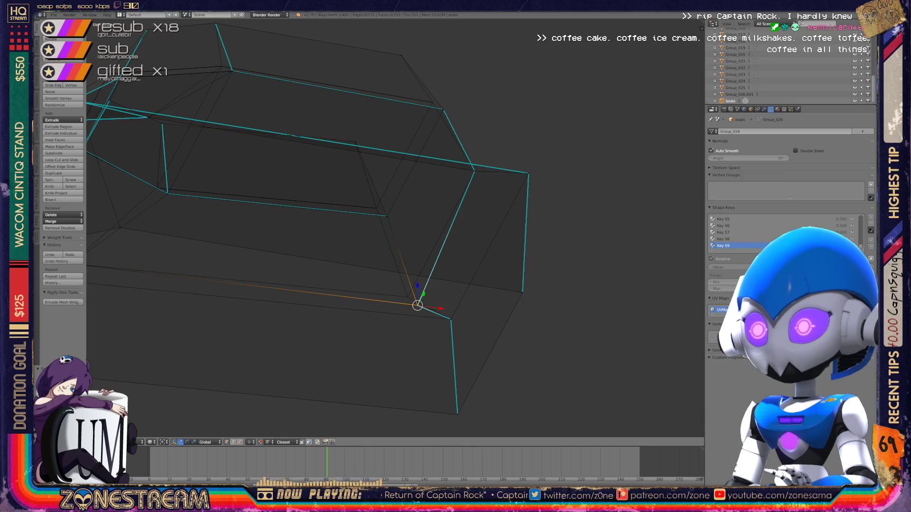
{"action": "key", "text": "g"}
{"action": "left_click", "coordinate": [407, 298]}
- Pick out the corner vertex and its neighbour, then toggle the selection of all vertices
{"action": "middle_click_drag", "start_coordinate": [407, 297], "coordinate": [455, 319], "text": "shift"}
{"action": "scroll", "coordinate": [455, 319], "scroll_direction": "up", "scroll_amount": 8}
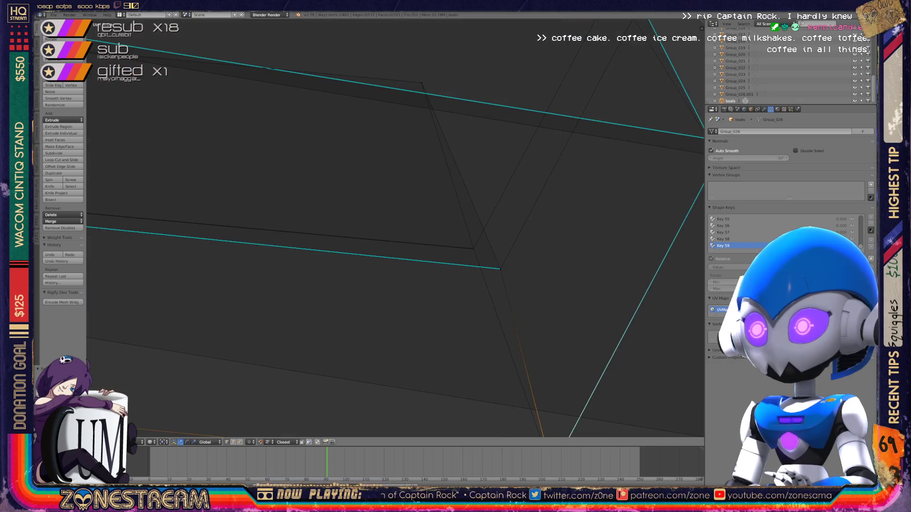
{"action": "scroll", "coordinate": [134, 129], "scroll_direction": "up", "scroll_amount": 3}
{"action": "left_click", "coordinate": [378, 305]}
{"action": "left_click", "coordinate": [212, 179]}
{"action": "left_click", "coordinate": [378, 305]}
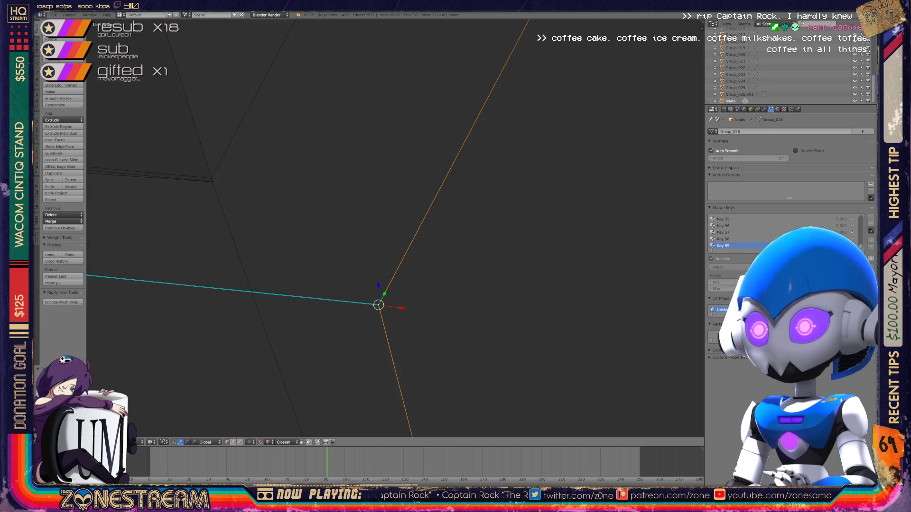
{"action": "left_click", "coordinate": [213, 180]}
{"action": "scroll", "coordinate": [395, 228], "scroll_direction": "down", "scroll_amount": 10}
{"action": "scroll", "coordinate": [395, 228], "scroll_direction": "up", "scroll_amount": 10}
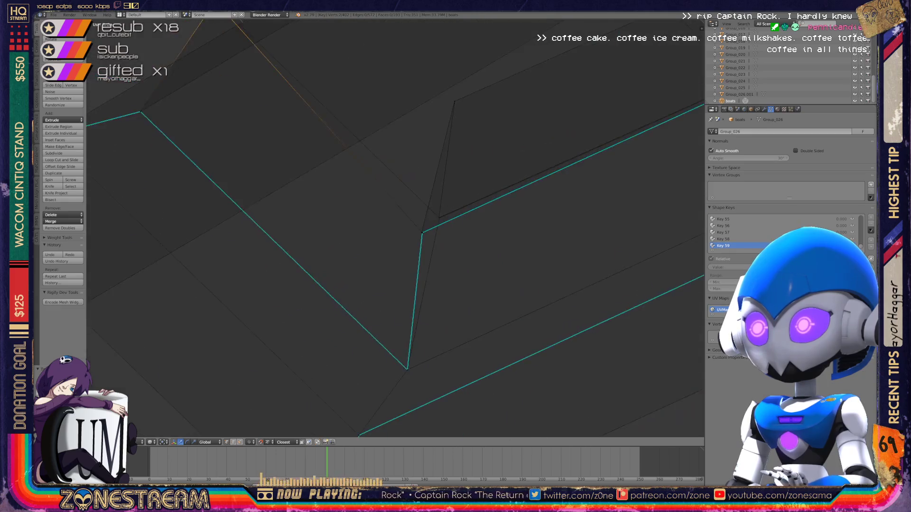
{"action": "scroll", "coordinate": [395, 228], "scroll_direction": "up", "scroll_amount": 2}
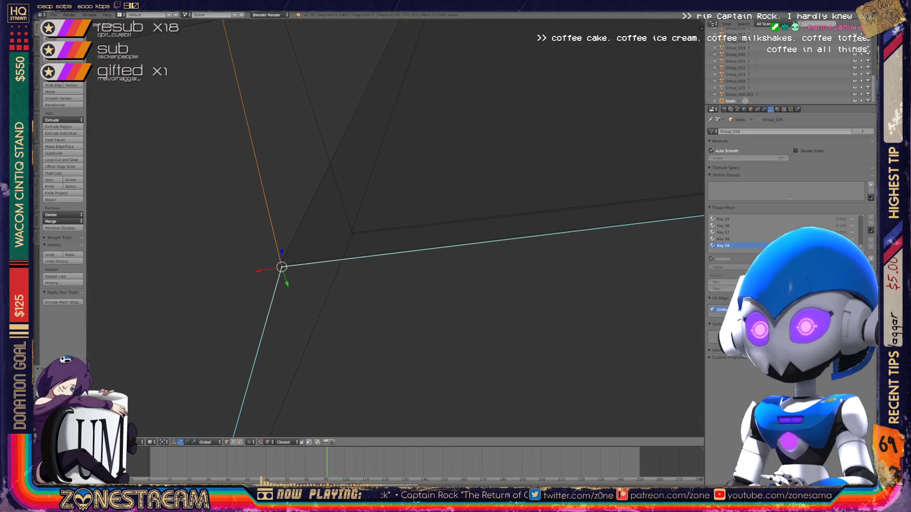
{"action": "key", "text": "a"}
- Snap the loose corner vertex onto the existing corner
{"action": "right_click", "coordinate": [351, 232]}
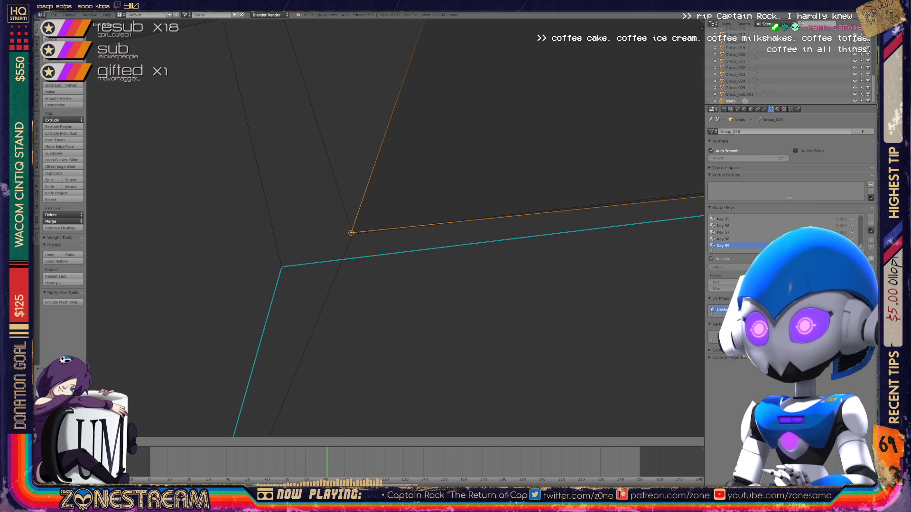
{"action": "middle_click_drag", "start_coordinate": [351, 233], "coordinate": [388, 244]}
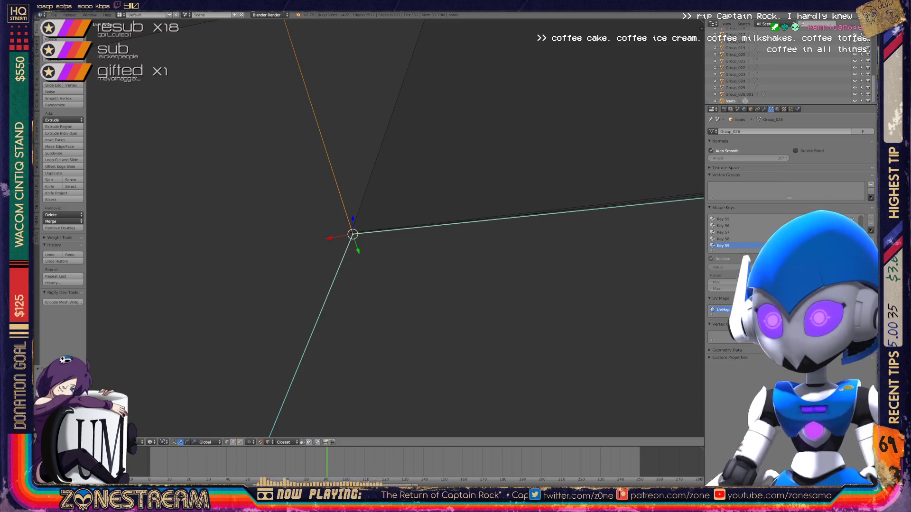
{"action": "scroll", "coordinate": [395, 228], "scroll_direction": "down", "scroll_amount": 5}
{"action": "middle_click_drag", "start_coordinate": [396, 227], "coordinate": [285, 237]}
{"action": "scroll", "coordinate": [427, 223], "scroll_direction": "up", "scroll_amount": 6}
{"action": "middle_click_drag", "start_coordinate": [394, 228], "coordinate": [353, 227]}
{"action": "right_click", "coordinate": [263, 232]}
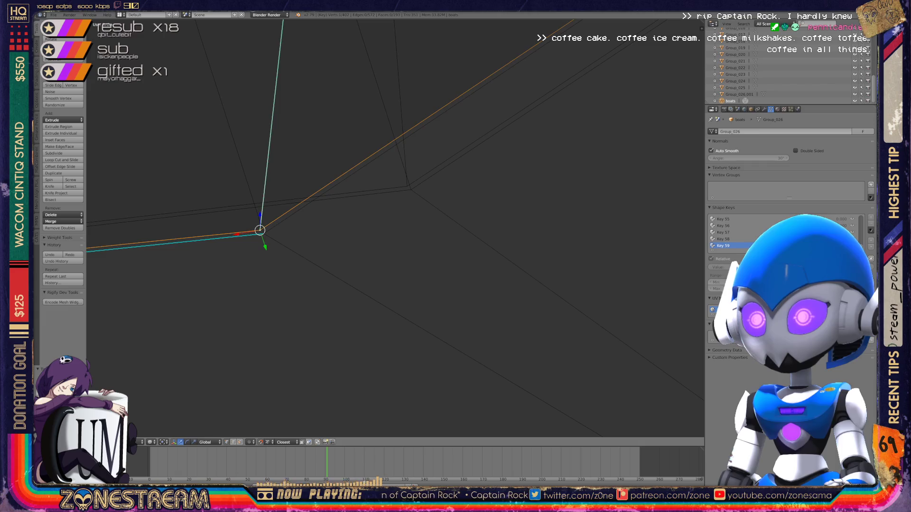
{"action": "key", "text": "g"}
{"action": "left_click", "coordinate": [406, 185]}
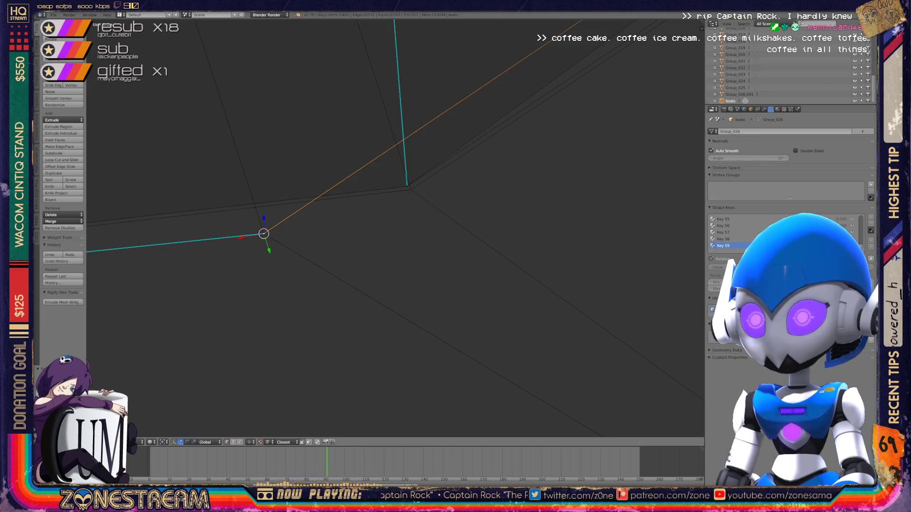
{"action": "key", "text": "g"}
{"action": "left_click", "coordinate": [411, 190]}
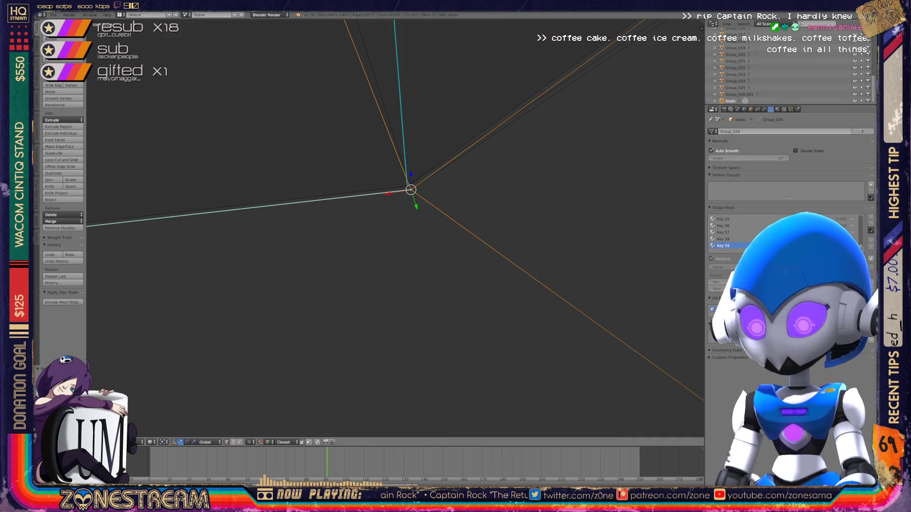
{"action": "scroll", "coordinate": [397, 225], "scroll_direction": "down", "scroll_amount": 6}
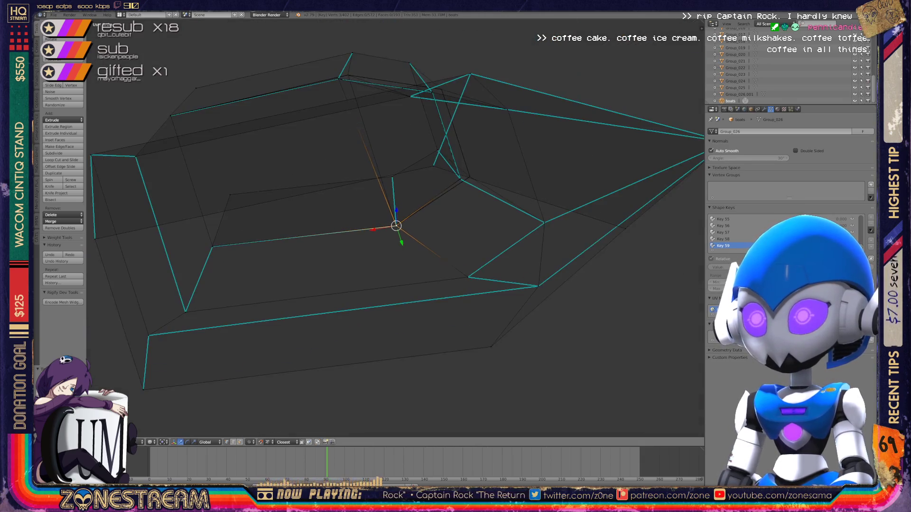
- Snap the first corner vertex onto its neighbour, after cancelling one attempt
{"action": "mouse_move", "coordinate": [396, 226]}
{"action": "middle_mouse_down"}
{"action": "mouse_move", "coordinate": [435, 220]}
{"action": "mouse_move", "coordinate": [446, 199]}
{"action": "mouse_move", "coordinate": [426, 152]}
{"action": "mouse_move", "coordinate": [457, 115]}
{"action": "middle_mouse_up"}
{"action": "scroll", "coordinate": [395, 227], "scroll_direction": "up", "scroll_amount": 8}
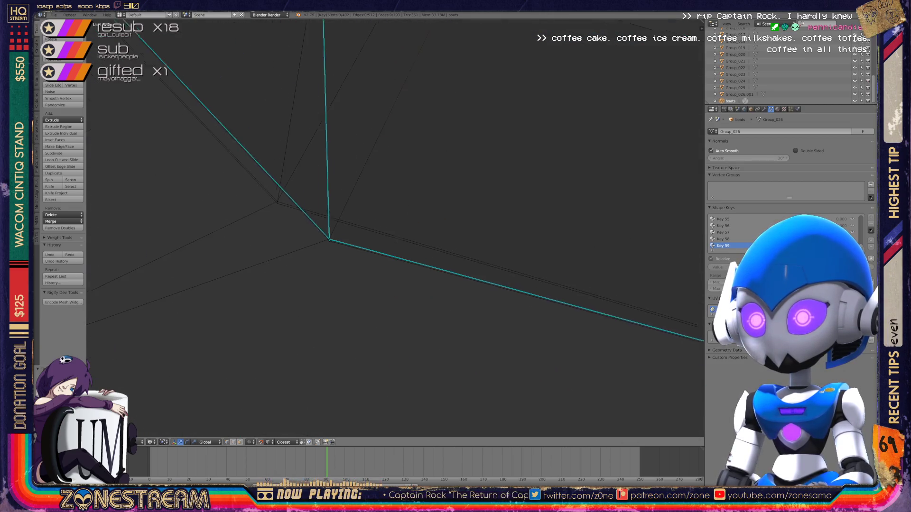
{"action": "middle_click_drag", "start_coordinate": [395, 228], "coordinate": [483, 227], "text": "shift"}
{"action": "right_click", "coordinate": [326, 248]}
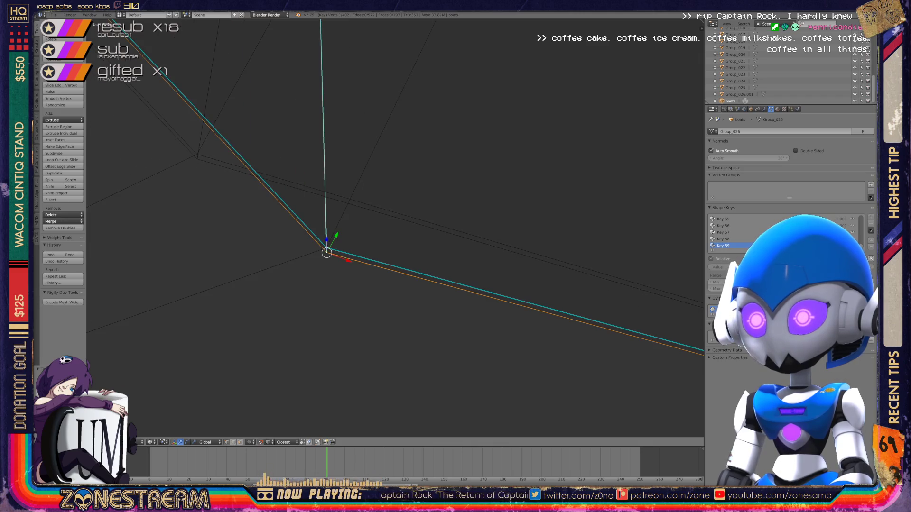
{"action": "key", "text": "g"}
{"action": "key", "text": "Escape"}
{"action": "key", "text": "g"}
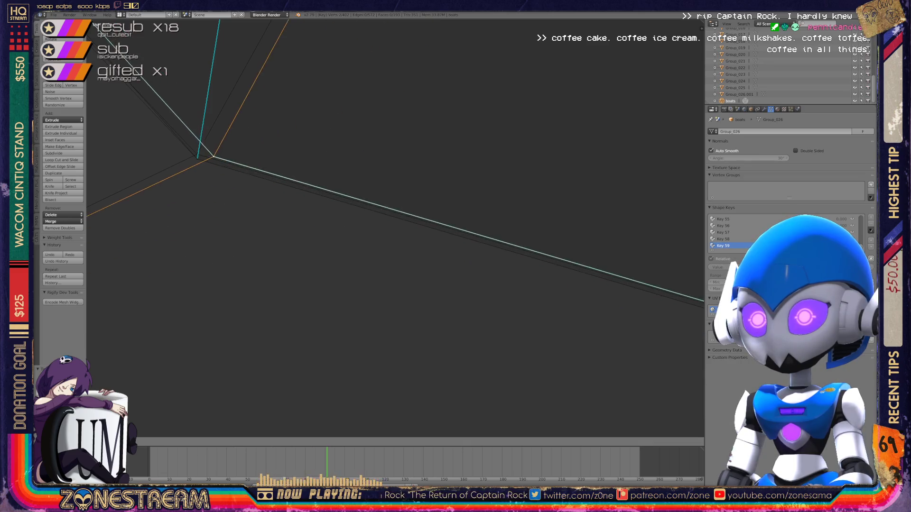
- Snap two more vertices down-left onto the nearby corner
{"action": "scroll", "coordinate": [395, 227], "scroll_direction": "down", "scroll_amount": 12}
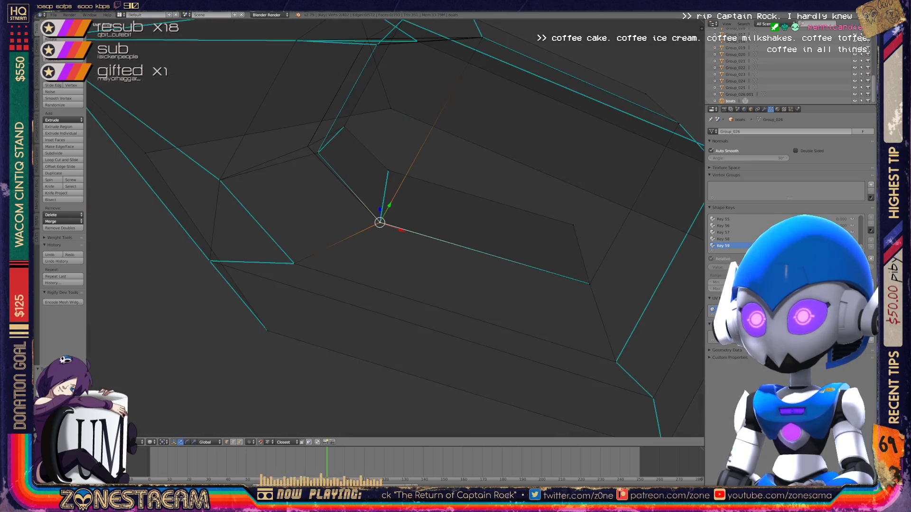
{"action": "middle_click_drag", "start_coordinate": [395, 227], "coordinate": [504, 190]}
{"action": "right_click", "coordinate": [422, 221]}
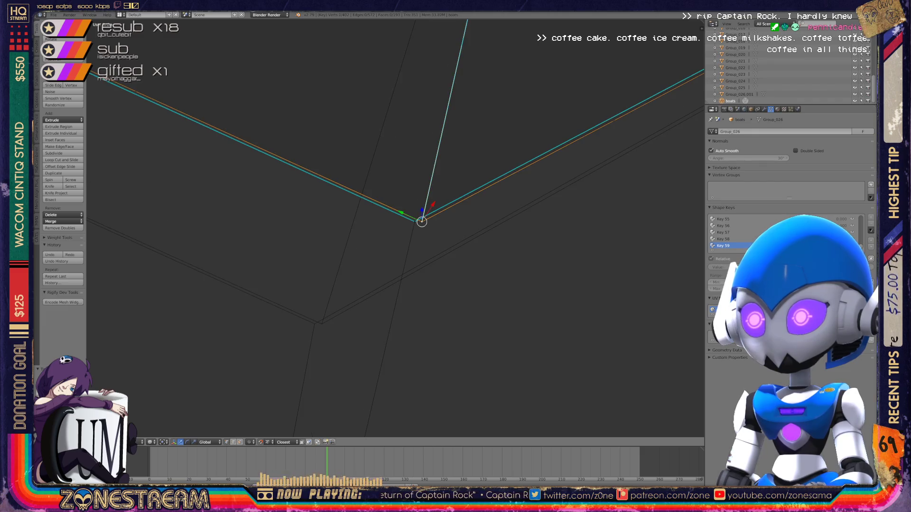
{"action": "right_click_drag", "start_coordinate": [421, 222], "coordinate": [321, 322]}
{"action": "right_click", "coordinate": [414, 222]}
{"action": "right_click_drag", "start_coordinate": [415, 222], "coordinate": [314, 324]}
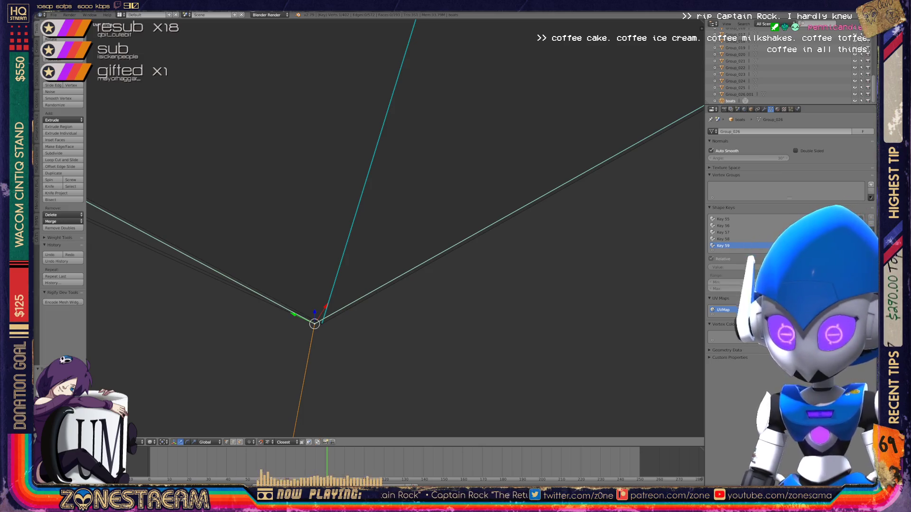
- Move the edge-junction vertex onto the other junction vertex
{"action": "scroll", "coordinate": [395, 225], "scroll_direction": "down", "scroll_amount": 4}
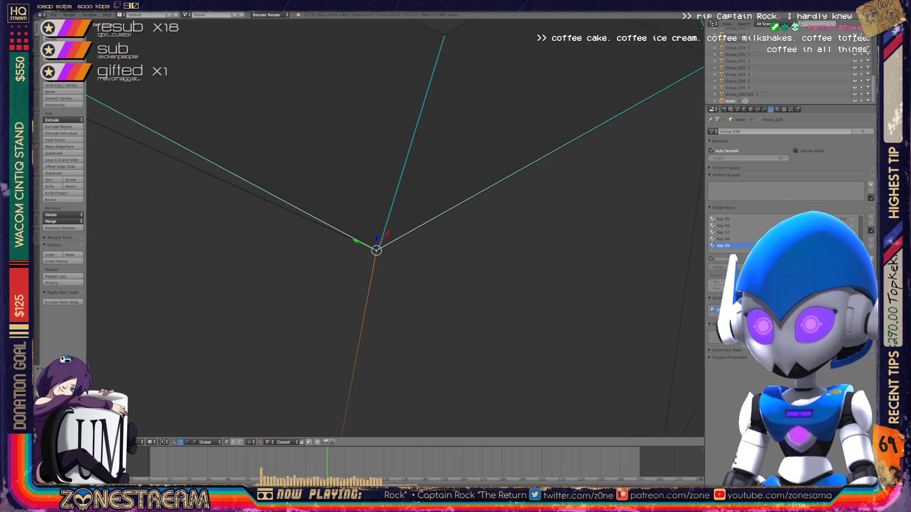
{"action": "scroll", "coordinate": [395, 226], "scroll_direction": "down", "scroll_amount": 2}
{"action": "mouse_move", "coordinate": [395, 226]}
{"action": "middle_mouse_down"}
{"action": "mouse_move", "coordinate": [474, 246]}
{"action": "mouse_move", "coordinate": [546, 190]}
{"action": "mouse_move", "coordinate": [545, 142]}
{"action": "middle_mouse_up"}
{"action": "scroll", "coordinate": [394, 226], "scroll_direction": "up", "scroll_amount": 10}
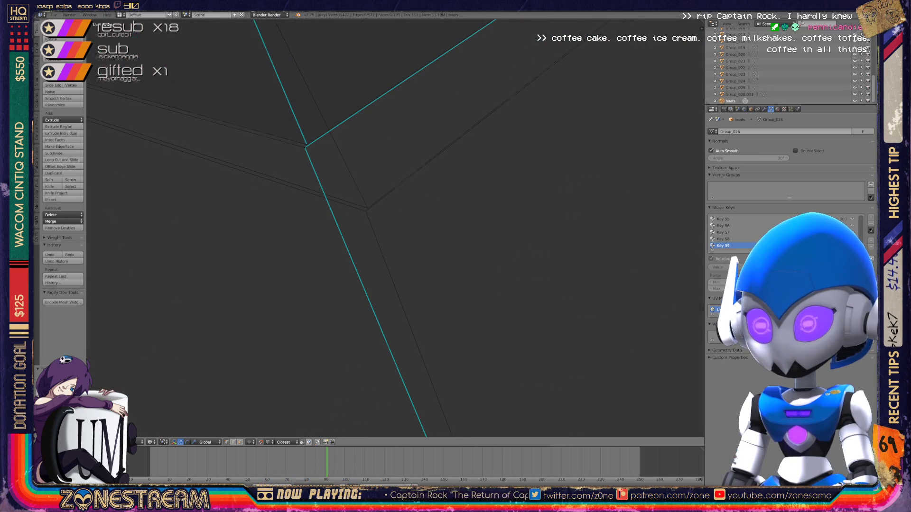
{"action": "middle_click_drag", "start_coordinate": [361, 227], "coordinate": [330, 220], "text": "shift"}
{"action": "right_click", "coordinate": [302, 188]}
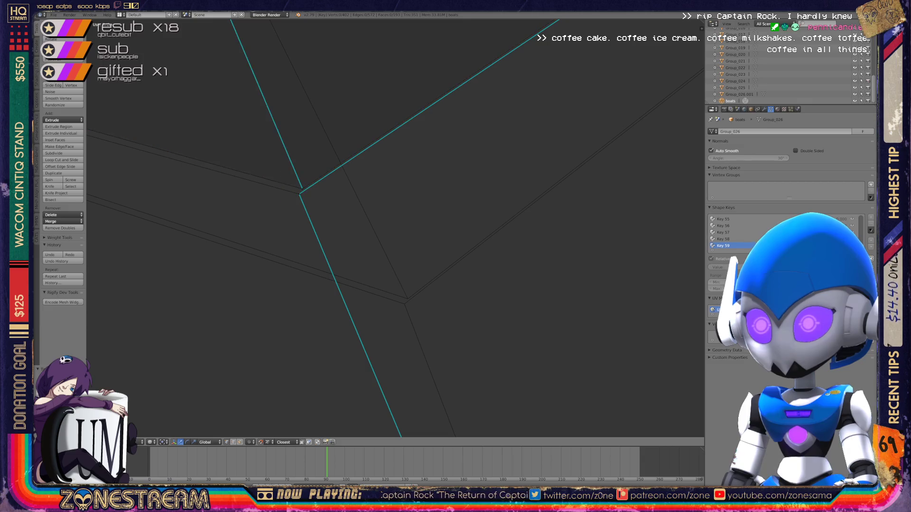
{"action": "key", "text": "g"}
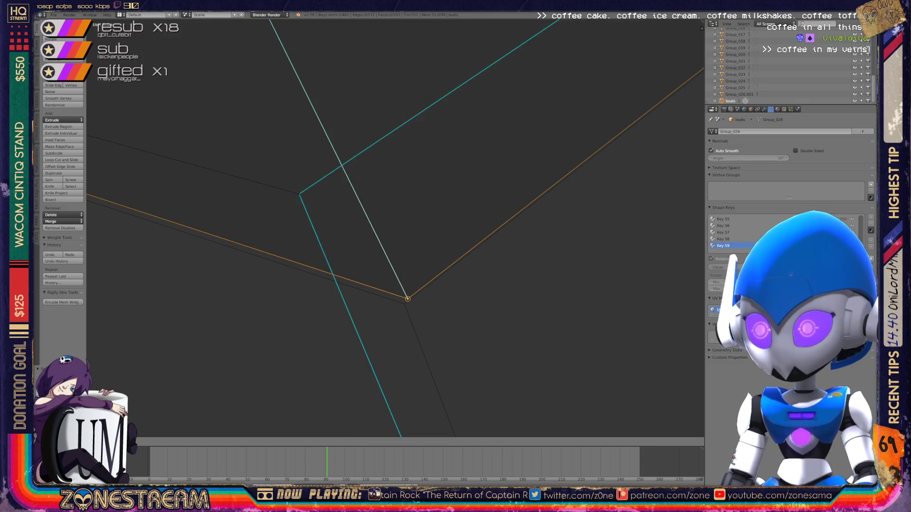
{"action": "left_click", "coordinate": [407, 299]}
- Return to object mode and orbit around the reshaped boot piece
{"action": "right_click", "coordinate": [407, 299]}
{"action": "mouse_move", "coordinate": [406, 299]}
{"action": "middle_mouse_down"}
{"action": "mouse_move", "coordinate": [342, 275]}
{"action": "mouse_move", "coordinate": [393, 247]}
{"action": "mouse_move", "coordinate": [375, 237]}
{"action": "mouse_move", "coordinate": [342, 246]}
{"action": "middle_mouse_up"}
{"action": "scroll", "coordinate": [403, 292], "scroll_direction": "down", "scroll_amount": 5}
{"action": "scroll", "coordinate": [429, 203], "scroll_direction": "up", "scroll_amount": 5}
{"action": "scroll", "coordinate": [393, 227], "scroll_direction": "down", "scroll_amount": 5}
{"action": "key", "text": "Tab"}
{"action": "middle_click_drag", "start_coordinate": [393, 228], "coordinate": [451, 194]}
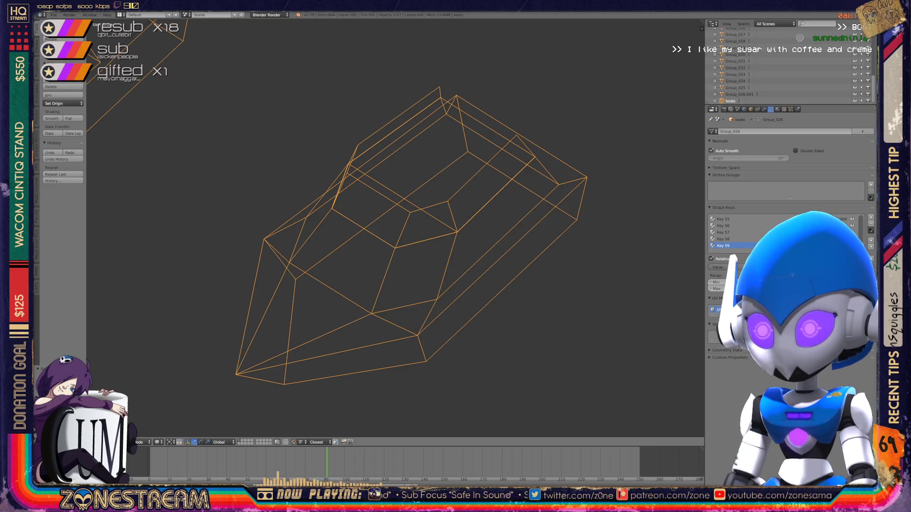
- Zoom out and use numpad front and top views to survey all boot pieces
{"action": "scroll", "coordinate": [393, 228], "scroll_direction": "down", "scroll_amount": 3}
{"action": "scroll", "coordinate": [393, 227], "scroll_direction": "down", "scroll_amount": 6}
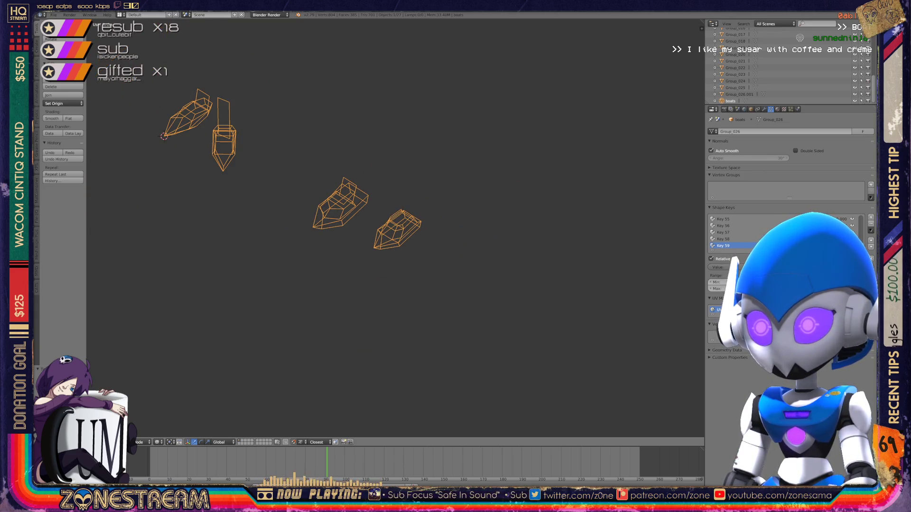
{"action": "key", "text": "KP_1"}
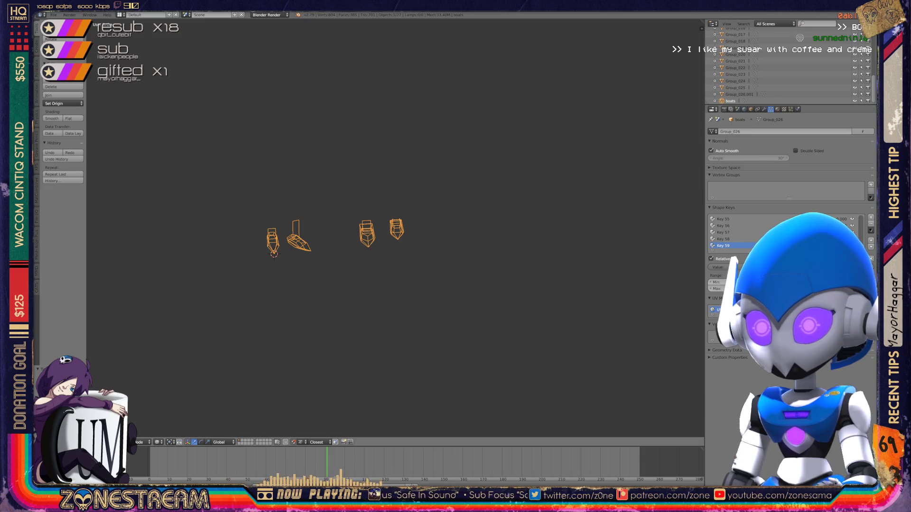
{"action": "key", "text": "KP_4"}
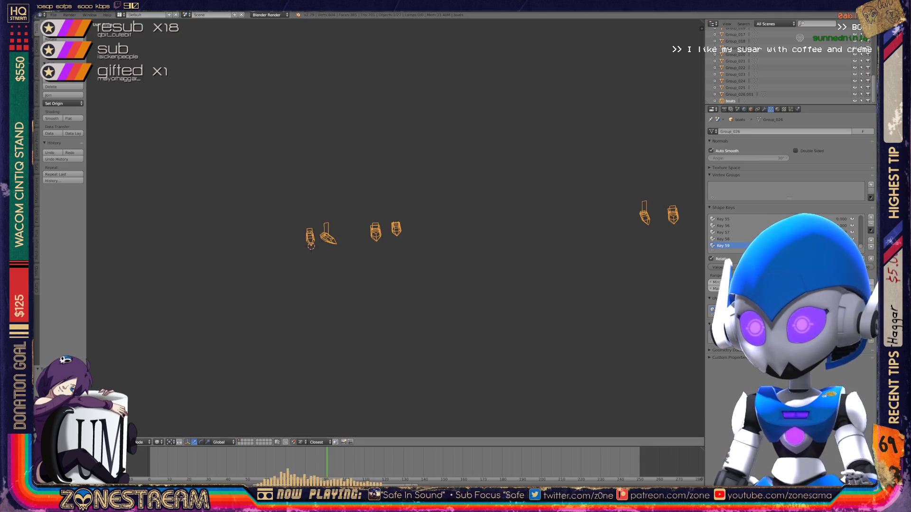
{"action": "key", "text": "KP_Decimal"}
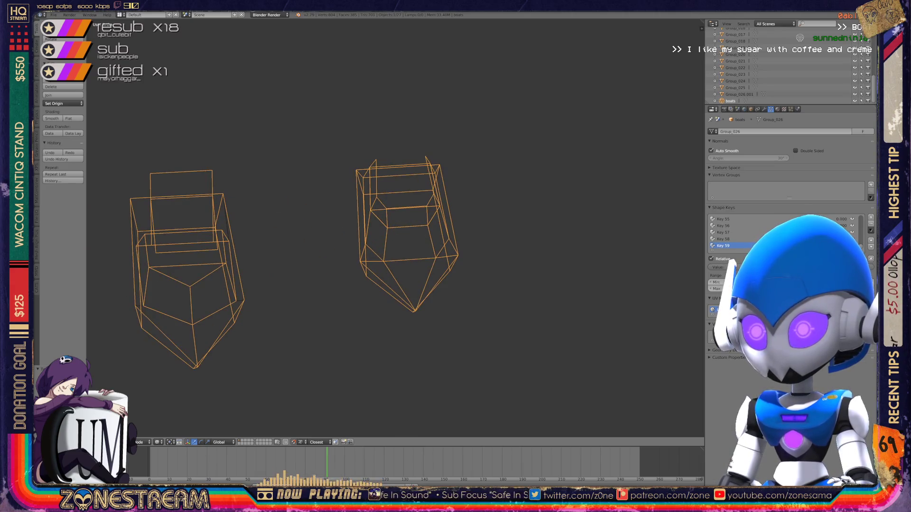
{"action": "key", "text": "KP_8"}
{"action": "key", "text": "KP_8"}
{"action": "key", "text": "KP_4"}
{"action": "key", "text": "KP_Subtract"}
{"action": "key", "text": "KP_Subtract"}
{"action": "key", "text": "KP_4"}
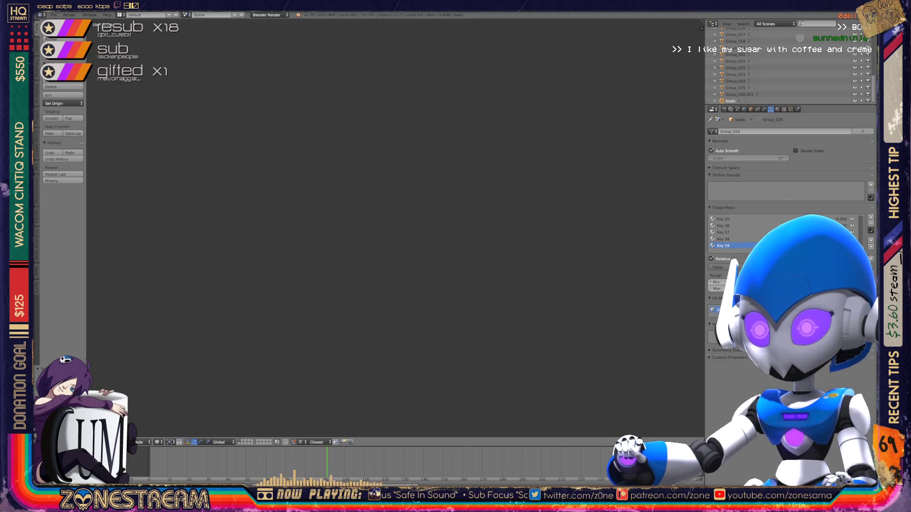
{"action": "scroll", "coordinate": [394, 228], "scroll_direction": "down", "scroll_amount": 5}
{"action": "scroll", "coordinate": [393, 228], "scroll_direction": "up", "scroll_amount": 5}
- Enter edit mode on the left boot piece and nudge its tip vertex slightly down
{"action": "key", "text": "KP_Decimal"}
{"action": "key", "text": "Tab"}
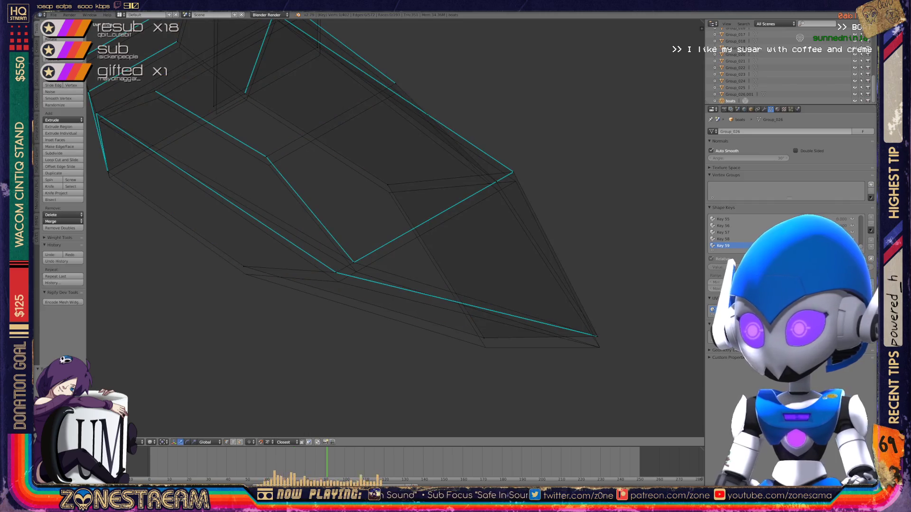
{"action": "key", "text": "KP_8"}
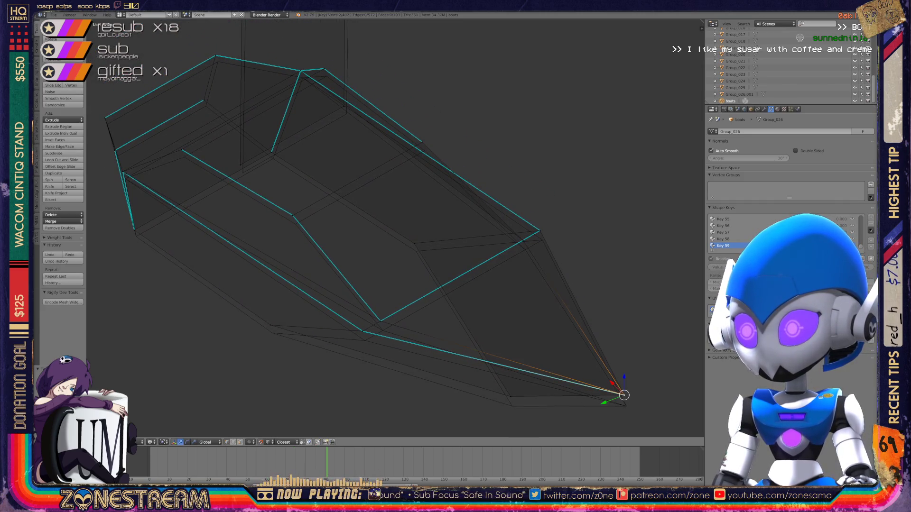
{"action": "left_click_drag", "start_coordinate": [625, 382], "coordinate": [627, 393]}
{"action": "right_click", "coordinate": [512, 406]}
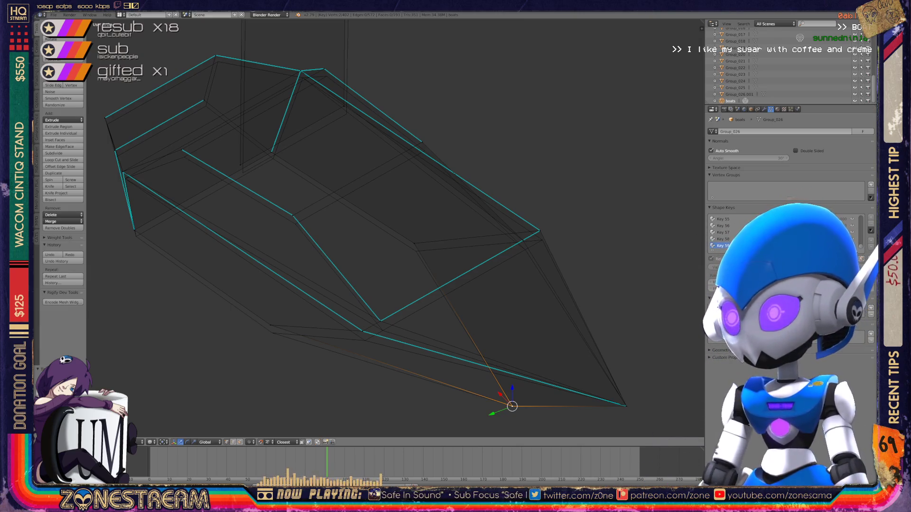
- Shift the left-side vertex slightly downward
{"action": "right_click", "coordinate": [270, 326]}
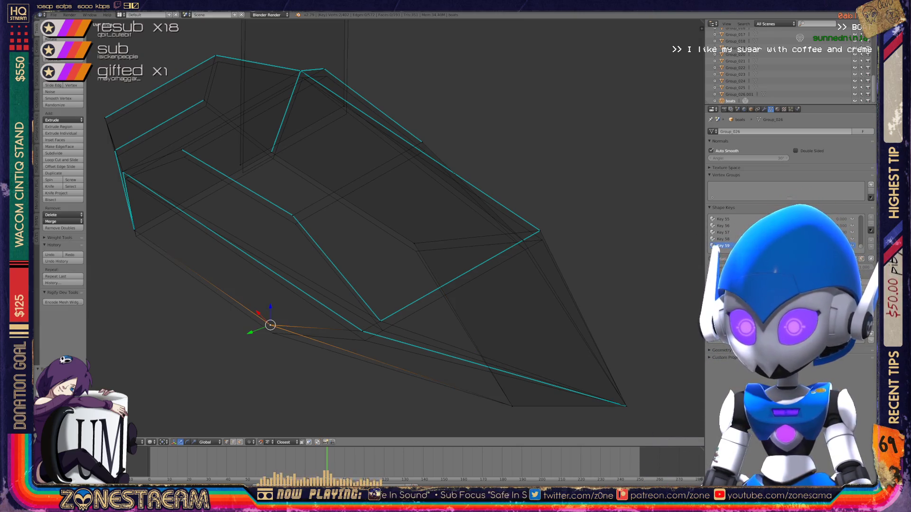
{"action": "key", "text": "g"}
{"action": "key", "text": "Return"}
{"action": "key", "text": "a"}
{"action": "key", "text": "g"}
{"action": "key", "text": "Return"}
- Nudge the next vertex down-right and the upper vertex slightly down
{"action": "right_click", "coordinate": [381, 321]}
{"action": "key", "text": "g"}
{"action": "key", "text": "Return"}
{"action": "right_click", "coordinate": [414, 243]}
{"action": "key", "text": "g"}
{"action": "key", "text": "Return"}
- Move the inner-edge vertex slightly down, after cancelling a first attempt
{"action": "mouse_move", "coordinate": [414, 252]}
{"action": "middle_mouse_down", "text": "shift"}
{"action": "mouse_move", "coordinate": [395, 266]}
{"action": "mouse_move", "coordinate": [491, 291]}
{"action": "mouse_move", "coordinate": [665, 379]}
{"action": "middle_mouse_up", "text": "shift"}
{"action": "key", "text": "KP_Decimal"}
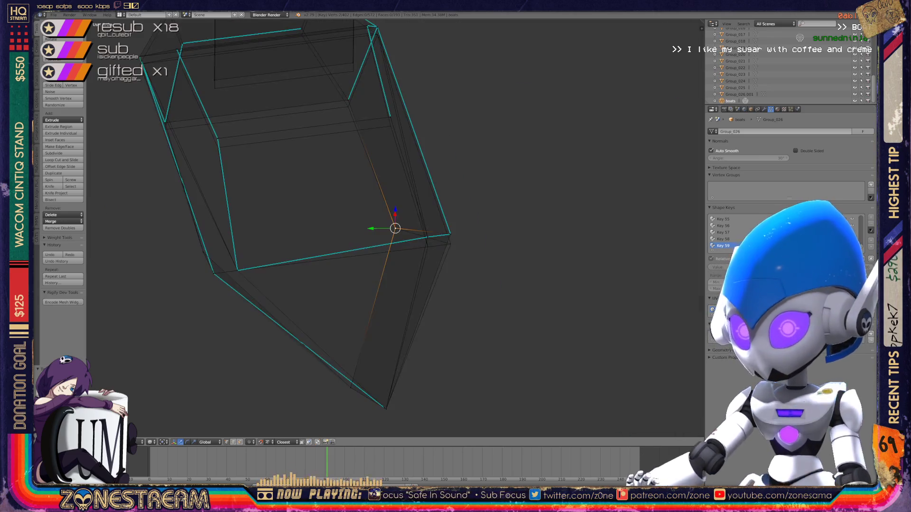
{"action": "scroll", "coordinate": [395, 228], "scroll_direction": "up", "scroll_amount": 5}
{"action": "mouse_move", "coordinate": [395, 228]}
{"action": "middle_mouse_down"}
{"action": "mouse_move", "coordinate": [441, 247]}
{"action": "mouse_move", "coordinate": [366, 254]}
{"action": "middle_mouse_up"}
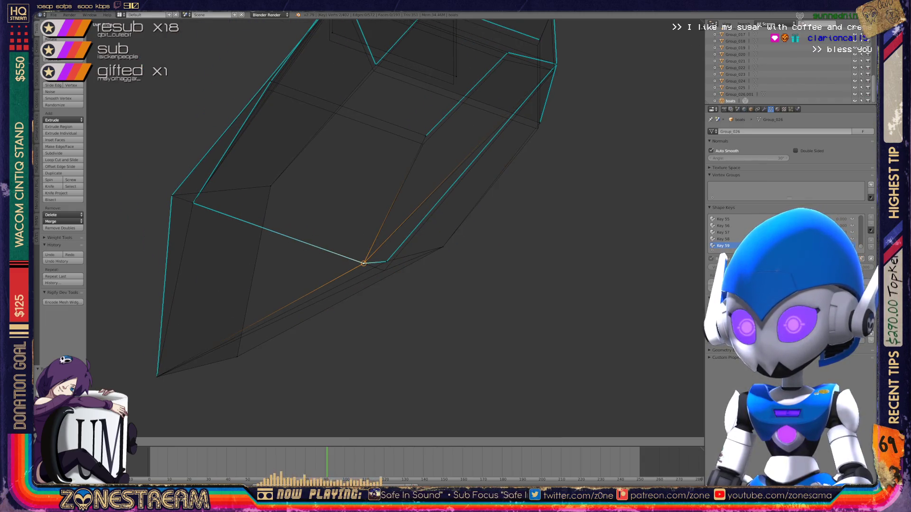
{"action": "right_click", "coordinate": [425, 136]}
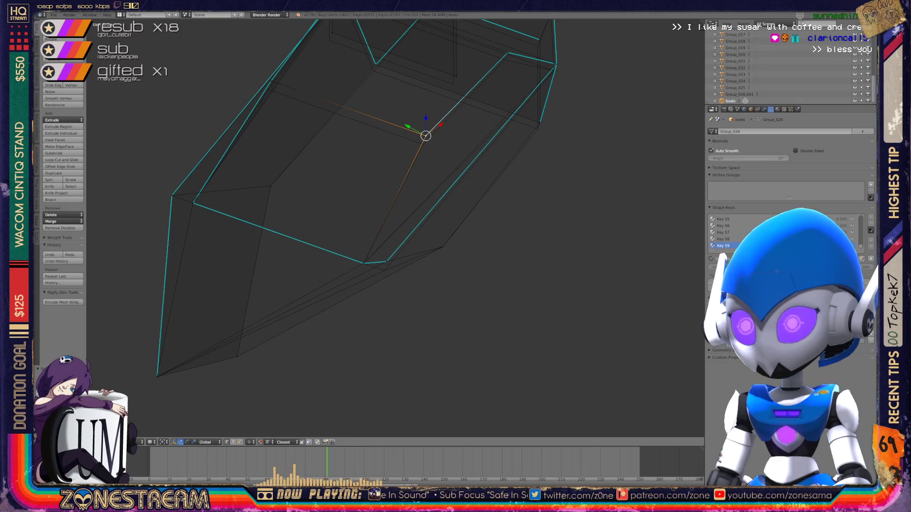
{"action": "key", "text": "g"}
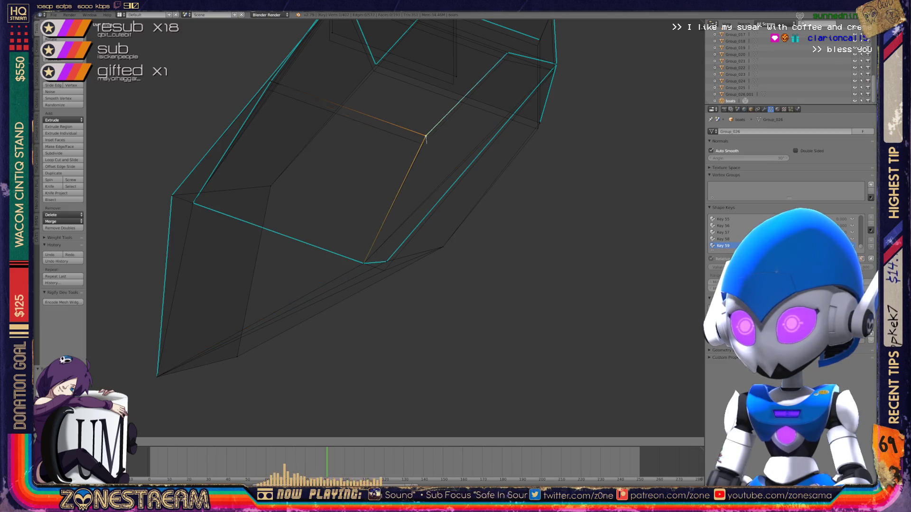
{"action": "right_click", "coordinate": [436, 139]}
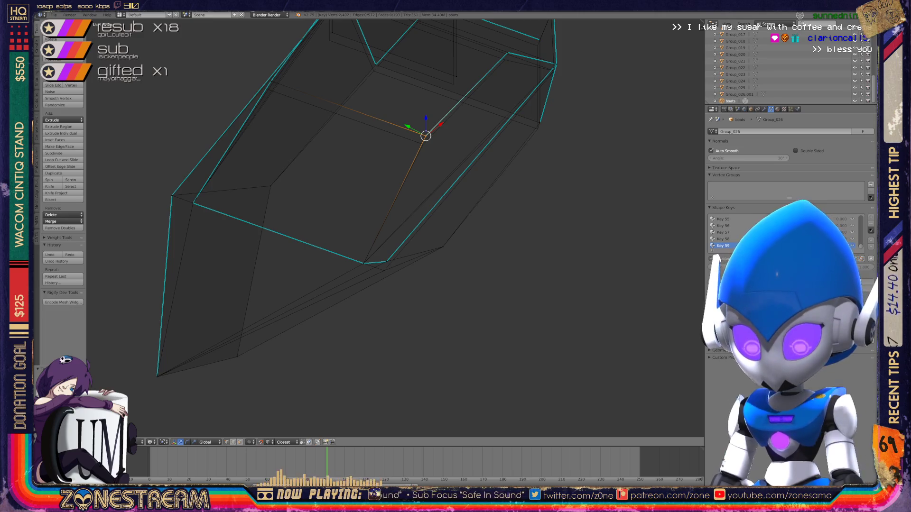
{"action": "key", "text": "g"}
{"action": "key", "text": "Return"}
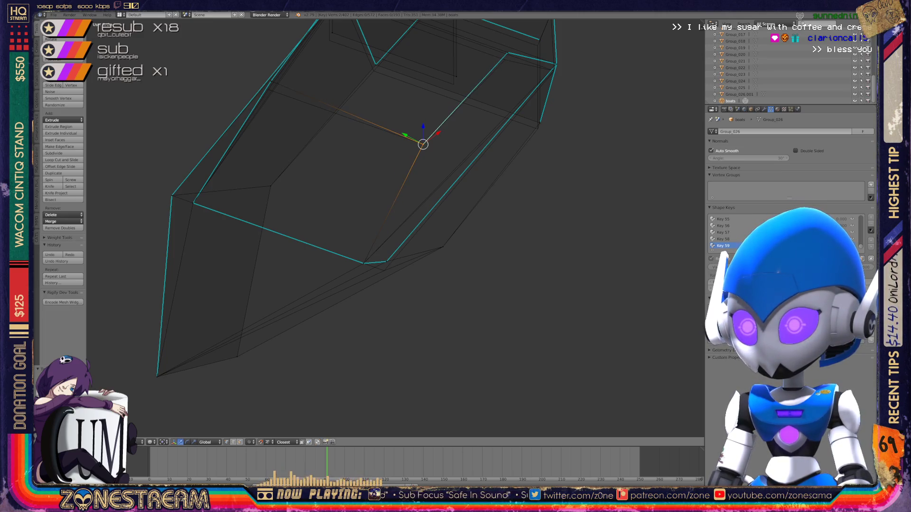
- Merge the lower-left vertex onto the vertex below it
{"action": "right_click", "coordinate": [384, 271], "text": "shift"}
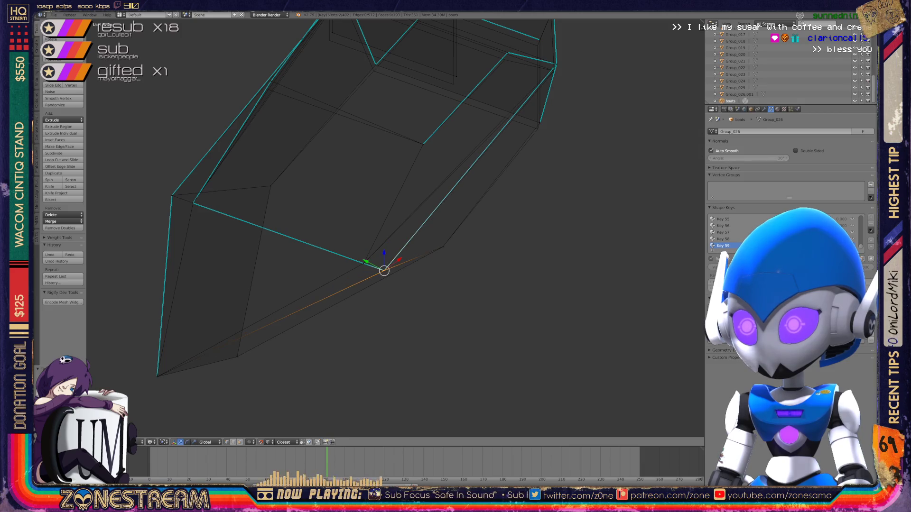
{"action": "scroll", "coordinate": [395, 227], "scroll_direction": "down", "scroll_amount": 2}
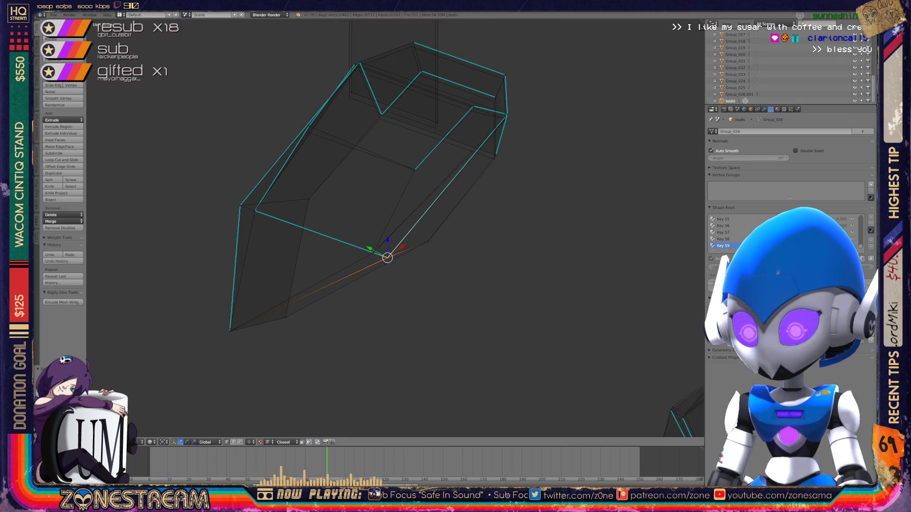
{"action": "mouse_move", "coordinate": [451, 214]}
{"action": "middle_mouse_down"}
{"action": "mouse_move", "coordinate": [512, 118]}
{"action": "mouse_move", "coordinate": [592, 156]}
{"action": "middle_mouse_up"}
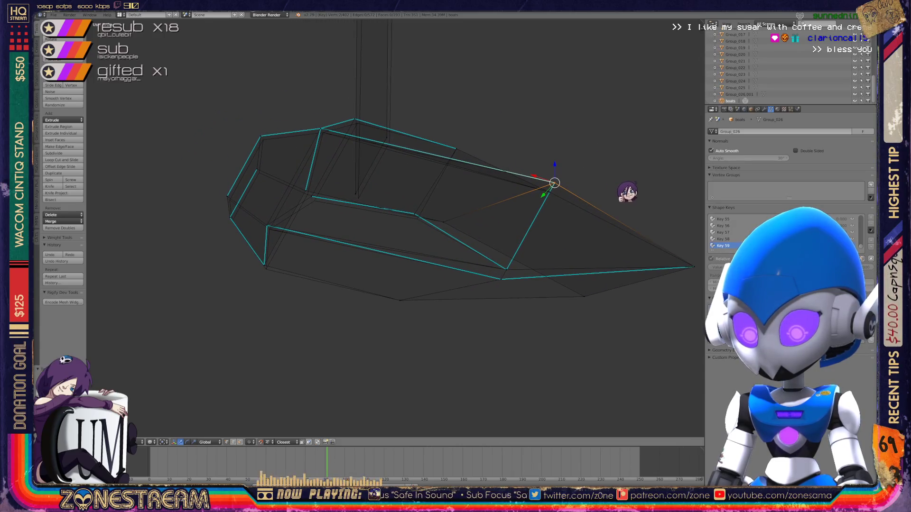
{"action": "scroll", "coordinate": [627, 192], "scroll_direction": "up", "scroll_amount": 4}
{"action": "right_click", "coordinate": [435, 198]}
{"action": "right_click", "coordinate": [441, 208]}
{"action": "middle_click_drag", "start_coordinate": [441, 210], "coordinate": [567, 195], "text": "shift"}
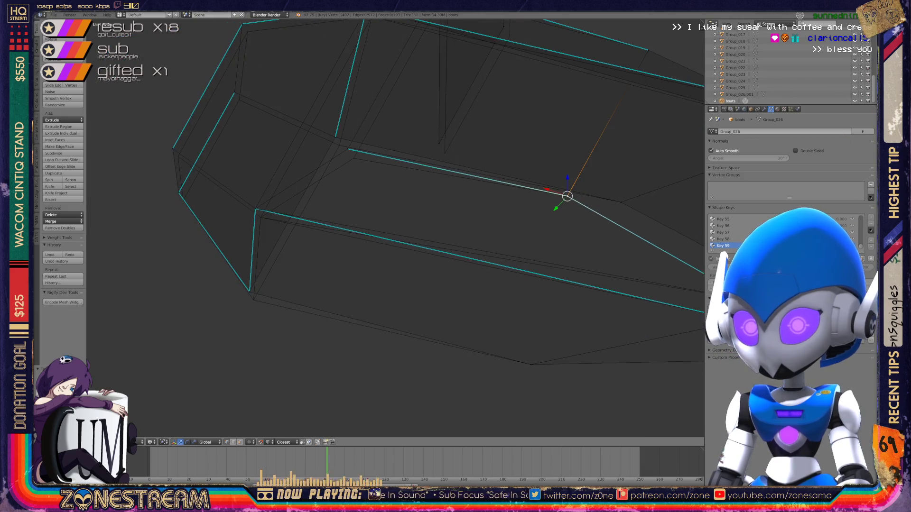
{"action": "right_click", "coordinate": [250, 291]}
{"action": "left_click", "coordinate": [254, 299]}
- Nudge the upper-left and inner-corner vertices slightly downward
{"action": "right_click", "coordinate": [255, 208]}
{"action": "left_click_drag", "start_coordinate": [255, 209], "coordinate": [260, 217]}
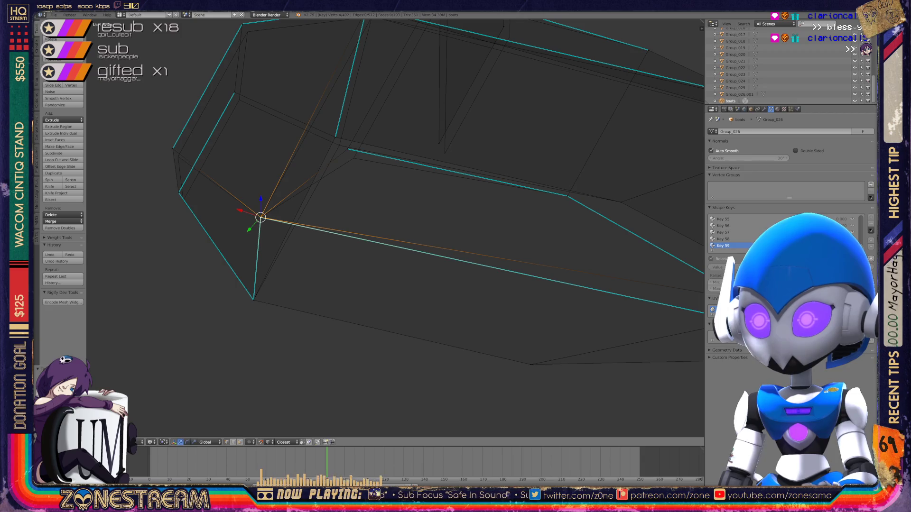
{"action": "key", "text": "KP_8"}
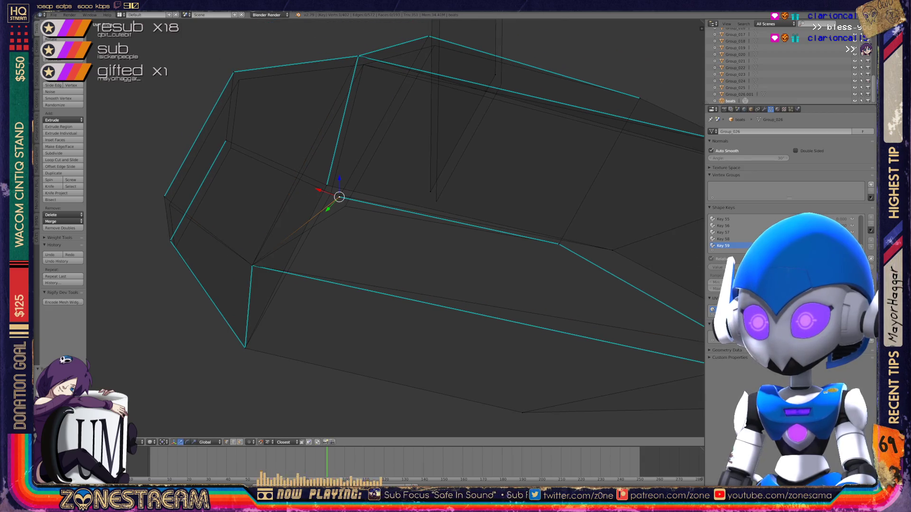
{"action": "mouse_move", "coordinate": [339, 197]}
{"action": "left_mouse_down"}
{"action": "mouse_move", "coordinate": [345, 206]}
{"action": "mouse_move", "coordinate": [326, 185]}
{"action": "left_mouse_up"}
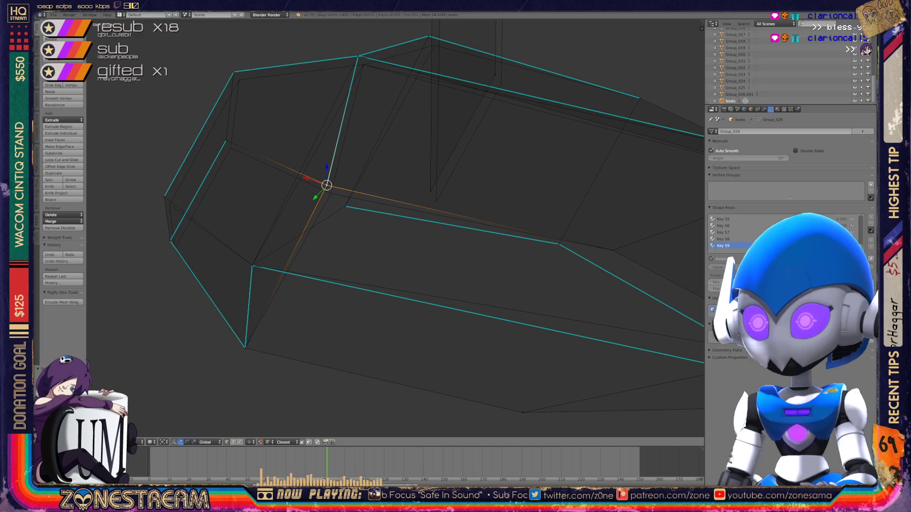
{"action": "middle_click_drag", "start_coordinate": [327, 185], "coordinate": [368, 203], "text": "shift"}
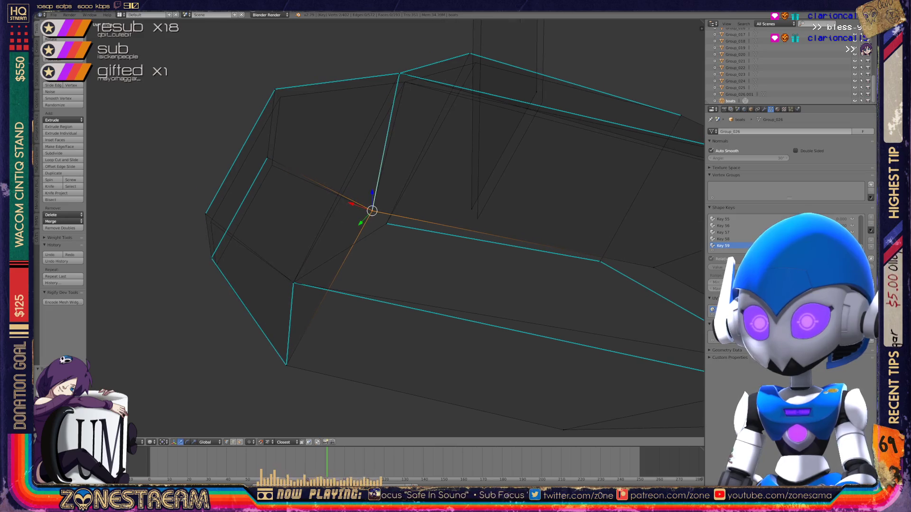
{"action": "right_click", "coordinate": [267, 158]}
{"action": "left_click_drag", "start_coordinate": [267, 157], "coordinate": [271, 165]}
- Nudge the lower-edge and top-left corner vertices slightly down
{"action": "right_click", "coordinate": [211, 258]}
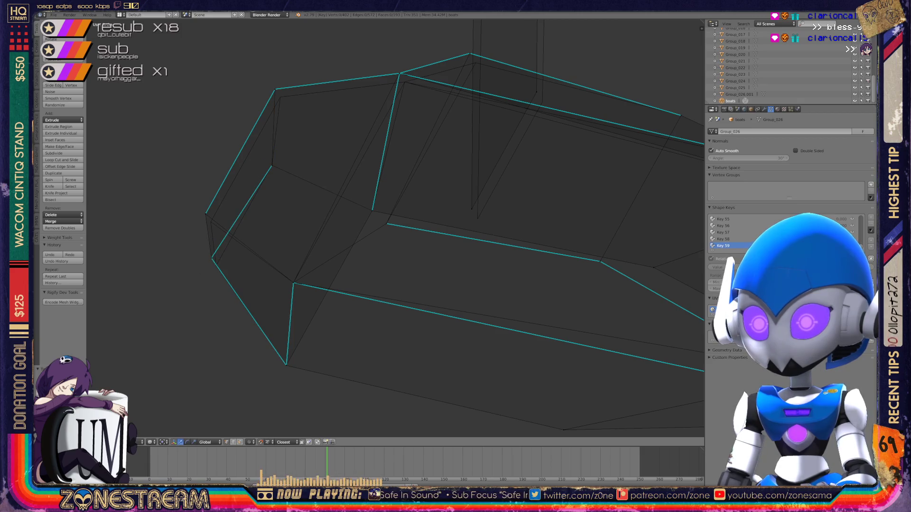
{"action": "left_click_drag", "start_coordinate": [211, 258], "coordinate": [215, 266]}
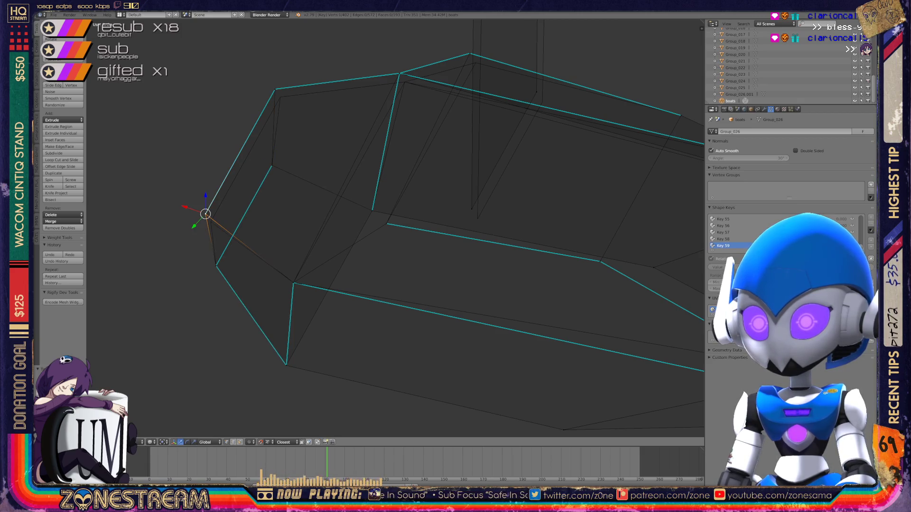
{"action": "left_click_drag", "start_coordinate": [205, 214], "coordinate": [212, 221]}
{"action": "right_click", "coordinate": [275, 89]}
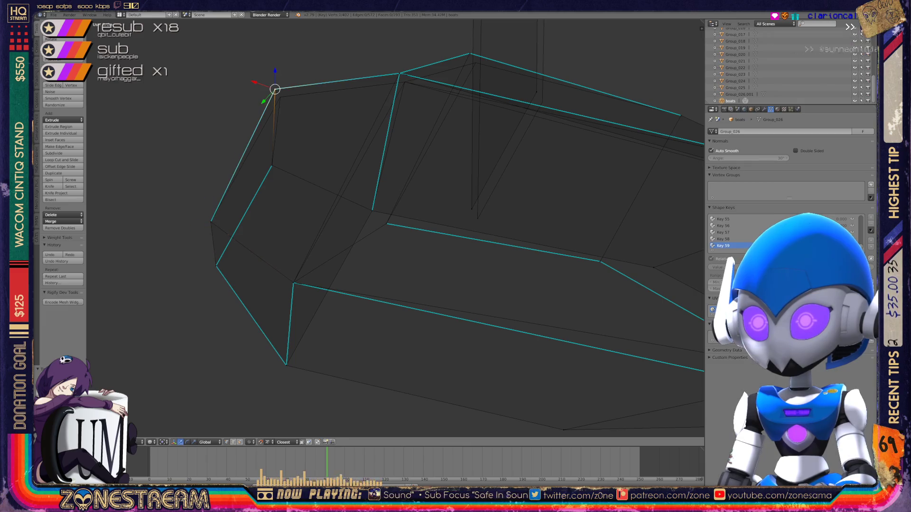
{"action": "left_click_drag", "start_coordinate": [275, 88], "coordinate": [281, 97]}
{"action": "mouse_move", "coordinate": [281, 97]}
{"action": "middle_mouse_down"}
{"action": "mouse_move", "coordinate": [209, 142]}
{"action": "mouse_move", "coordinate": [330, 119]}
{"action": "middle_mouse_up"}
{"action": "left_click_drag", "start_coordinate": [330, 119], "coordinate": [335, 127]}
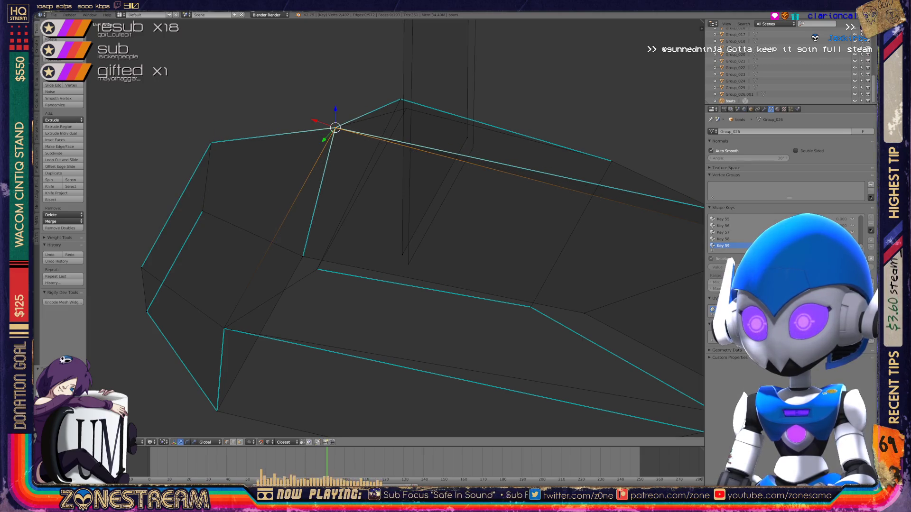
- Select vertices at the foot of the vertical edges and on the upper edge
{"action": "left_click", "coordinate": [402, 254]}
{"action": "middle_click_drag", "start_coordinate": [403, 253], "coordinate": [408, 284]}
{"action": "left_click", "coordinate": [449, 172]}
{"action": "mouse_move", "coordinate": [448, 173]}
{"action": "middle_mouse_down"}
{"action": "mouse_move", "coordinate": [434, 180]}
{"action": "mouse_move", "coordinate": [445, 195]}
{"action": "mouse_move", "coordinate": [446, 228]}
{"action": "middle_mouse_up"}
{"action": "scroll", "coordinate": [394, 227], "scroll_direction": "up", "scroll_amount": 3}
- Nudge a vertex on the tall vertical post slightly sideways
{"action": "key", "text": "a"}
{"action": "left_click", "coordinate": [350, 185]}
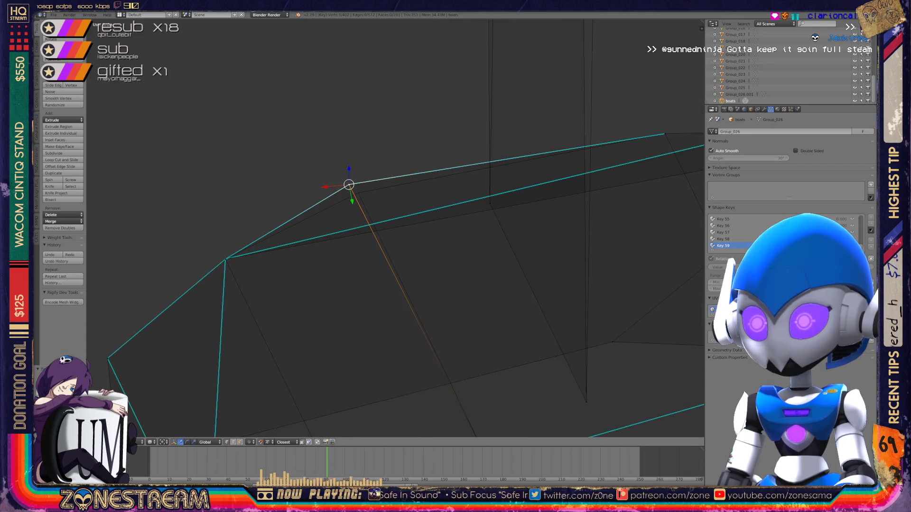
{"action": "mouse_move", "coordinate": [360, 200]}
{"action": "middle_mouse_down"}
{"action": "mouse_move", "coordinate": [403, 223]}
{"action": "mouse_move", "coordinate": [412, 218]}
{"action": "mouse_move", "coordinate": [394, 209]}
{"action": "middle_mouse_up"}
{"action": "scroll", "coordinate": [393, 227], "scroll_direction": "down", "scroll_amount": 3}
{"action": "scroll", "coordinate": [387, 220], "scroll_direction": "up", "scroll_amount": 3}
{"action": "left_click", "coordinate": [386, 178]}
{"action": "left_click_drag", "start_coordinate": [386, 178], "coordinate": [392, 180]}
{"action": "scroll", "coordinate": [394, 228], "scroll_direction": "down", "scroll_amount": 5}
{"action": "middle_click_drag", "start_coordinate": [394, 228], "coordinate": [469, 221]}
{"action": "scroll", "coordinate": [470, 220], "scroll_direction": "up", "scroll_amount": 4}
- Return to object mode and orbit out to view both boot pieces together
{"action": "key", "text": "Tab"}
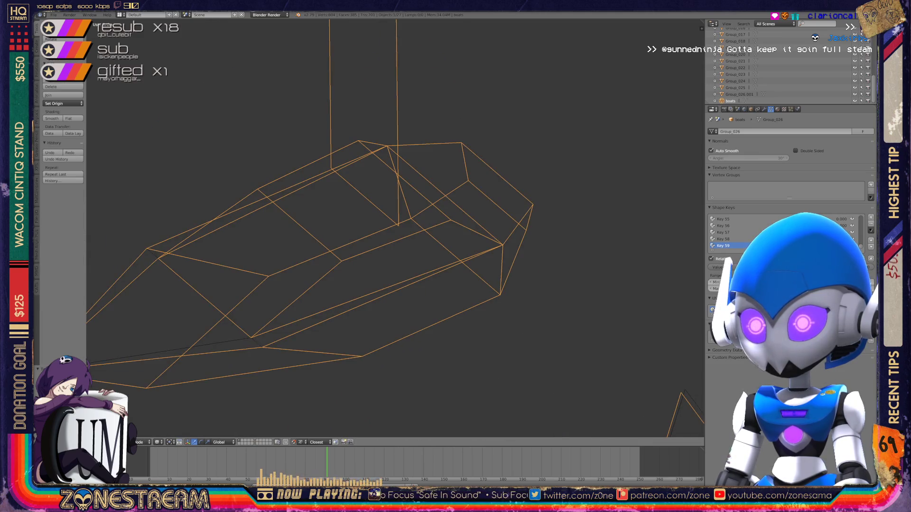
{"action": "scroll", "coordinate": [394, 228], "scroll_direction": "down", "scroll_amount": 3}
{"action": "mouse_move", "coordinate": [394, 228]}
{"action": "middle_mouse_down"}
{"action": "mouse_move", "coordinate": [408, 209]}
{"action": "mouse_move", "coordinate": [484, 208]}
{"action": "mouse_move", "coordinate": [559, 185]}
{"action": "middle_mouse_up"}
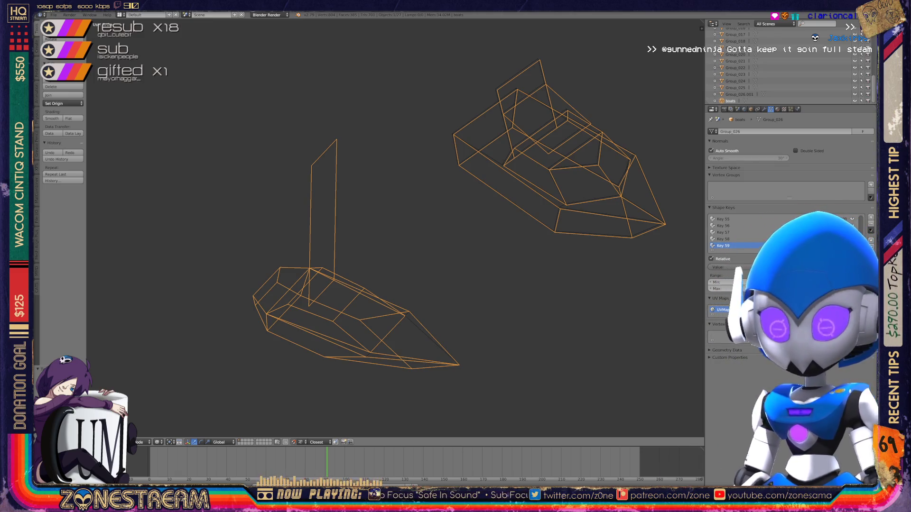
{"action": "scroll", "coordinate": [393, 227], "scroll_direction": "down", "scroll_amount": 10}
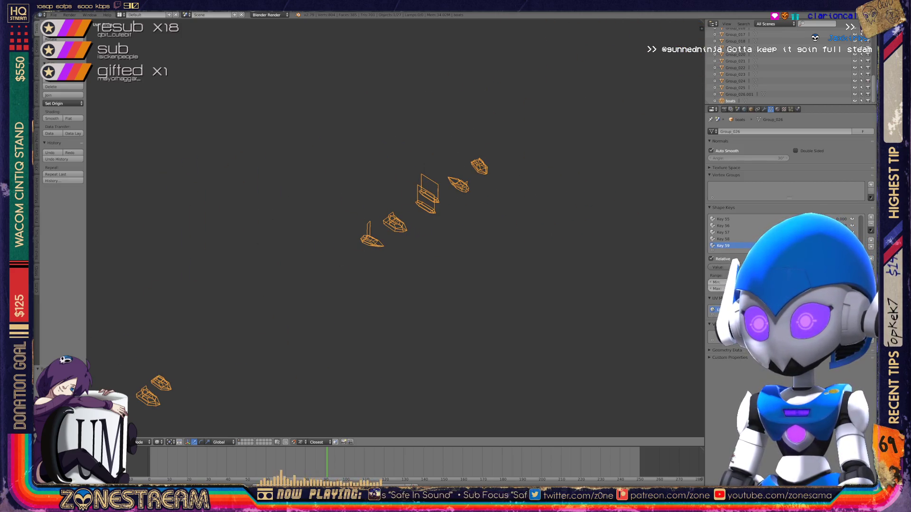
{"action": "scroll", "coordinate": [394, 223], "scroll_direction": "up", "scroll_amount": 10}
{"action": "key", "text": "Tab"}
- Pull the lower-edge vertex down and nudge the bottom corner vertex
{"action": "right_click", "coordinate": [325, 280]}
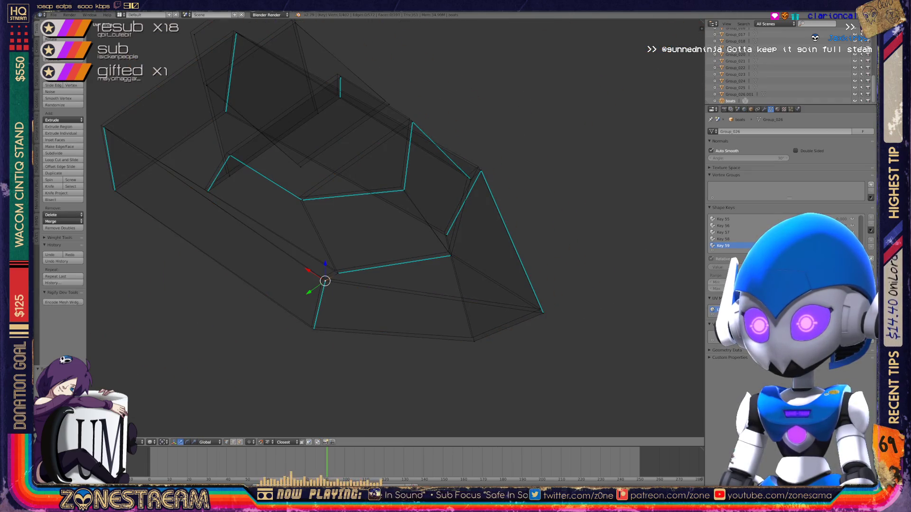
{"action": "key", "text": "g"}
{"action": "left_click", "coordinate": [322, 278]}
{"action": "left_click_drag", "start_coordinate": [322, 278], "coordinate": [311, 326]}
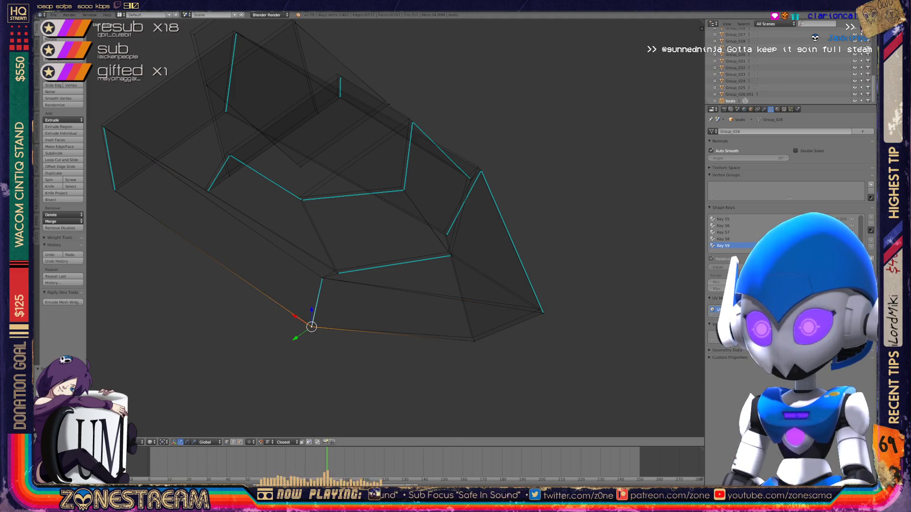
{"action": "left_click", "coordinate": [474, 340]}
{"action": "left_click_drag", "start_coordinate": [473, 340], "coordinate": [472, 338]}
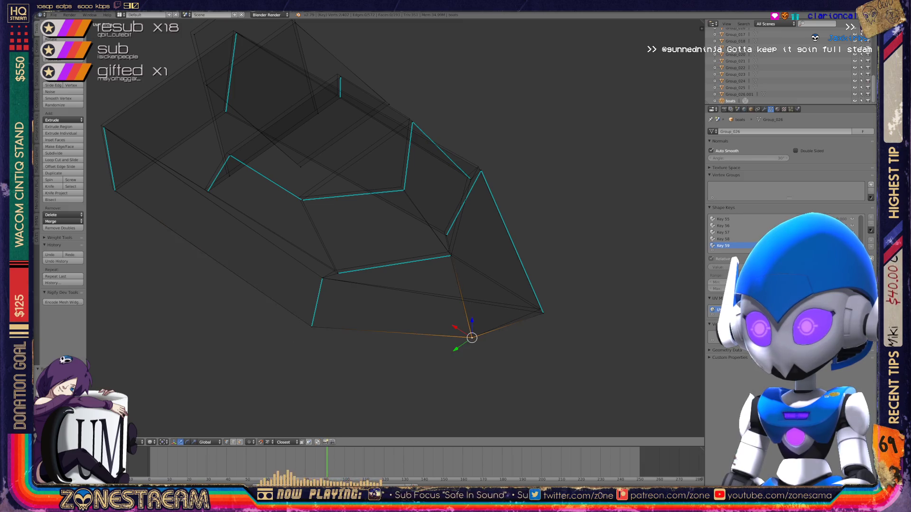
- Nudge the front tip, inner-edge and upper heel vertices slightly
{"action": "left_click", "coordinate": [543, 313]}
{"action": "left_click_drag", "start_coordinate": [543, 313], "coordinate": [541, 308]}
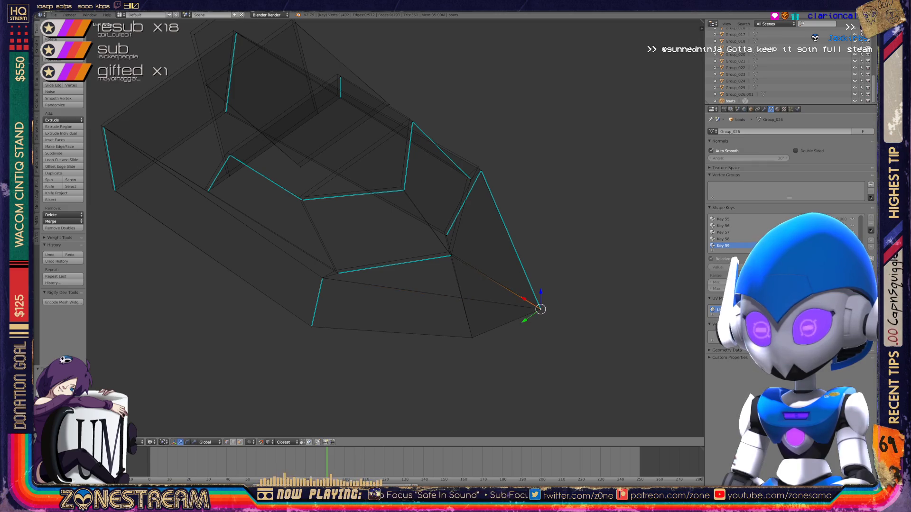
{"action": "left_click", "coordinate": [338, 273]}
{"action": "left_click_drag", "start_coordinate": [338, 273], "coordinate": [335, 270]}
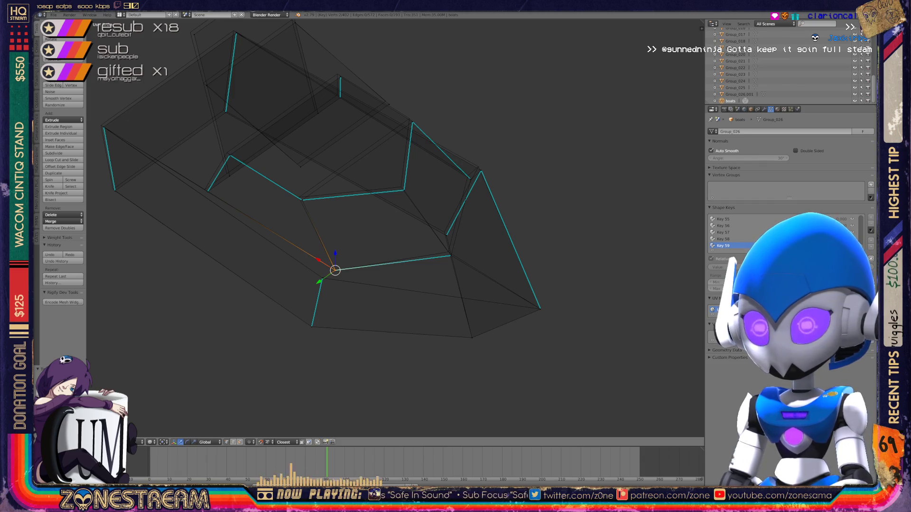
{"action": "middle_click_drag", "start_coordinate": [379, 238], "coordinate": [344, 222]}
{"action": "left_click", "coordinate": [285, 186]}
{"action": "left_click_drag", "start_coordinate": [285, 185], "coordinate": [282, 184]}
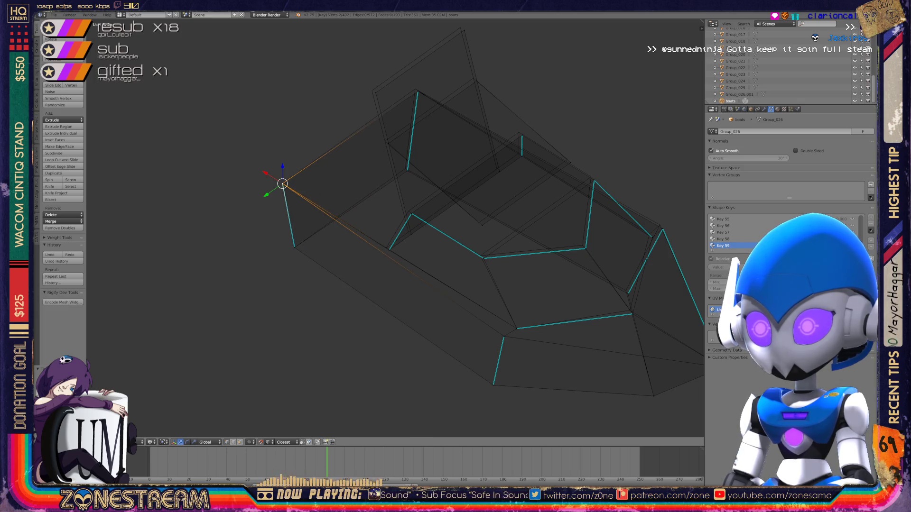
- Select rim, topmost, flap and side vertices in turn, ending on an upper rim vertex
{"action": "middle_click_drag", "start_coordinate": [332, 237], "coordinate": [277, 283], "text": "shift"}
{"action": "left_click", "coordinate": [352, 277]}
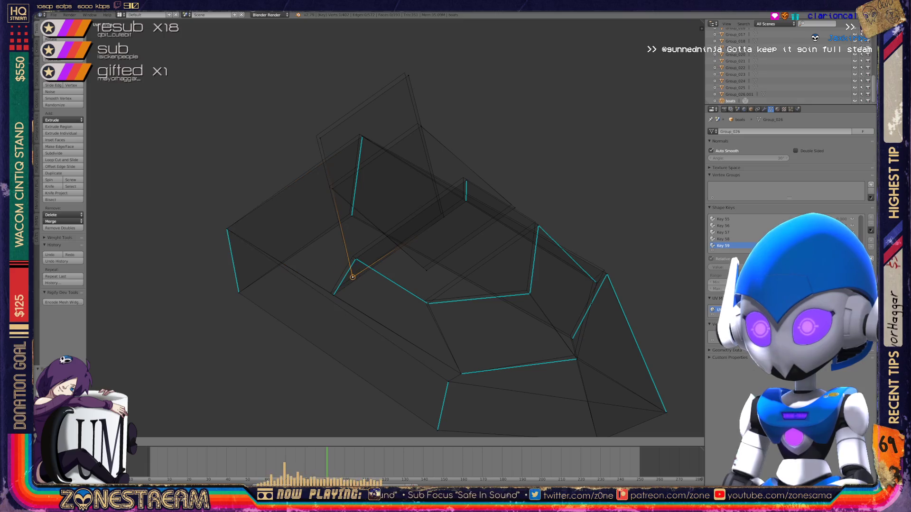
{"action": "left_click", "coordinate": [316, 136]}
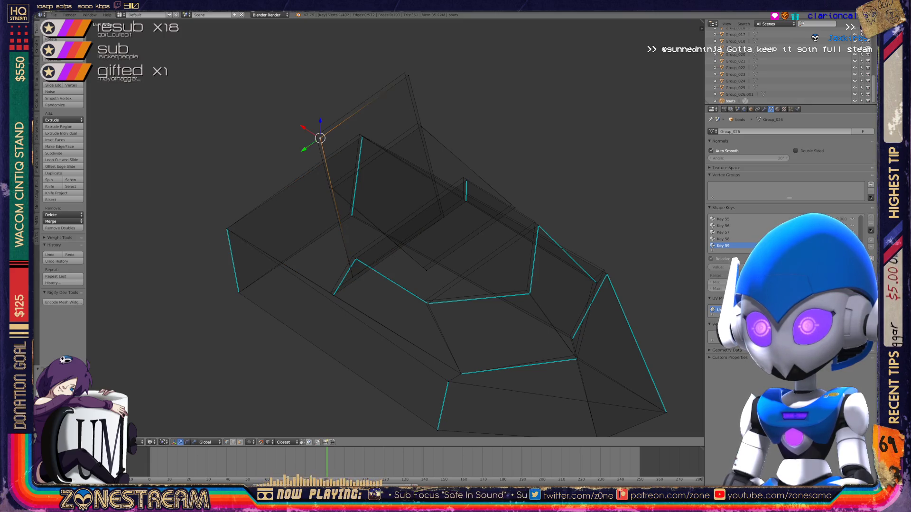
{"action": "left_click", "coordinate": [441, 214]}
{"action": "left_click", "coordinate": [407, 75]}
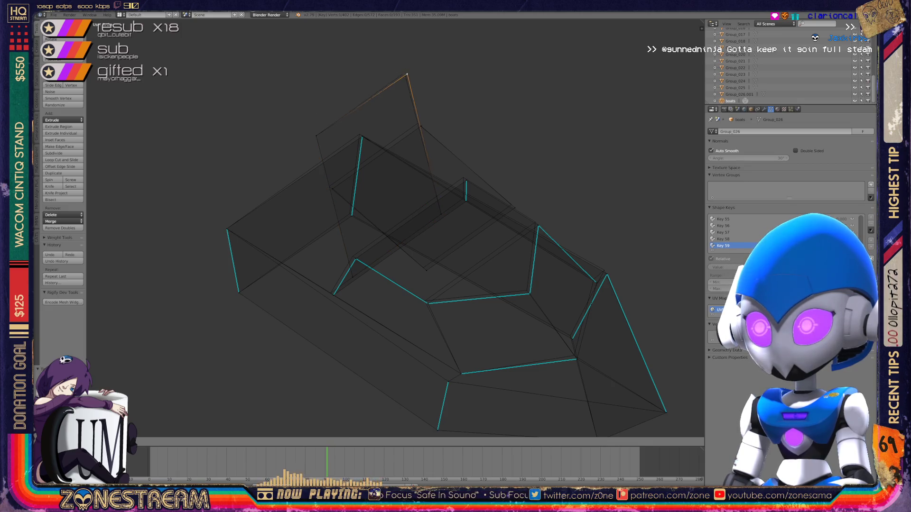
{"action": "left_click", "coordinate": [329, 186]}
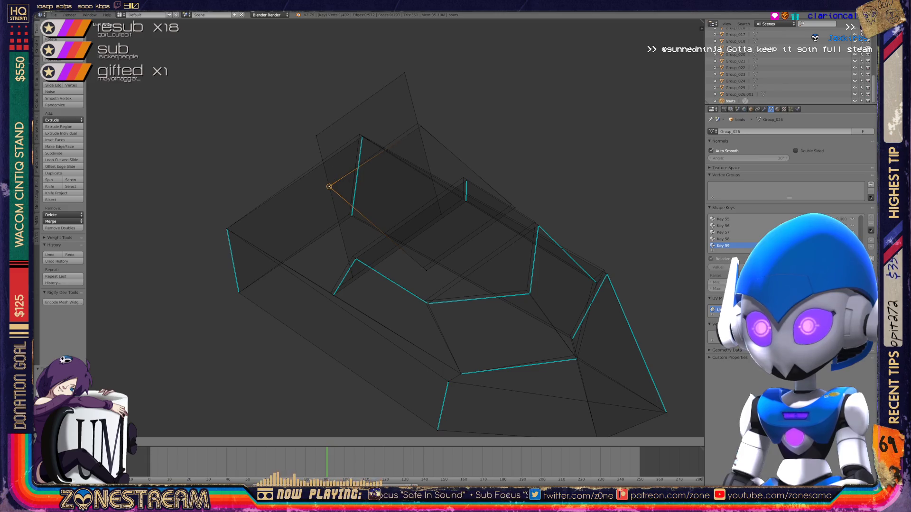
{"action": "left_click", "coordinate": [422, 267]}
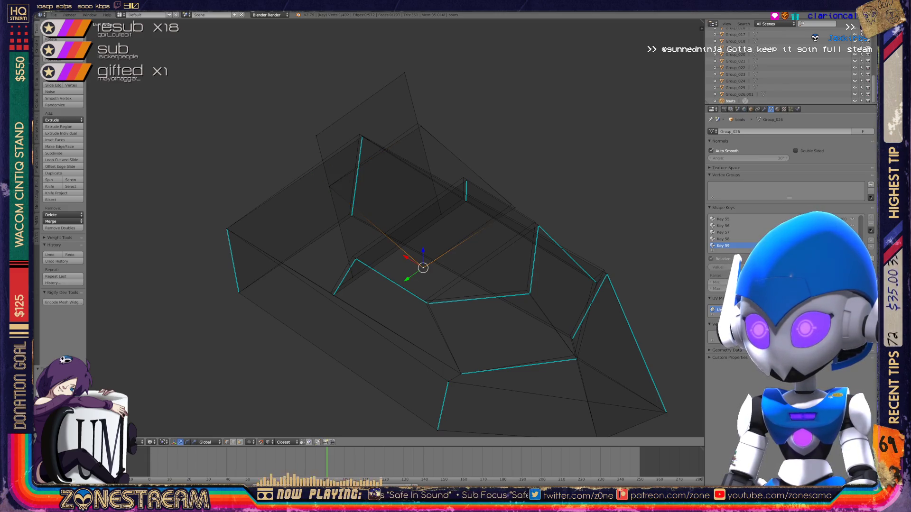
{"action": "left_click", "coordinate": [511, 205]}
{"action": "left_click", "coordinate": [418, 123]}
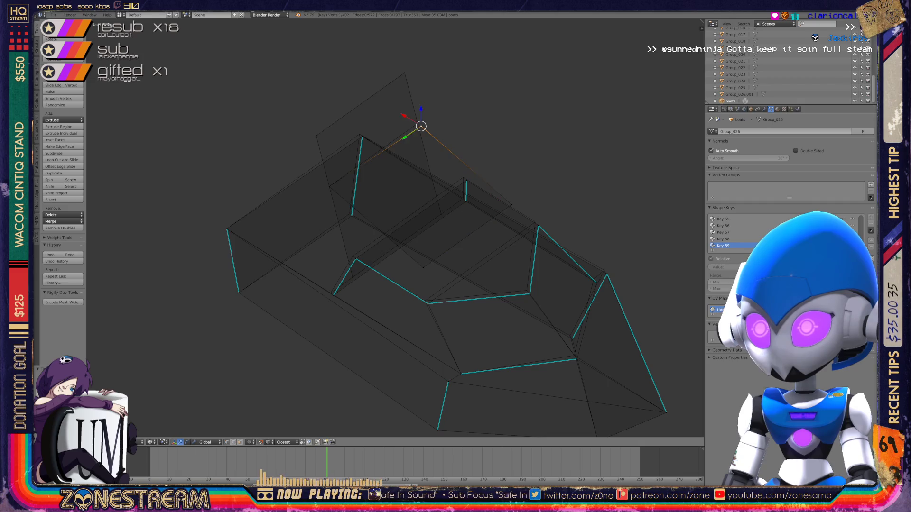
{"action": "left_click", "coordinate": [362, 137]}
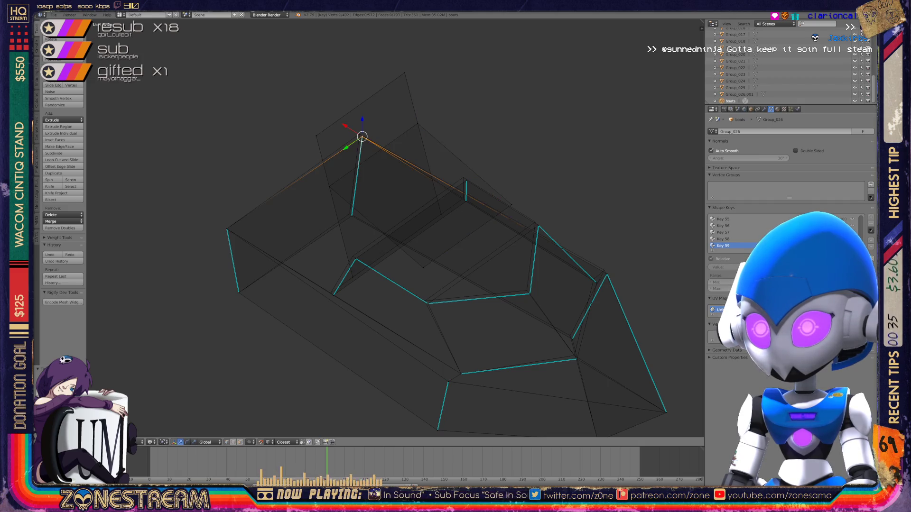
{"action": "key", "text": "a"}
{"action": "left_click", "coordinate": [350, 213]}
{"action": "middle_click_drag", "start_coordinate": [427, 237], "coordinate": [326, 183], "text": "shift"}
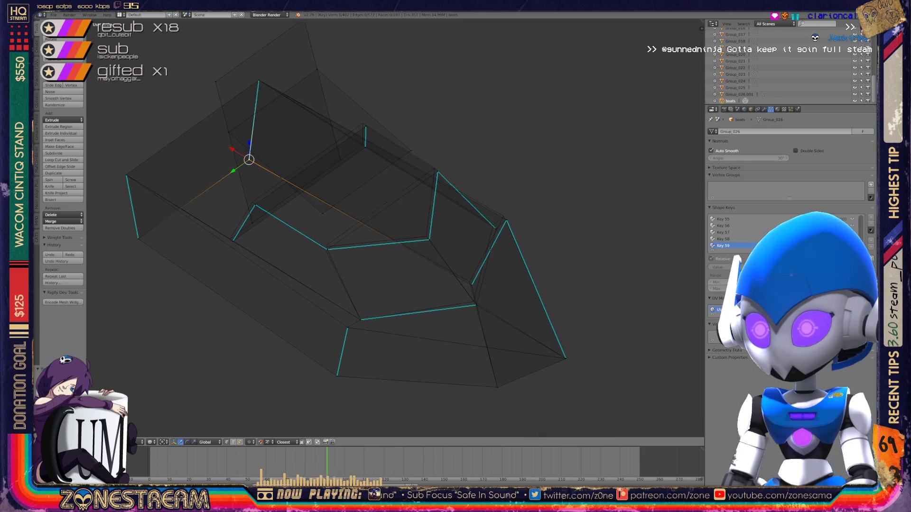
- Near the hull's front tip, reposition one vertex and shift a neighbouring vertex slightly upward
{"action": "scroll", "coordinate": [332, 190], "scroll_direction": "up", "scroll_amount": 5}
{"action": "middle_click_drag", "start_coordinate": [427, 237], "coordinate": [334, 186], "text": "shift"}
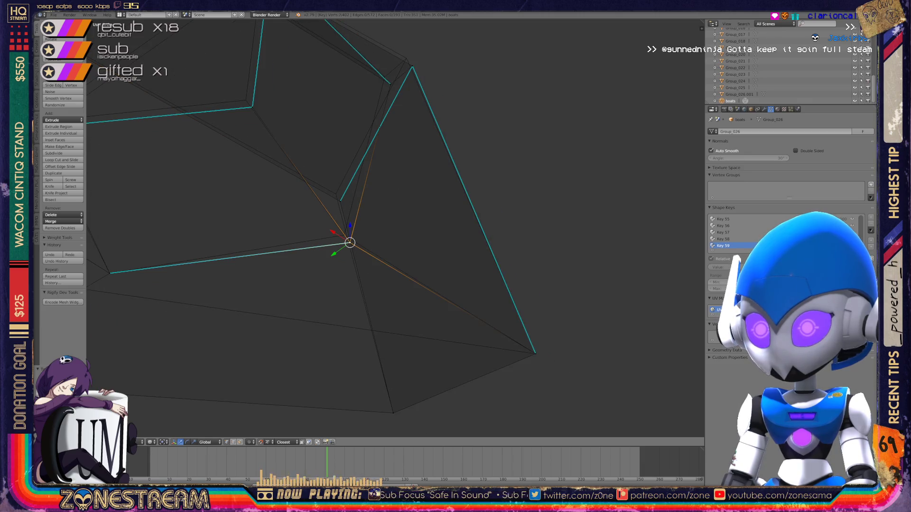
{"action": "key", "text": "g"}
{"action": "key", "text": "Return"}
{"action": "key", "text": "g"}
{"action": "key", "text": "Escape"}
{"action": "right_click", "coordinate": [340, 200]}
{"action": "key", "text": "g"}
{"action": "key", "text": "Return"}
- Nudge a front-edge vertex and its neighbouring vertex slightly upward
{"action": "mouse_move", "coordinate": [335, 194]}
{"action": "middle_mouse_down"}
{"action": "mouse_move", "coordinate": [661, 366]}
{"action": "mouse_move", "coordinate": [651, 374]}
{"action": "middle_mouse_up"}
{"action": "scroll", "coordinate": [396, 227], "scroll_direction": "up", "scroll_amount": 5}
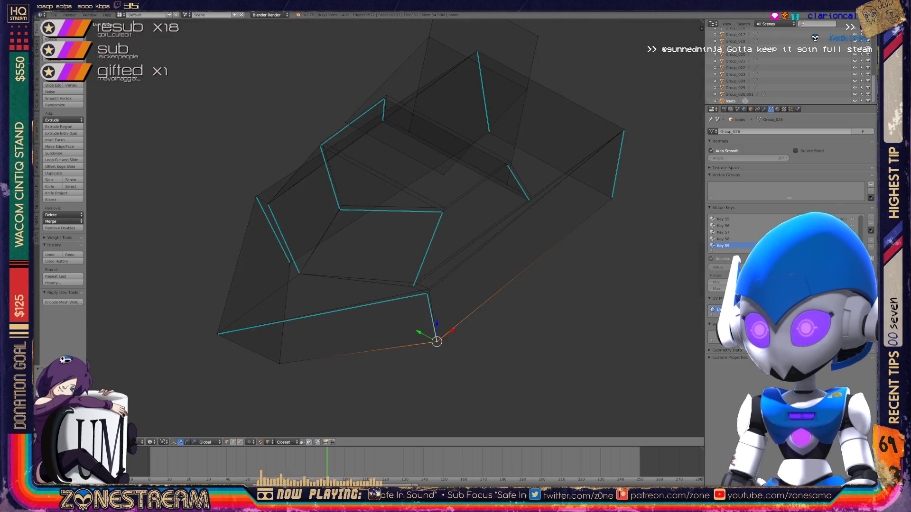
{"action": "right_click", "coordinate": [307, 321]}
{"action": "key", "text": "g"}
{"action": "key", "text": "Return"}
{"action": "right_click", "coordinate": [278, 306]}
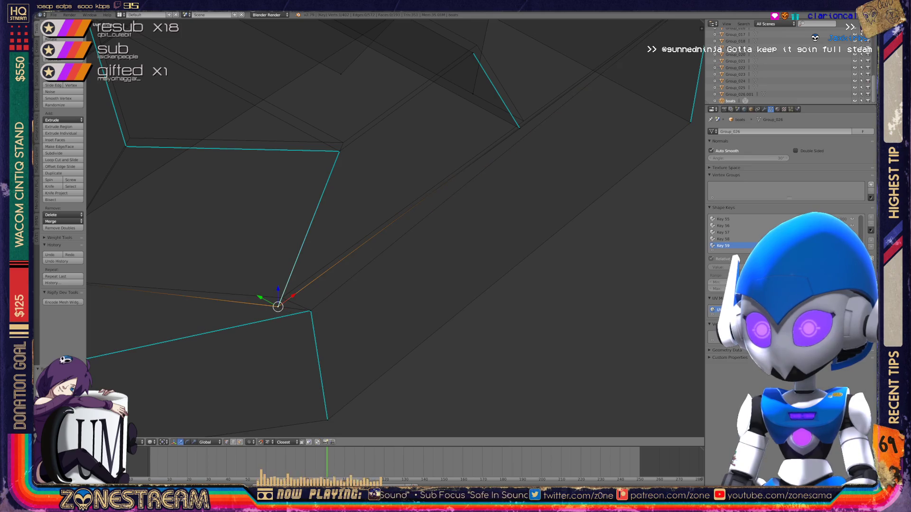
{"action": "key", "text": "g"}
{"action": "key", "text": "Return"}
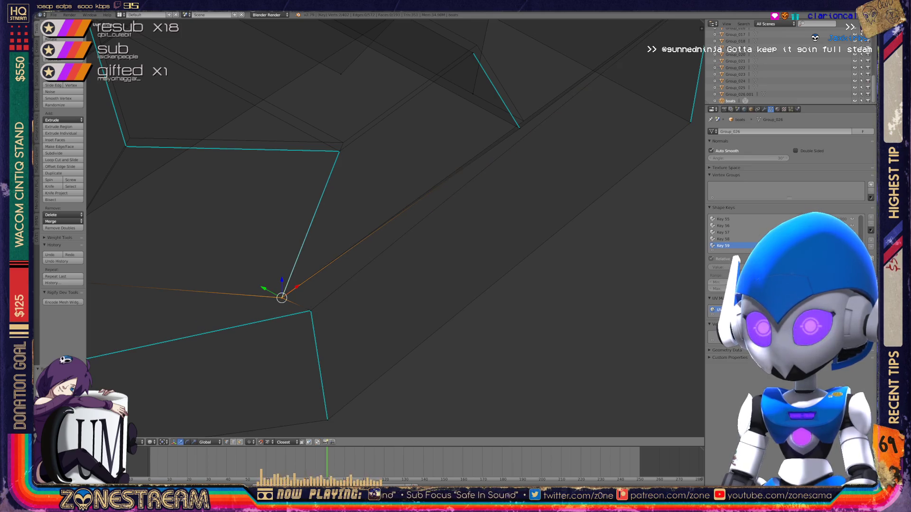
- Move the corner vertex up, then select the lower-left corner vertex
{"action": "middle_click_drag", "start_coordinate": [284, 299], "coordinate": [319, 377], "text": "shift"}
{"action": "right_click", "coordinate": [374, 230]}
{"action": "key", "text": "g"}
{"action": "left_click", "coordinate": [377, 221]}
{"action": "right_click", "coordinate": [160, 224]}
{"action": "key", "text": "a"}
{"action": "right_click", "coordinate": [161, 223]}
- Reposition the selected upper corner vertices, then add a second vertex to the selection
{"action": "middle_click_drag", "start_coordinate": [256, 285], "coordinate": [285, 247]}
{"action": "right_click", "coordinate": [214, 209]}
{"action": "right_click", "coordinate": [214, 209], "text": "shift"}
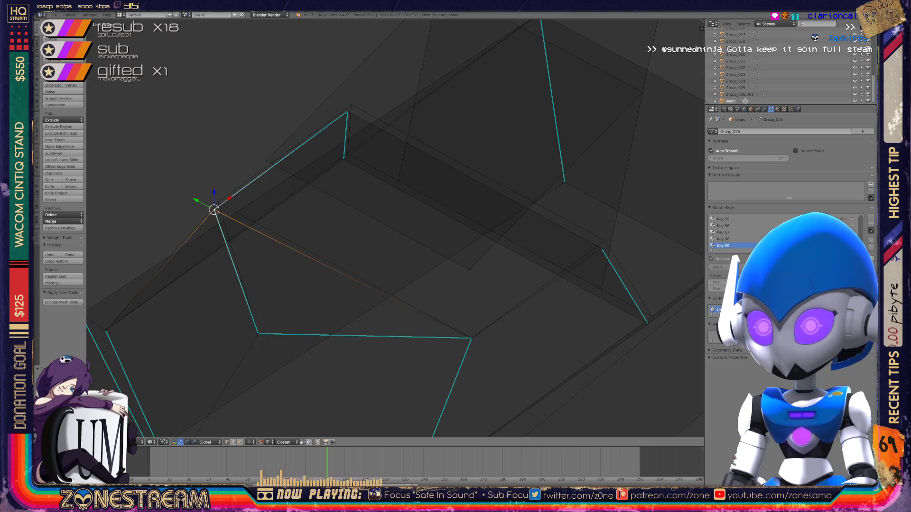
{"action": "key", "text": "g"}
{"action": "left_click", "coordinate": [218, 202]}
{"action": "middle_click_drag", "start_coordinate": [394, 228], "coordinate": [352, 237]}
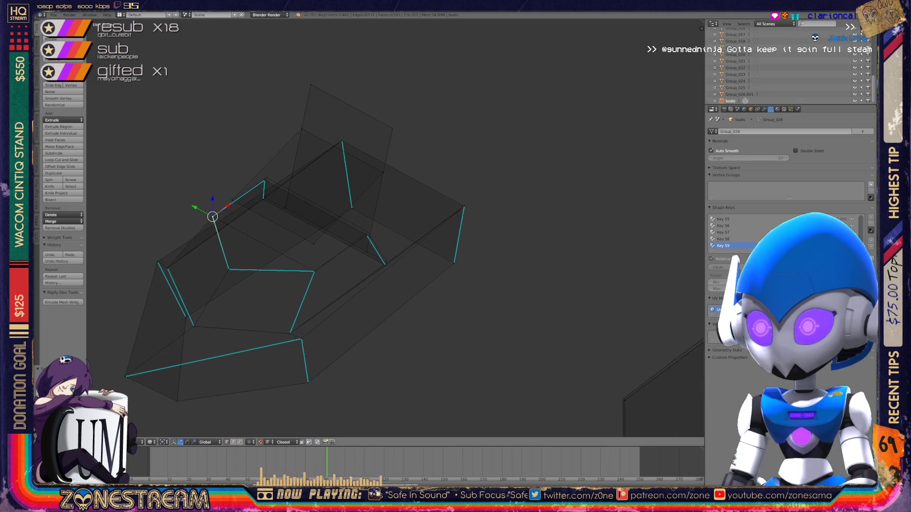
{"action": "scroll", "coordinate": [394, 227], "scroll_direction": "up", "scroll_amount": 4}
{"action": "scroll", "coordinate": [394, 228], "scroll_direction": "up", "scroll_amount": 1}
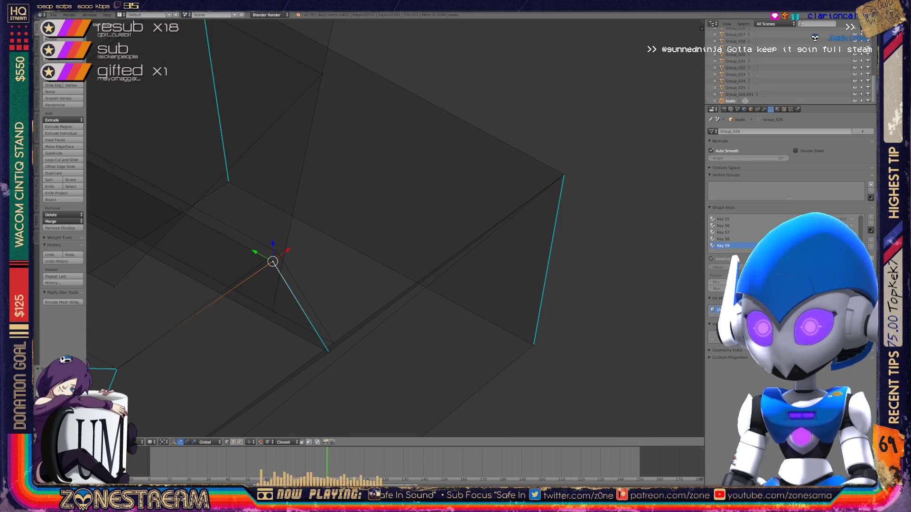
{"action": "right_click", "coordinate": [282, 242], "text": "shift"}
{"action": "mouse_move", "coordinate": [394, 227]}
{"action": "middle_mouse_down"}
{"action": "mouse_move", "coordinate": [403, 247]}
{"action": "mouse_move", "coordinate": [436, 214]}
{"action": "mouse_move", "coordinate": [408, 223]}
{"action": "mouse_move", "coordinate": [437, 214]}
{"action": "mouse_move", "coordinate": [498, 242]}
{"action": "middle_mouse_up"}
- Preview the reshaped piece in Object Mode, then reposition the selected vertex back in Edit Mode
{"action": "key", "text": "Tab"}
{"action": "scroll", "coordinate": [393, 228], "scroll_direction": "up", "scroll_amount": 8}
{"action": "key", "text": "Tab"}
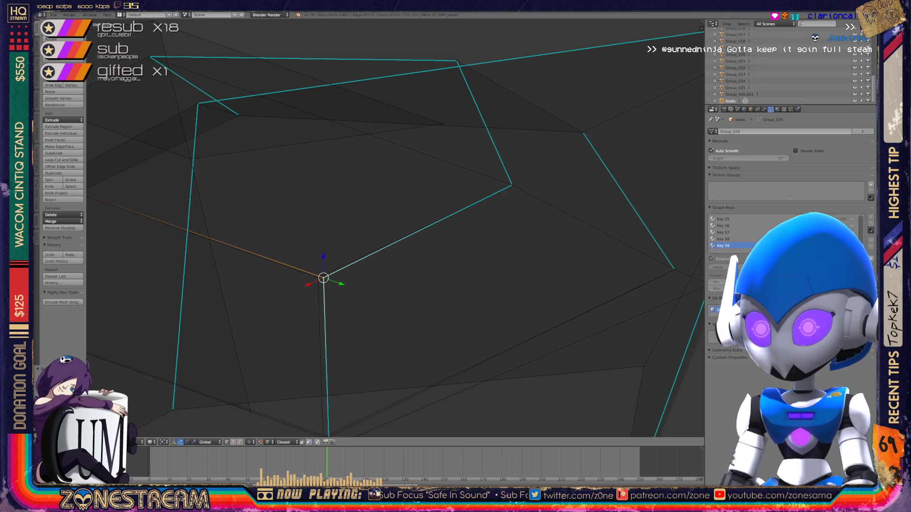
{"action": "key", "text": "g"}
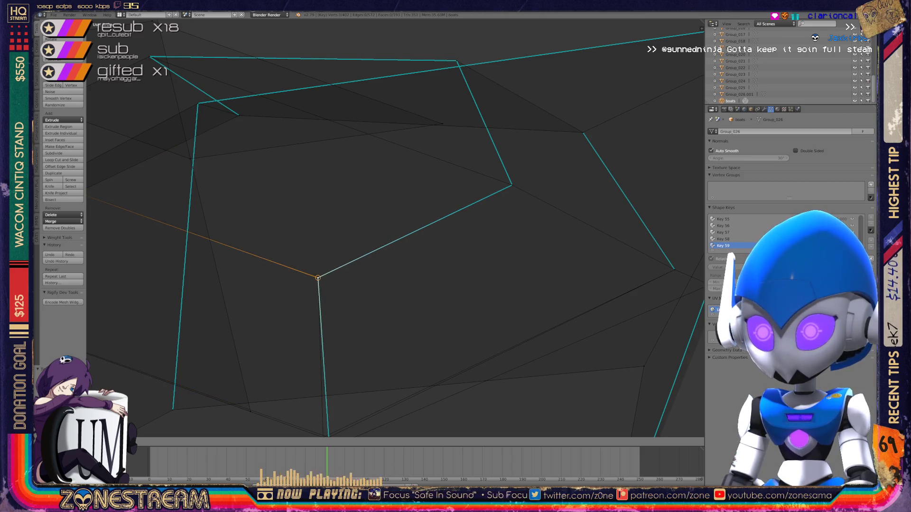
{"action": "left_click", "coordinate": [317, 278]}
- Shift the edge's lower vertex slightly left and return to Object Mode
{"action": "middle_click_drag", "start_coordinate": [318, 277], "coordinate": [302, 203], "text": "shift"}
{"action": "right_click", "coordinate": [311, 362]}
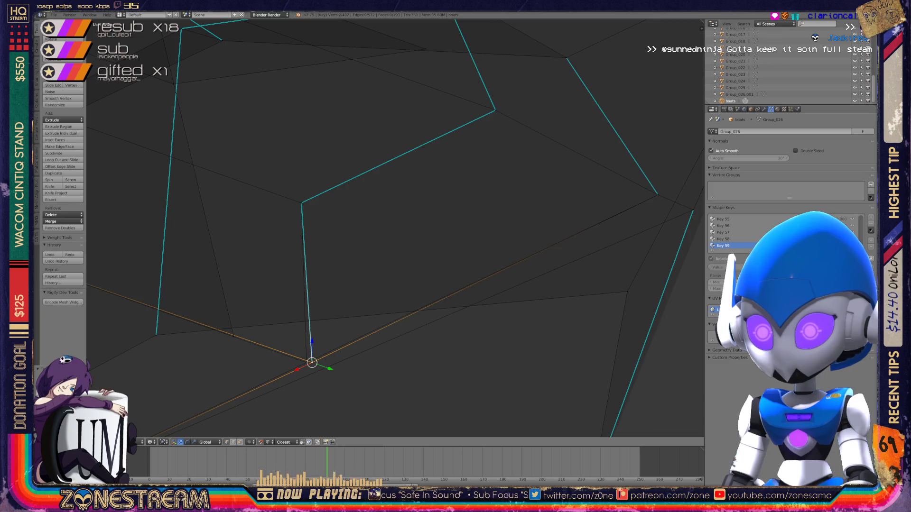
{"action": "key", "text": "shift+s"}
{"action": "left_click", "coordinate": [294, 377]}
{"action": "left_click", "coordinate": [298, 334]}
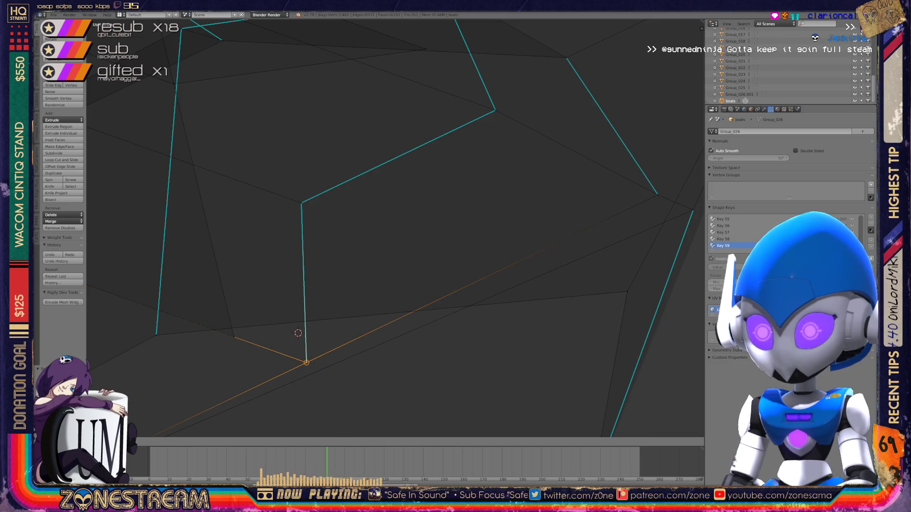
{"action": "key", "text": "Tab"}
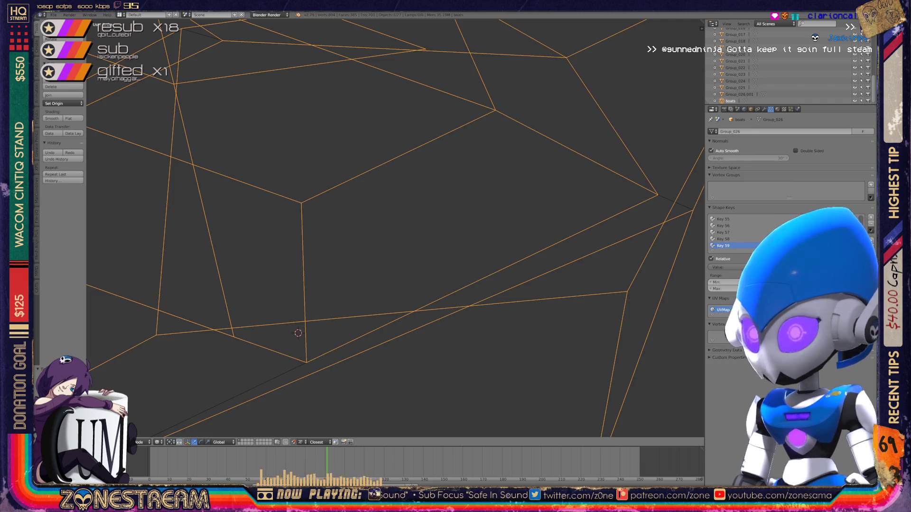
- Zoom out over all the boot-shaped pieces, zoom back in, and orbit to a low side view
{"action": "scroll", "coordinate": [395, 228], "scroll_direction": "down", "scroll_amount": 6}
{"action": "scroll", "coordinate": [395, 227], "scroll_direction": "down", "scroll_amount": 2}
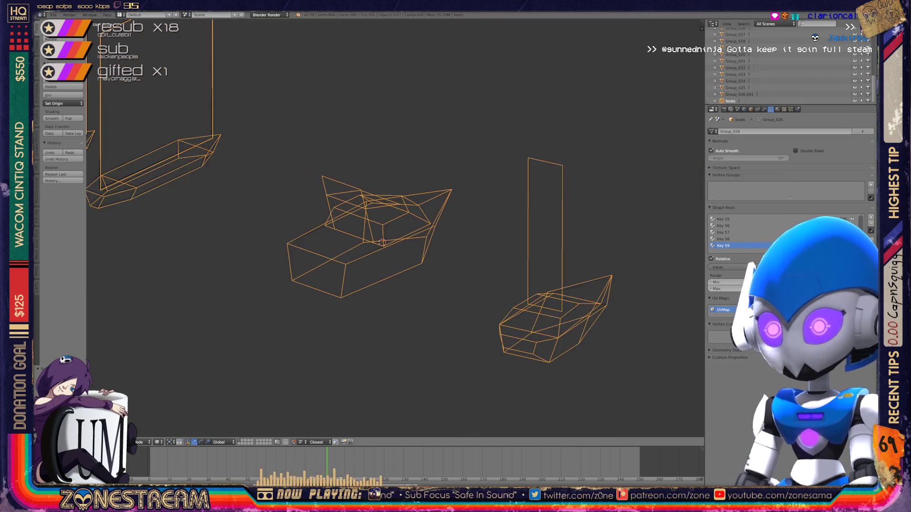
{"action": "scroll", "coordinate": [394, 229], "scroll_direction": "down", "scroll_amount": 2}
{"action": "scroll", "coordinate": [396, 227], "scroll_direction": "up", "scroll_amount": 6}
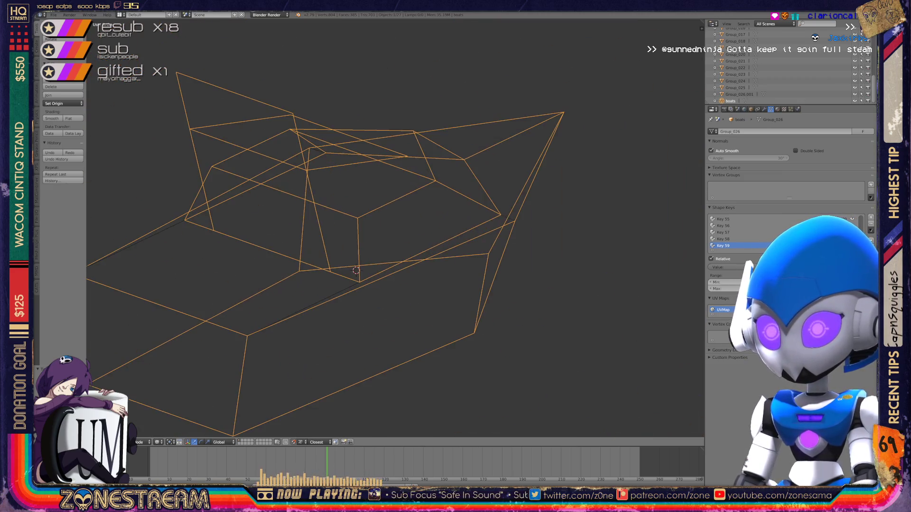
{"action": "scroll", "coordinate": [396, 228], "scroll_direction": "down", "scroll_amount": 2}
{"action": "middle_click_drag", "start_coordinate": [395, 228], "coordinate": [439, 202]}
- In Edit Mode, pull a front vertex of the hull down and to the right
{"action": "key", "text": "Tab"}
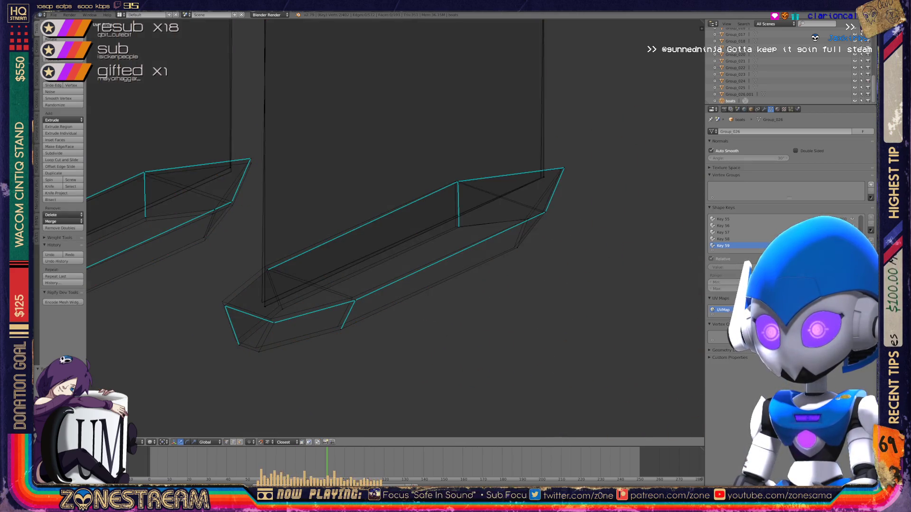
{"action": "scroll", "coordinate": [336, 254], "scroll_direction": "up", "scroll_amount": 3}
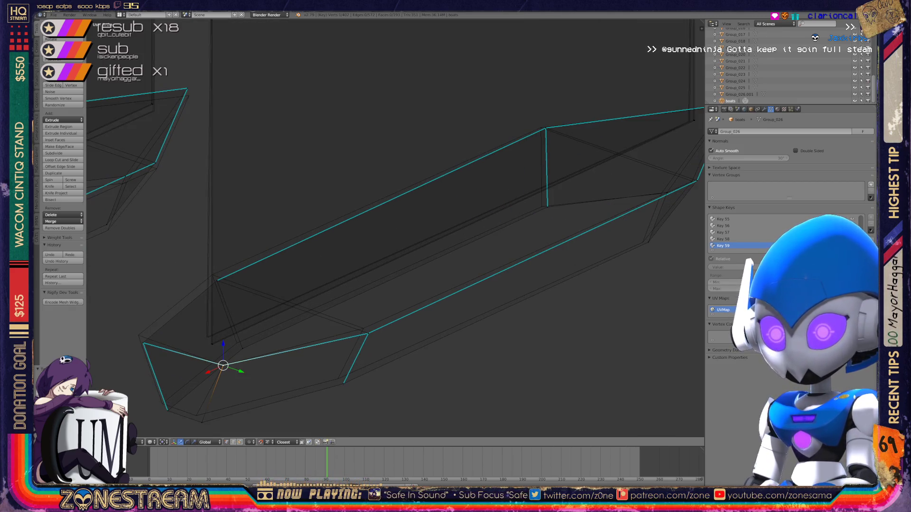
{"action": "right_click", "coordinate": [206, 336]}
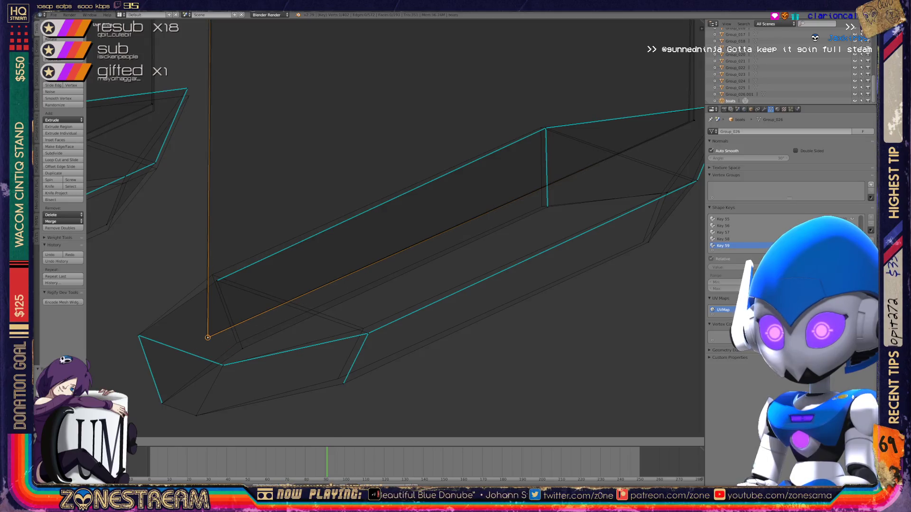
{"action": "middle_click_drag", "start_coordinate": [332, 237], "coordinate": [400, 207], "text": "shift"}
{"action": "scroll", "coordinate": [276, 306], "scroll_direction": "up", "scroll_amount": 5}
{"action": "mouse_move", "coordinate": [356, 237]}
{"action": "middle_mouse_down", "text": "shift"}
{"action": "mouse_move", "coordinate": [326, 320]}
{"action": "mouse_move", "coordinate": [339, 285]}
{"action": "middle_mouse_up", "text": "shift"}
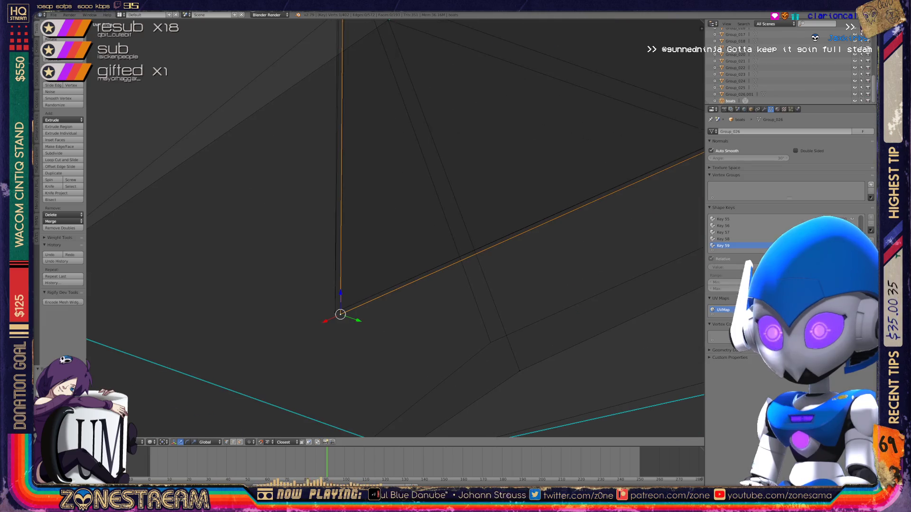
{"action": "mouse_move", "coordinate": [340, 314]}
{"action": "left_mouse_down"}
{"action": "mouse_move", "coordinate": [520, 371]}
{"action": "mouse_move", "coordinate": [491, 342]}
{"action": "left_mouse_up"}
{"action": "mouse_move", "coordinate": [491, 342]}
{"action": "middle_mouse_down"}
{"action": "mouse_move", "coordinate": [433, 275]}
{"action": "mouse_move", "coordinate": [153, 275]}
{"action": "middle_mouse_up"}
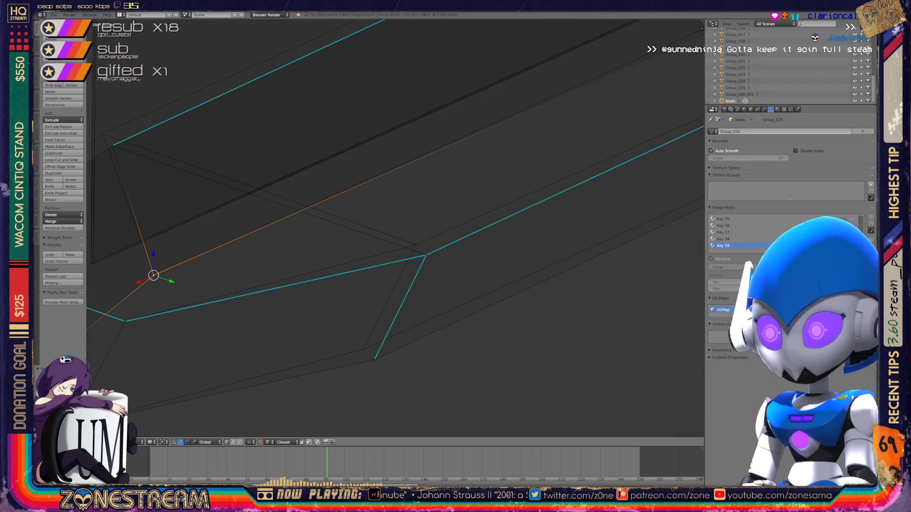
- Nudge the lower junction vertex, the junction vertex and the upper-left vertex slightly up and left
{"action": "left_click", "coordinate": [375, 360]}
{"action": "left_click_drag", "start_coordinate": [375, 359], "coordinate": [362, 350]}
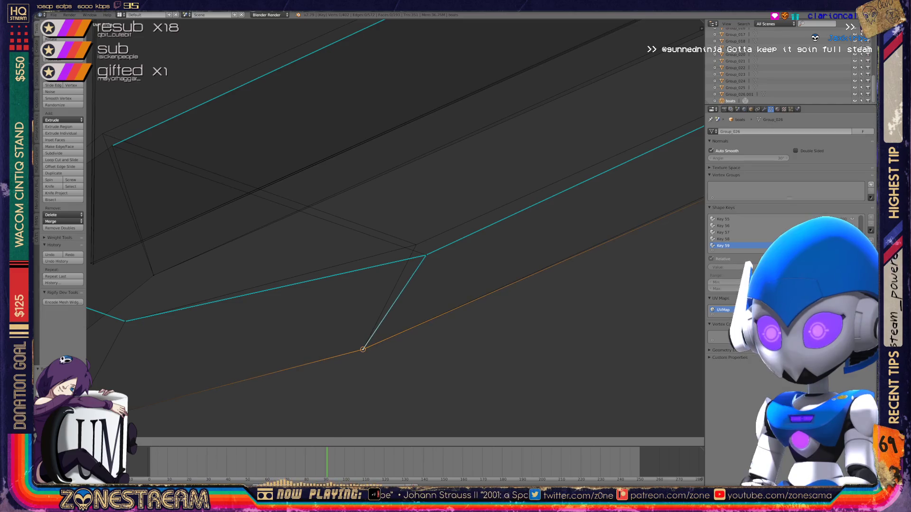
{"action": "middle_click_drag", "start_coordinate": [363, 350], "coordinate": [315, 399], "text": "shift"}
{"action": "left_click", "coordinate": [377, 305]}
{"action": "left_click_drag", "start_coordinate": [376, 305], "coordinate": [368, 295]}
{"action": "scroll", "coordinate": [368, 295], "scroll_direction": "down", "scroll_amount": 4}
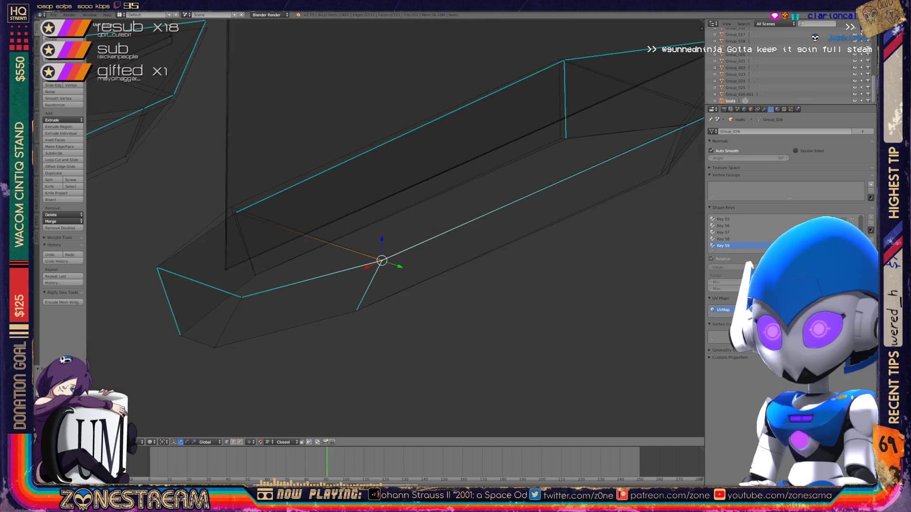
{"action": "left_click", "coordinate": [236, 212]}
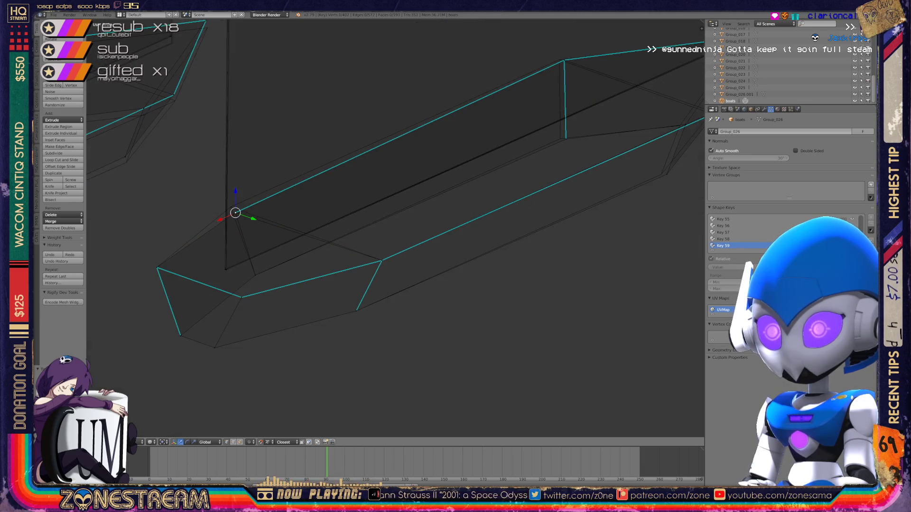
{"action": "left_click_drag", "start_coordinate": [236, 213], "coordinate": [230, 208]}
- Shift a front vertex down-left, and move the top, right-hand and lower vertices left
{"action": "middle_click_drag", "start_coordinate": [394, 228], "coordinate": [324, 209]}
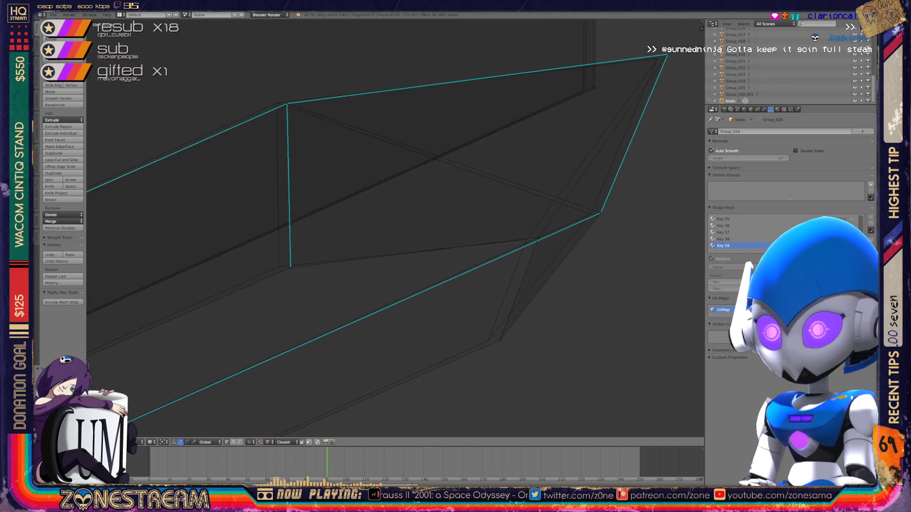
{"action": "left_click_drag", "start_coordinate": [283, 264], "coordinate": [279, 266]}
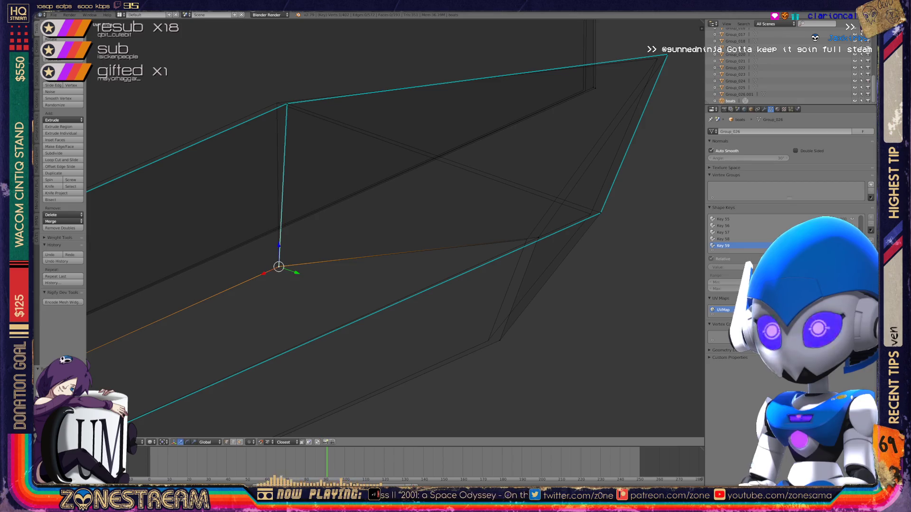
{"action": "left_click", "coordinate": [287, 103]}
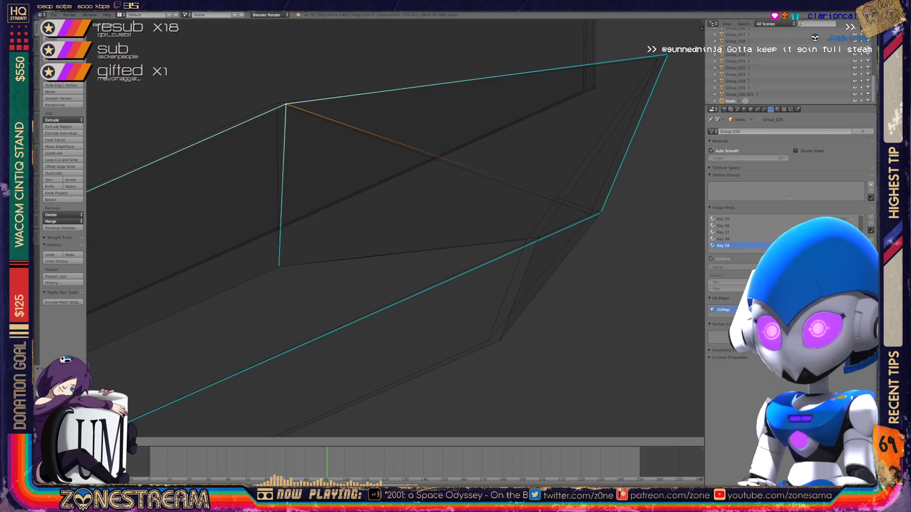
{"action": "left_click_drag", "start_coordinate": [286, 103], "coordinate": [277, 103]}
{"action": "left_click", "coordinate": [538, 237]}
{"action": "left_click_drag", "start_coordinate": [539, 237], "coordinate": [525, 241]}
{"action": "left_click", "coordinate": [500, 340]}
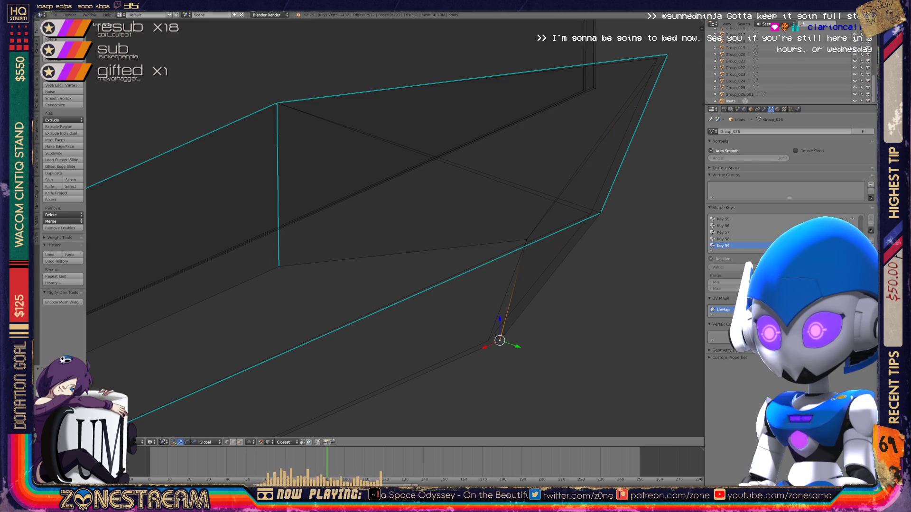
{"action": "left_click_drag", "start_coordinate": [500, 340], "coordinate": [489, 340]}
- Shift the right-hand vertex, the top-right tip vertex and a right-edge vertex slightly left
{"action": "middle_click_drag", "start_coordinate": [489, 339], "coordinate": [423, 400], "text": "shift"}
{"action": "left_click", "coordinate": [535, 270]}
{"action": "left_click_drag", "start_coordinate": [534, 270], "coordinate": [519, 272]}
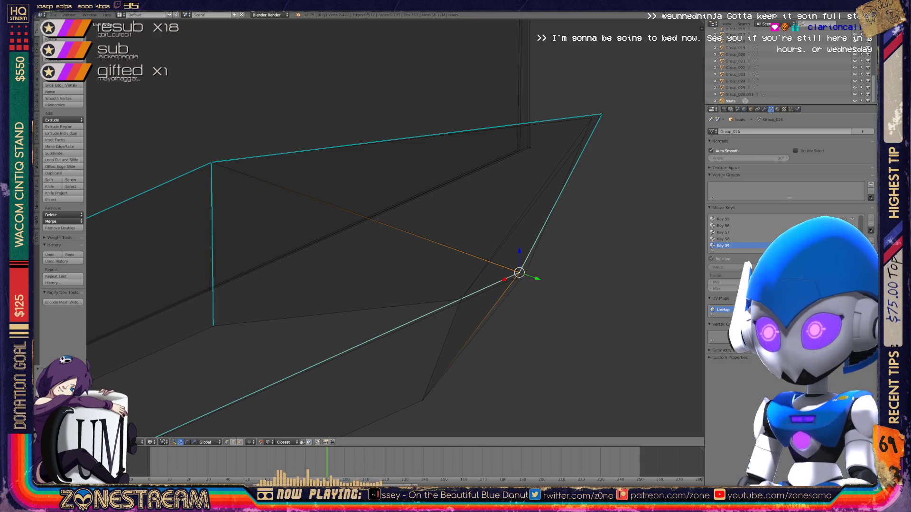
{"action": "left_click", "coordinate": [601, 114]}
{"action": "left_click_drag", "start_coordinate": [602, 114], "coordinate": [591, 118]}
{"action": "left_click", "coordinate": [530, 148]}
{"action": "left_click_drag", "start_coordinate": [530, 148], "coordinate": [520, 151]}
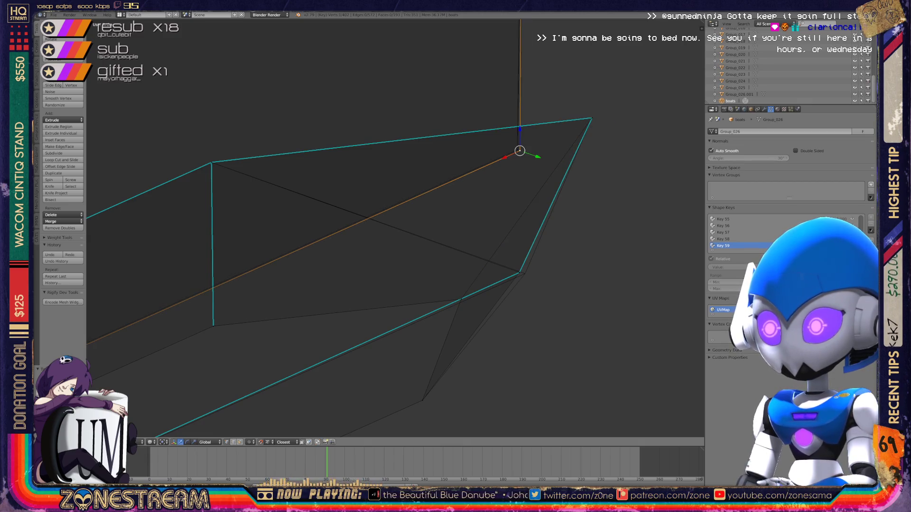
- Select the overlapping lower-right vertices and preview the hull in Object Mode before returning to Edit Mode
{"action": "left_click", "coordinate": [519, 272]}
{"action": "left_click", "coordinate": [519, 272], "text": "shift"}
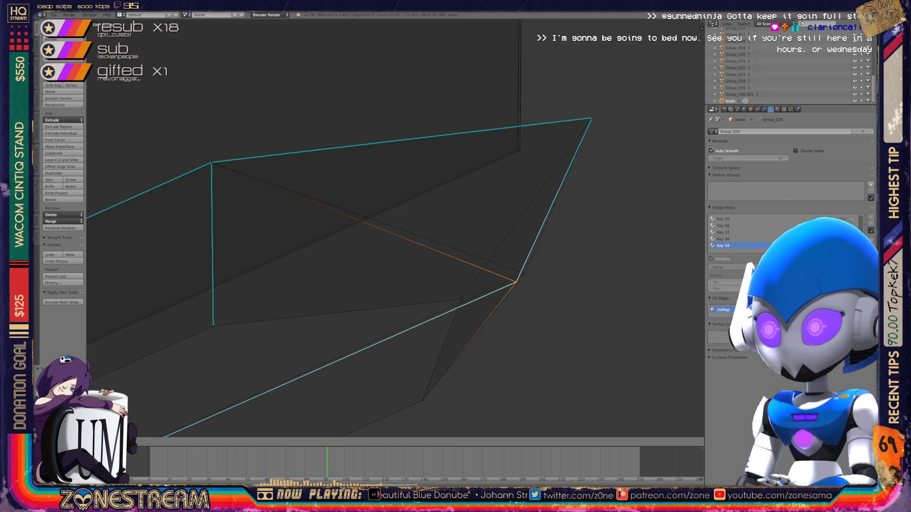
{"action": "key", "text": "Tab"}
{"action": "mouse_move", "coordinate": [569, 260]}
{"action": "middle_mouse_down"}
{"action": "mouse_move", "coordinate": [589, 264]}
{"action": "mouse_move", "coordinate": [490, 223]}
{"action": "middle_mouse_up"}
{"action": "key", "text": "Tab"}
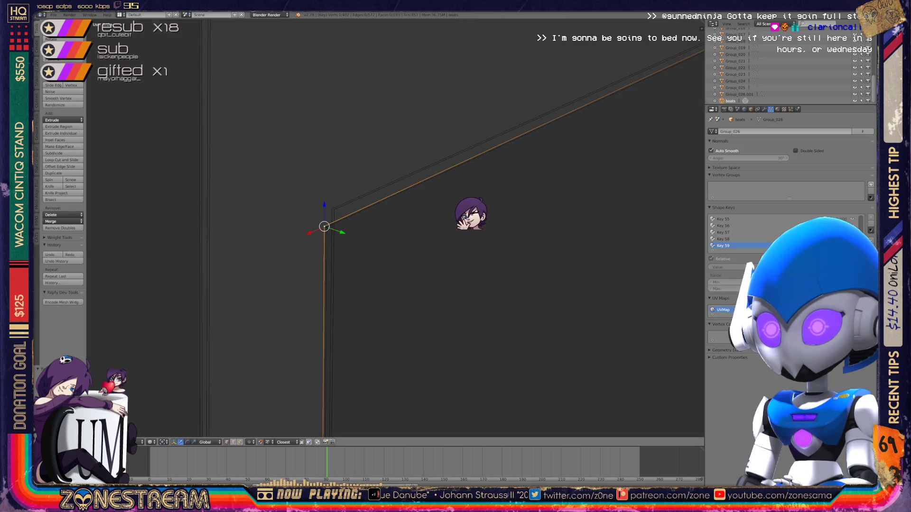
- Select the hull's corner vertex and drag it slightly downward
{"action": "mouse_move", "coordinate": [415, 193]}
{"action": "middle_mouse_down"}
{"action": "mouse_move", "coordinate": [388, 199]}
{"action": "mouse_move", "coordinate": [363, 233]}
{"action": "middle_mouse_up"}
{"action": "scroll", "coordinate": [383, 225], "scroll_direction": "down", "scroll_amount": 3}
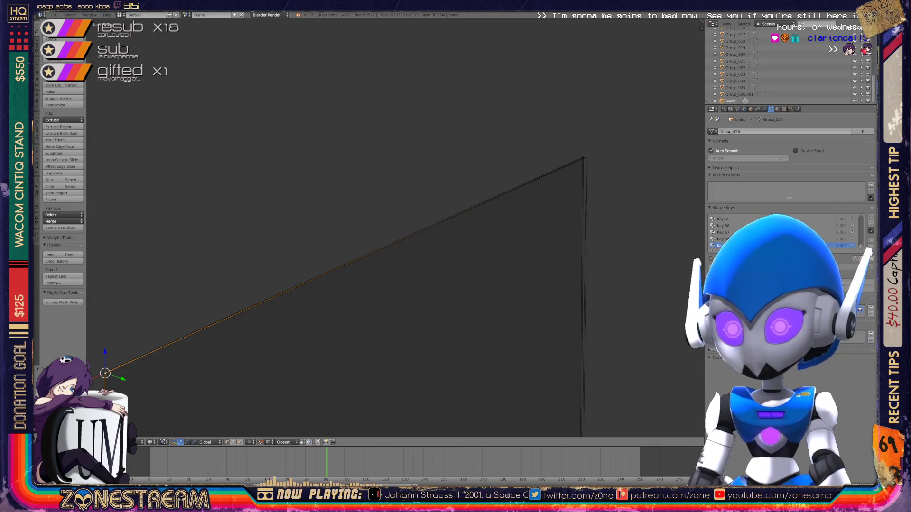
{"action": "middle_click_drag", "start_coordinate": [363, 233], "coordinate": [356, 239]}
{"action": "right_click", "coordinate": [349, 244]}
{"action": "right_click", "coordinate": [359, 244]}
{"action": "right_click", "coordinate": [358, 242]}
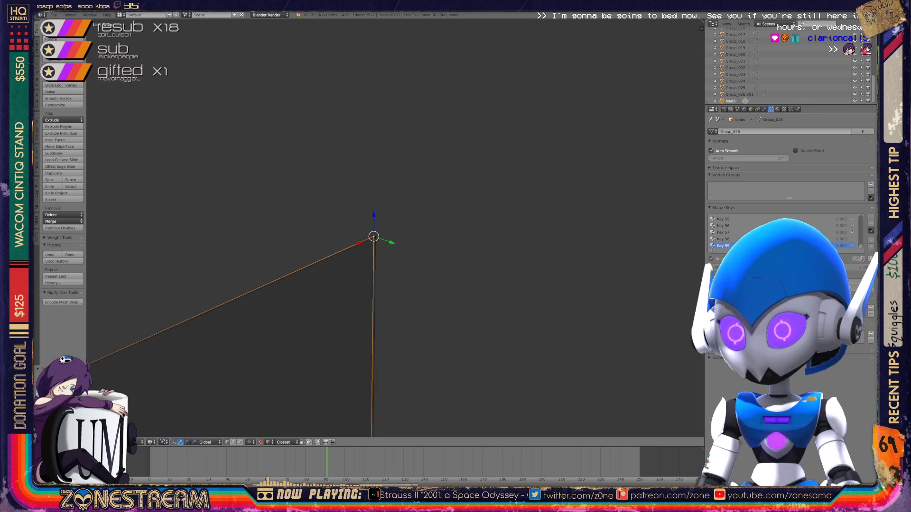
{"action": "mouse_move", "coordinate": [347, 266]}
{"action": "middle_mouse_down"}
{"action": "mouse_move", "coordinate": [332, 257]}
{"action": "mouse_move", "coordinate": [351, 240]}
{"action": "mouse_move", "coordinate": [328, 232]}
{"action": "middle_mouse_up"}
{"action": "left_click_drag", "start_coordinate": [301, 209], "coordinate": [304, 218]}
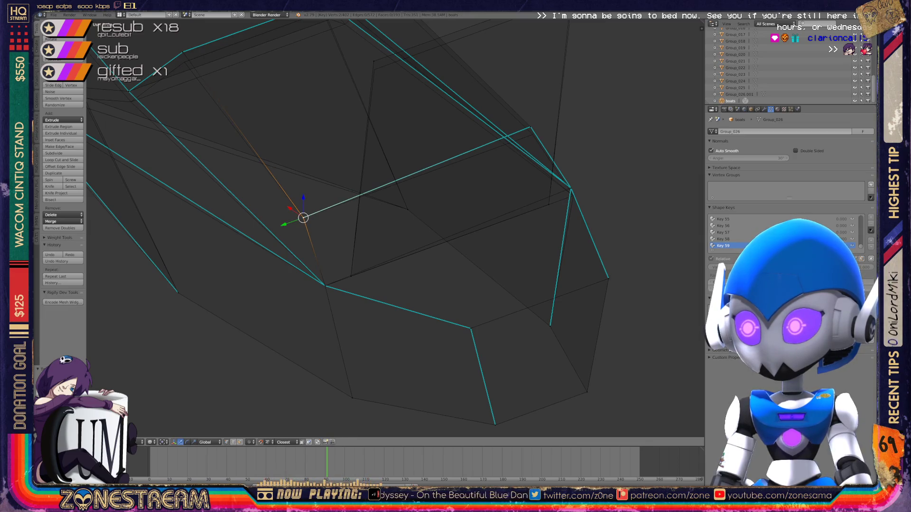
- Select the vertex at the edge junction, clear the selection, and nudge a vertex slightly down
{"action": "middle_click_drag", "start_coordinate": [327, 231], "coordinate": [314, 223]}
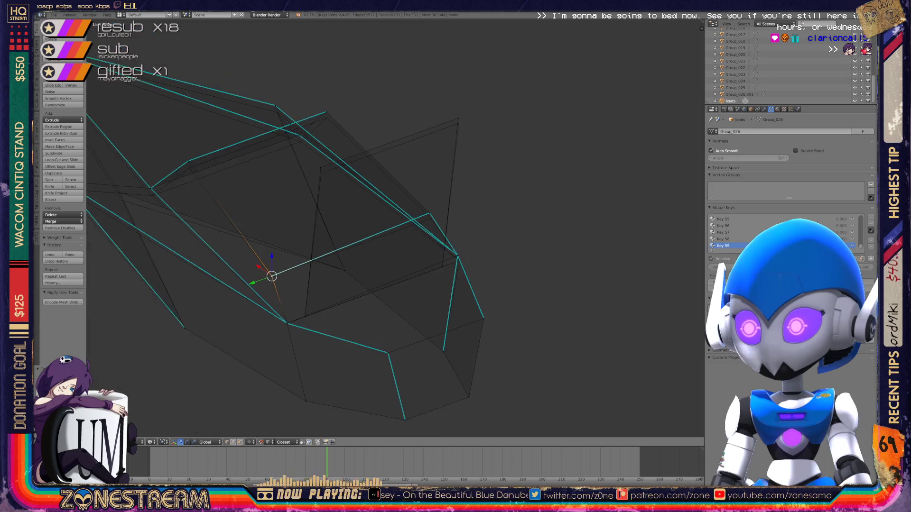
{"action": "scroll", "coordinate": [395, 227], "scroll_direction": "down", "scroll_amount": 5}
{"action": "mouse_move", "coordinate": [522, 213]}
{"action": "middle_mouse_down", "text": "shift"}
{"action": "mouse_move", "coordinate": [247, 214]}
{"action": "mouse_move", "coordinate": [247, 199]}
{"action": "middle_mouse_up", "text": "shift"}
{"action": "middle_click_drag", "start_coordinate": [393, 228], "coordinate": [332, 218]}
{"action": "scroll", "coordinate": [332, 218], "scroll_direction": "up", "scroll_amount": 6}
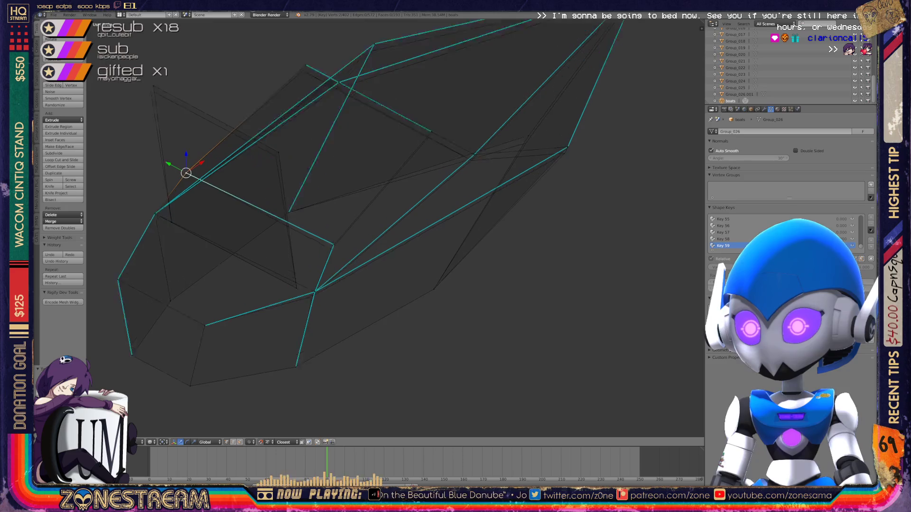
{"action": "right_click", "coordinate": [295, 310]}
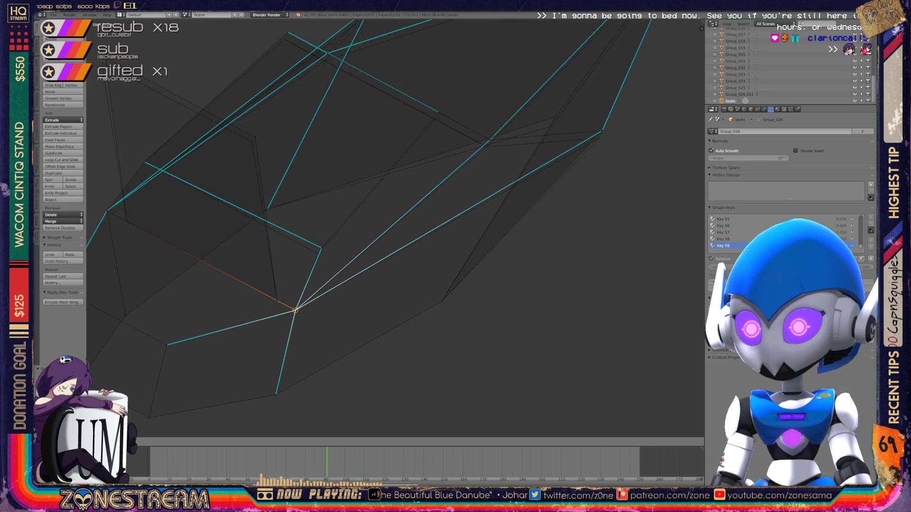
{"action": "key", "text": "a"}
{"action": "left_click_drag", "start_coordinate": [321, 248], "coordinate": [318, 254]}
- Nudge a top vertex and two vertices on the right slightly downward
{"action": "right_click", "coordinate": [438, 112]}
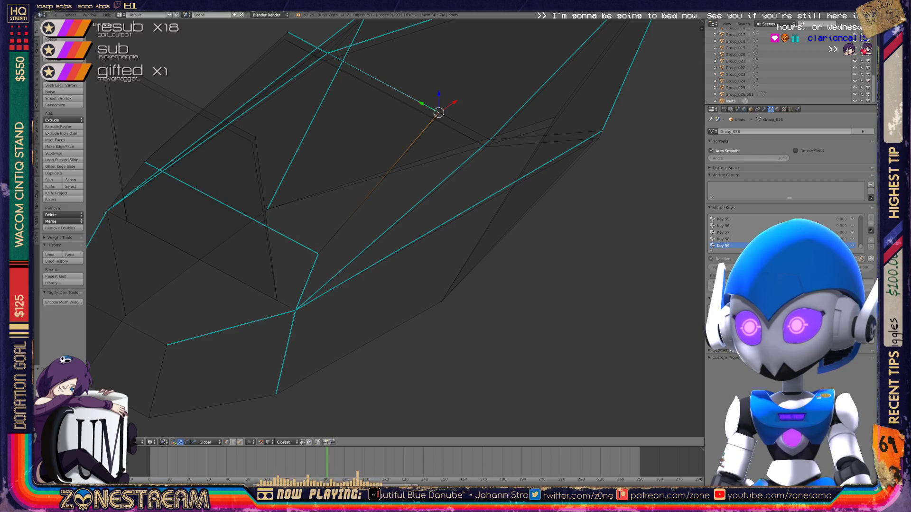
{"action": "middle_click_drag", "start_coordinate": [427, 190], "coordinate": [403, 223]}
{"action": "right_click", "coordinate": [271, 91]}
{"action": "right_click_drag", "start_coordinate": [272, 91], "coordinate": [268, 98]}
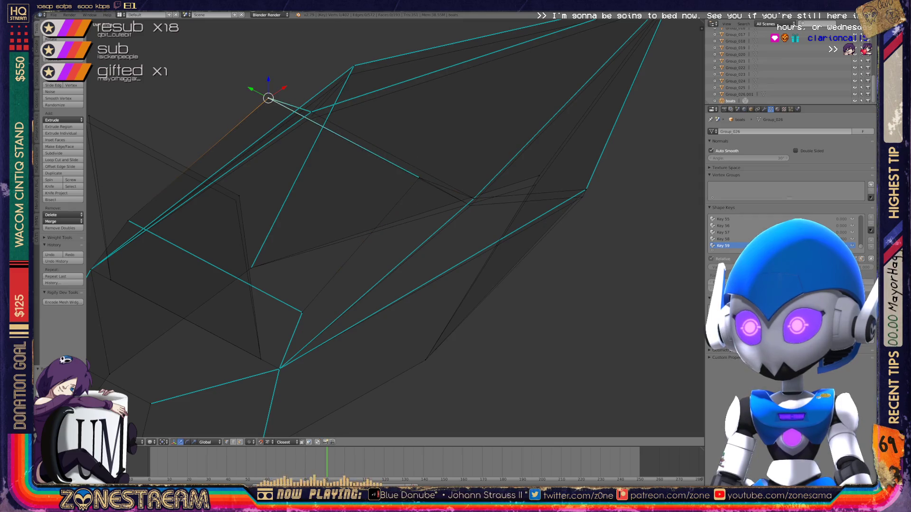
{"action": "right_click", "coordinate": [473, 199]}
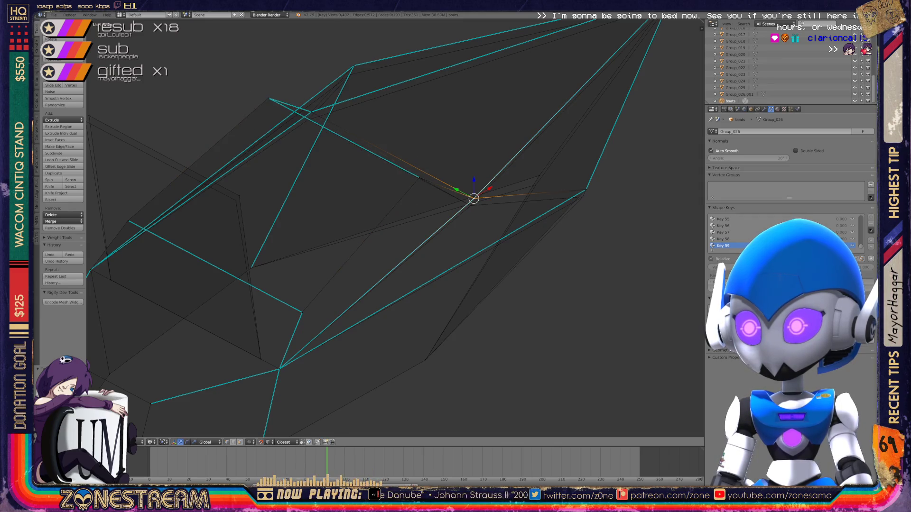
{"action": "right_click_drag", "start_coordinate": [474, 198], "coordinate": [471, 205]}
{"action": "right_click", "coordinate": [539, 176]}
{"action": "mouse_move", "coordinate": [539, 175]}
{"action": "right_mouse_down"}
{"action": "mouse_move", "coordinate": [535, 185]}
{"action": "mouse_move", "coordinate": [583, 196]}
{"action": "right_mouse_up"}
- Select the far-right, left and upper-left vertices, then nudge the boat's tip vertex slightly
{"action": "right_click", "coordinate": [586, 190]}
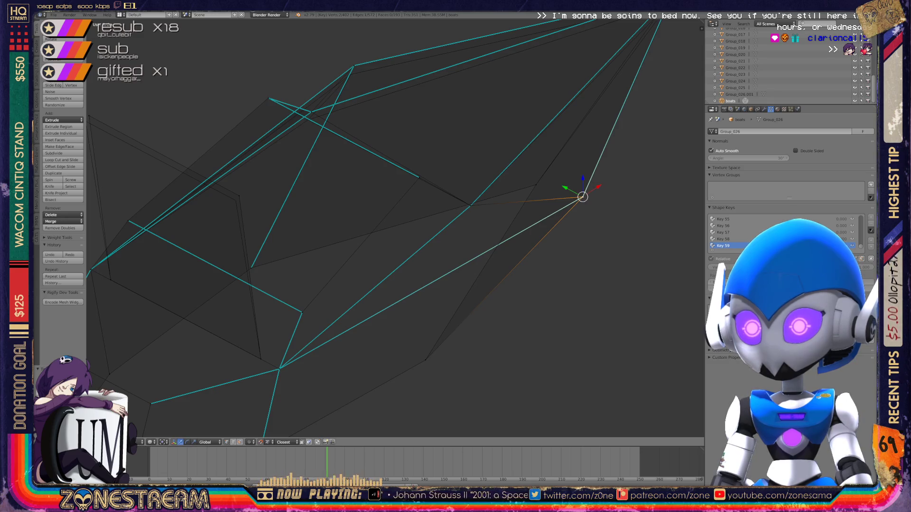
{"action": "right_click", "coordinate": [235, 200]}
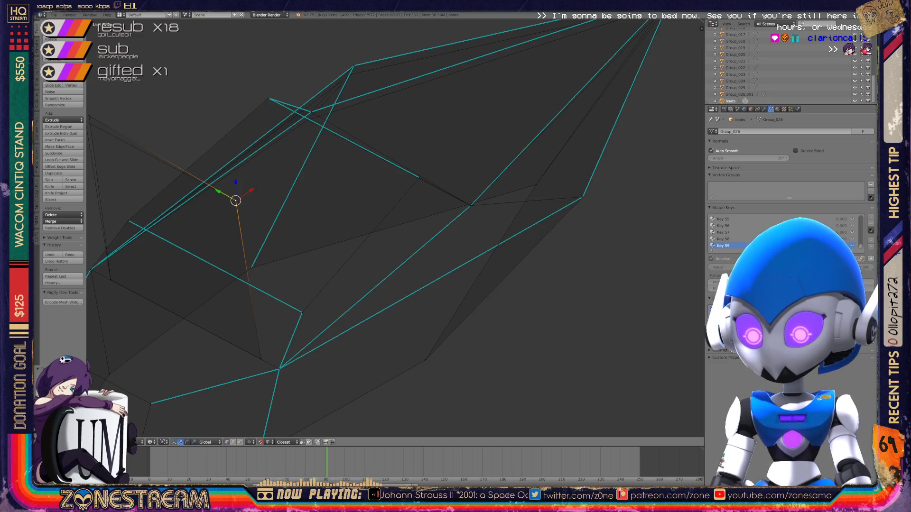
{"action": "middle_click_drag", "start_coordinate": [236, 200], "coordinate": [347, 223], "text": "shift"}
{"action": "right_click", "coordinate": [201, 138]}
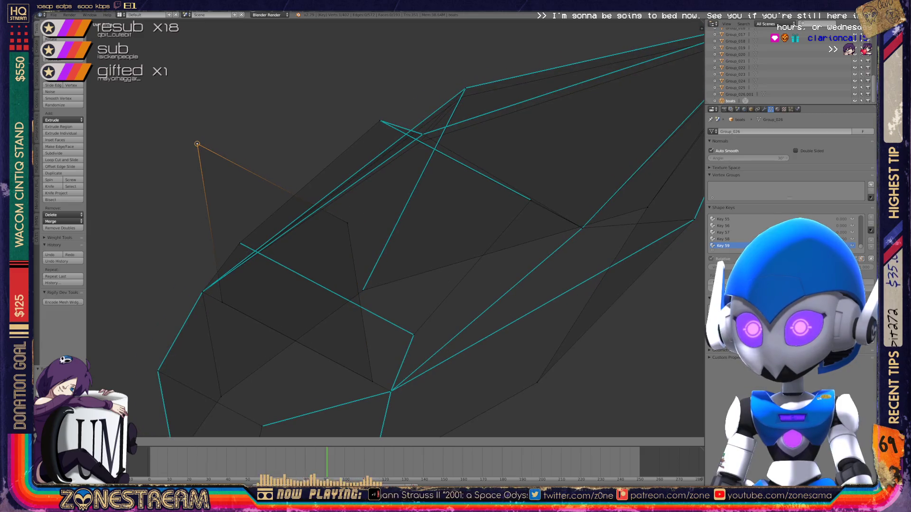
{"action": "scroll", "coordinate": [396, 228], "scroll_direction": "down", "scroll_amount": 5}
{"action": "scroll", "coordinate": [396, 227], "scroll_direction": "up", "scroll_amount": 2}
{"action": "mouse_move", "coordinate": [396, 228]}
{"action": "middle_mouse_down"}
{"action": "mouse_move", "coordinate": [284, 246]}
{"action": "mouse_move", "coordinate": [403, 199]}
{"action": "mouse_move", "coordinate": [188, 144]}
{"action": "middle_mouse_up"}
{"action": "right_click", "coordinate": [408, 280]}
{"action": "left_click_drag", "start_coordinate": [408, 280], "coordinate": [406, 282]}
- Move a vertex onto the long diagonal edge, then view all four pieces in Object Mode
{"action": "middle_click_drag", "start_coordinate": [406, 282], "coordinate": [308, 237]}
{"action": "mouse_move", "coordinate": [281, 182]}
{"action": "middle_mouse_down"}
{"action": "mouse_move", "coordinate": [397, 228]}
{"action": "mouse_move", "coordinate": [220, 314]}
{"action": "middle_mouse_up"}
{"action": "scroll", "coordinate": [354, 293], "scroll_direction": "up", "scroll_amount": 3}
{"action": "right_click", "coordinate": [355, 294]}
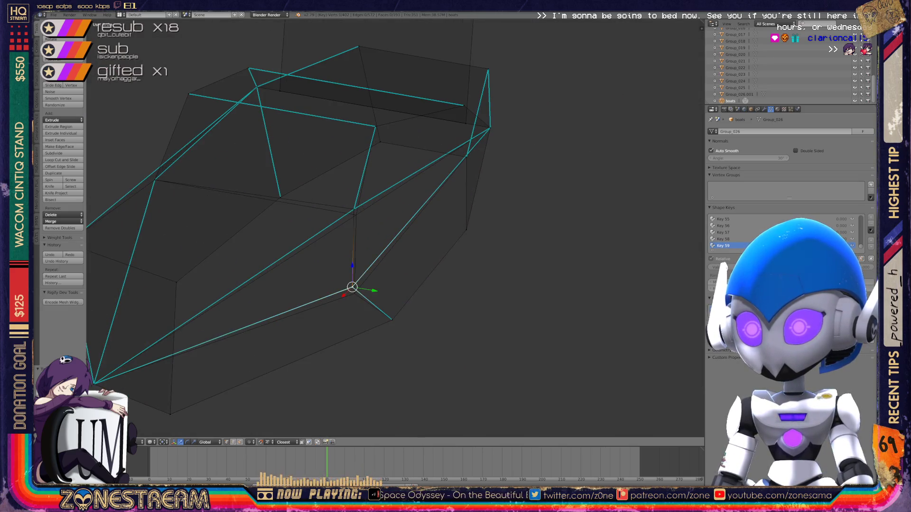
{"action": "right_click", "coordinate": [354, 209]}
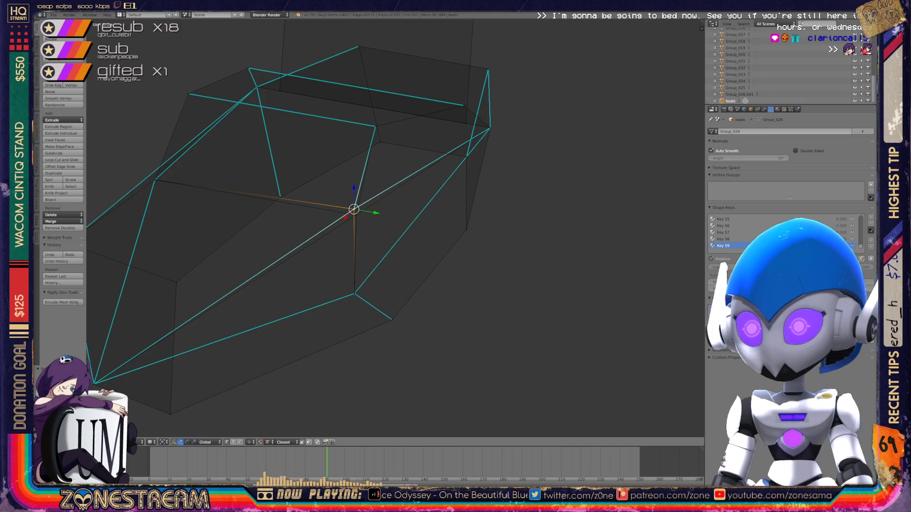
{"action": "right_click_drag", "start_coordinate": [353, 209], "coordinate": [356, 215]}
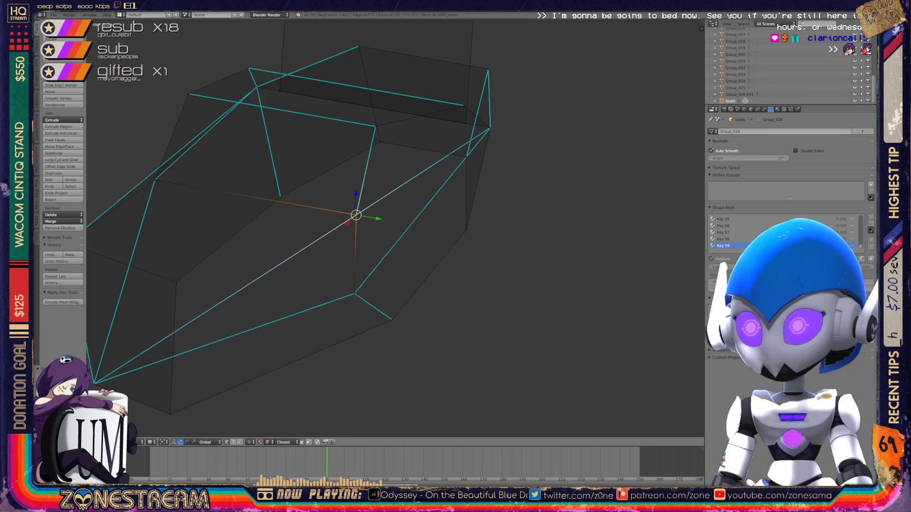
{"action": "key", "text": "Tab"}
{"action": "scroll", "coordinate": [394, 227], "scroll_direction": "down", "scroll_amount": 5}
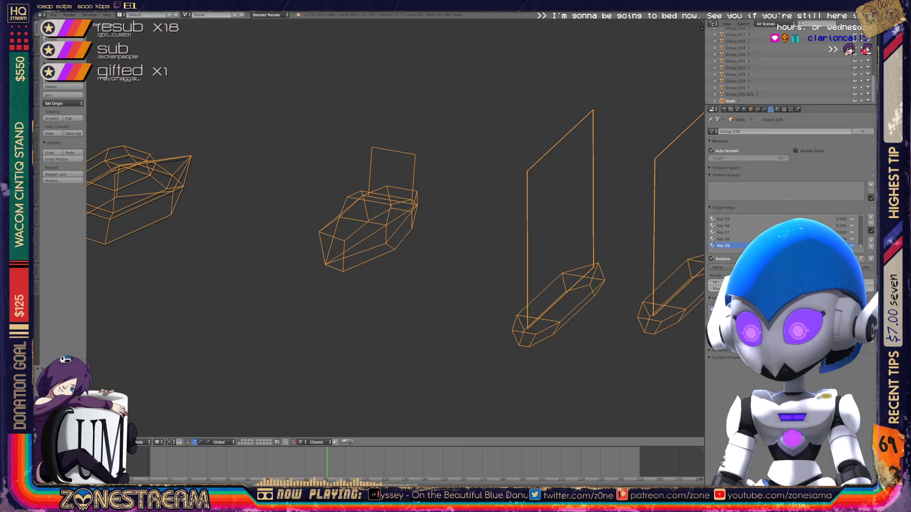
- From a high view over the boats, enter Edit Mode and move the selected vertex down
{"action": "scroll", "coordinate": [397, 224], "scroll_direction": "down", "scroll_amount": 3}
{"action": "middle_click_drag", "start_coordinate": [397, 224], "coordinate": [439, 195]}
{"action": "scroll", "coordinate": [439, 195], "scroll_direction": "up", "scroll_amount": 4}
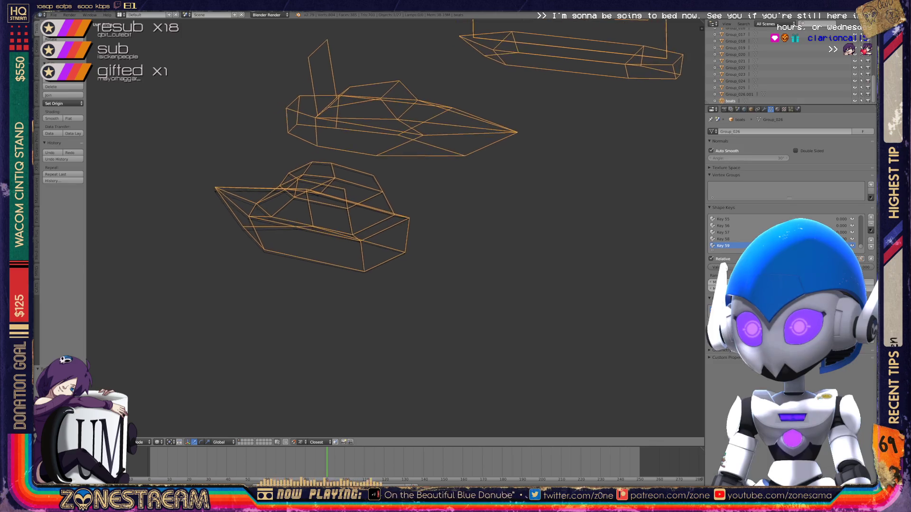
{"action": "key", "text": "Tab"}
{"action": "scroll", "coordinate": [332, 199], "scroll_direction": "up", "scroll_amount": 5}
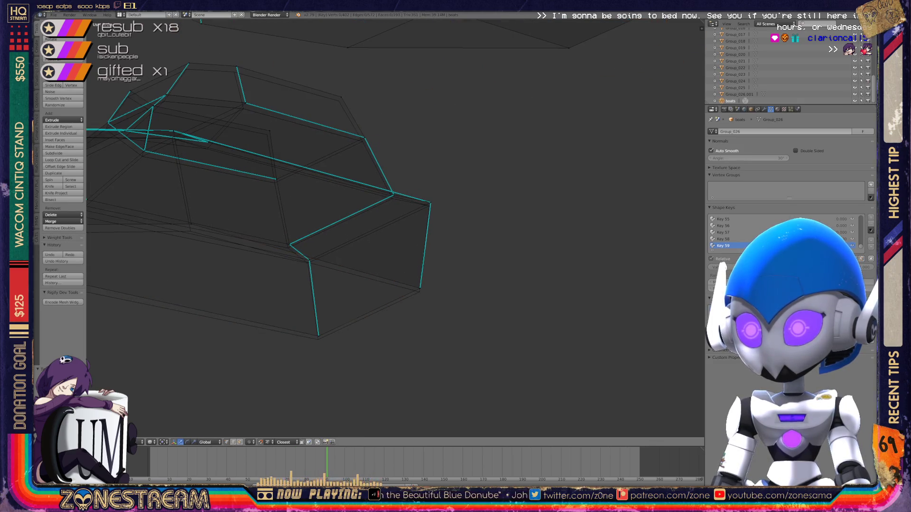
{"action": "key", "text": "g"}
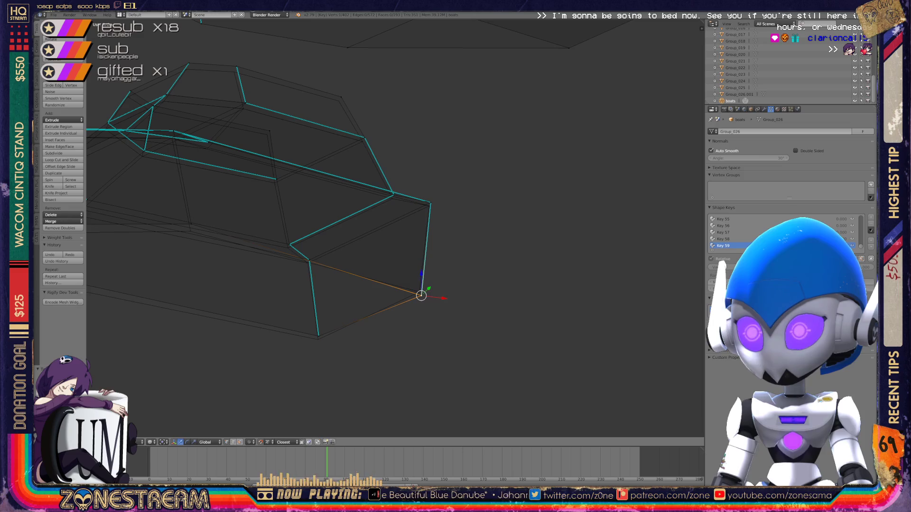
{"action": "left_click", "coordinate": [420, 292]}
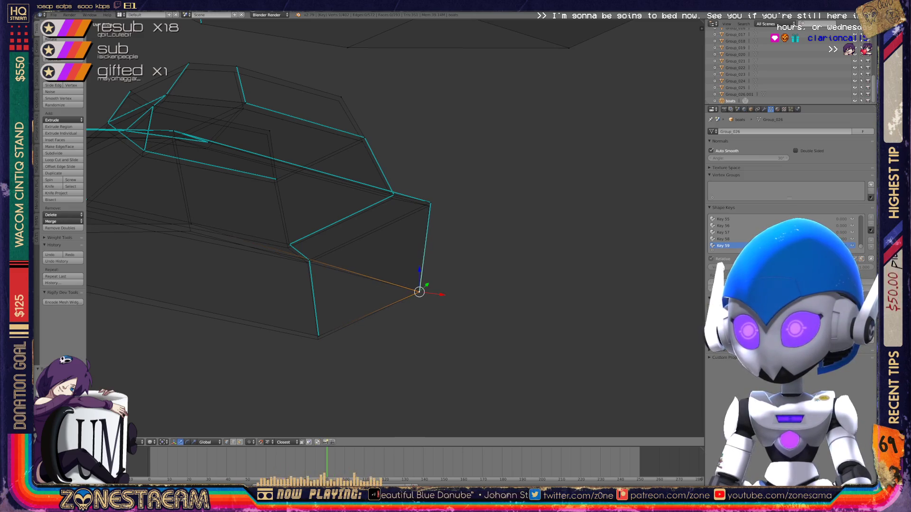
- Select the upper end vertex, then nudge a lower hull vertex slightly down
{"action": "right_click", "coordinate": [430, 203]}
{"action": "key", "text": "shift+s"}
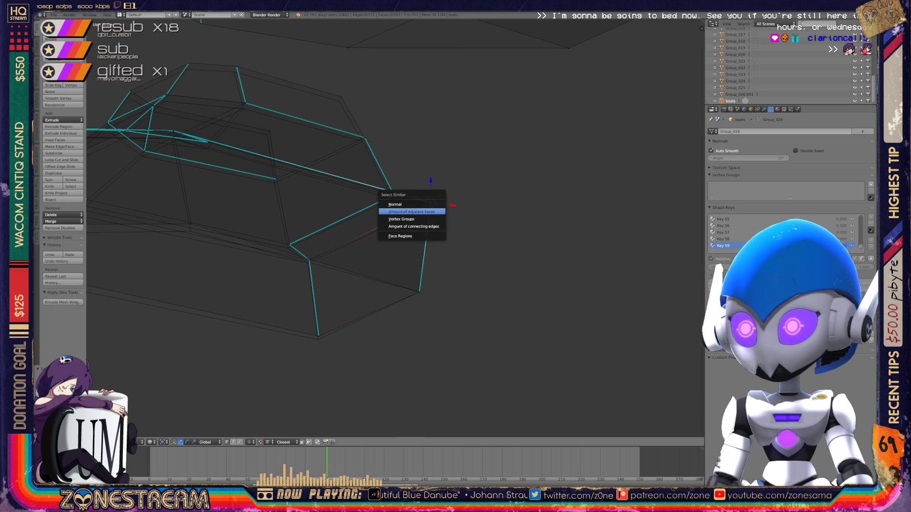
{"action": "left_click", "coordinate": [429, 205]}
{"action": "right_click", "coordinate": [309, 260]}
{"action": "right_click_drag", "start_coordinate": [309, 260], "coordinate": [308, 263]}
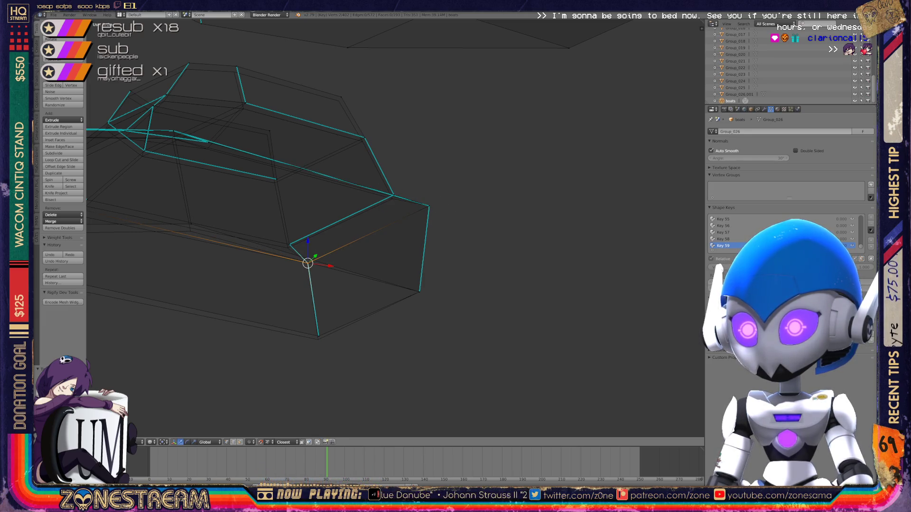
- Centre the view on the bottom corner and lower a middle hull vertex a little
{"action": "right_click", "coordinate": [319, 336]}
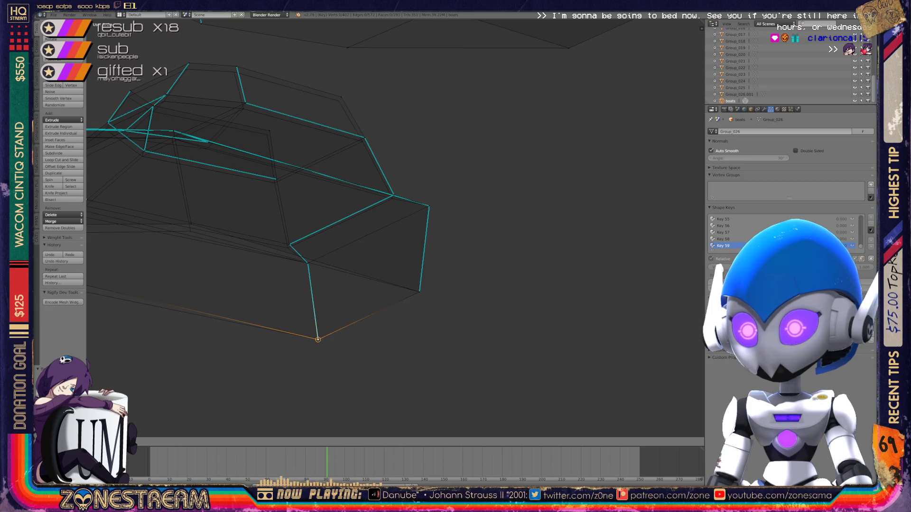
{"action": "middle_click_drag", "start_coordinate": [332, 237], "coordinate": [398, 221]}
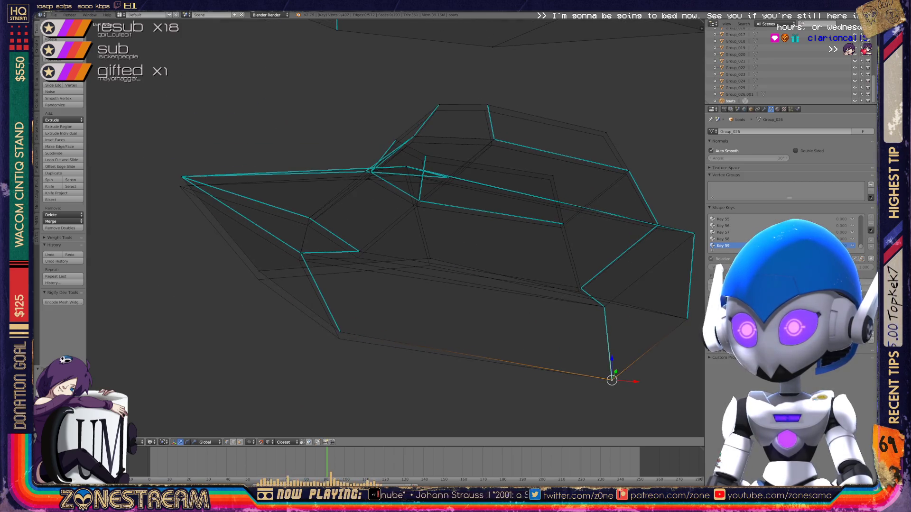
{"action": "key", "text": "KP_Decimal"}
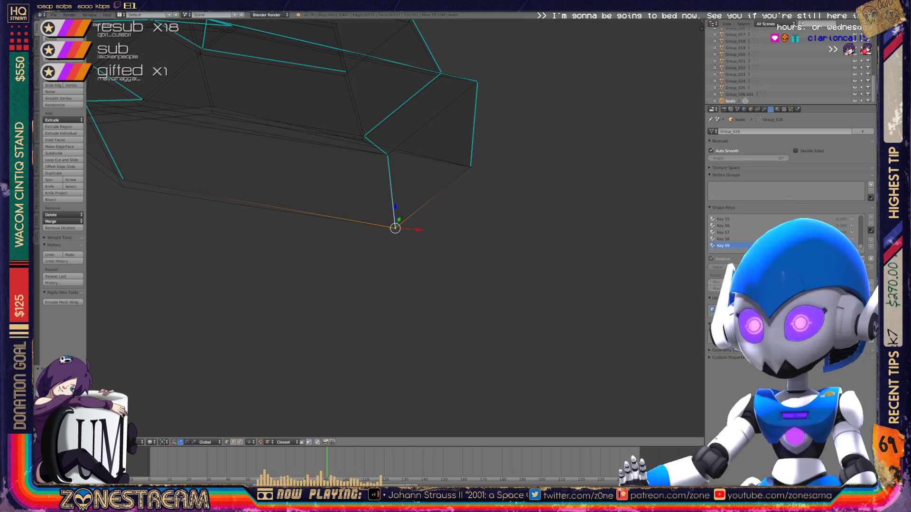
{"action": "middle_click_drag", "start_coordinate": [396, 228], "coordinate": [510, 316], "text": "shift"}
{"action": "right_click", "coordinate": [237, 269]}
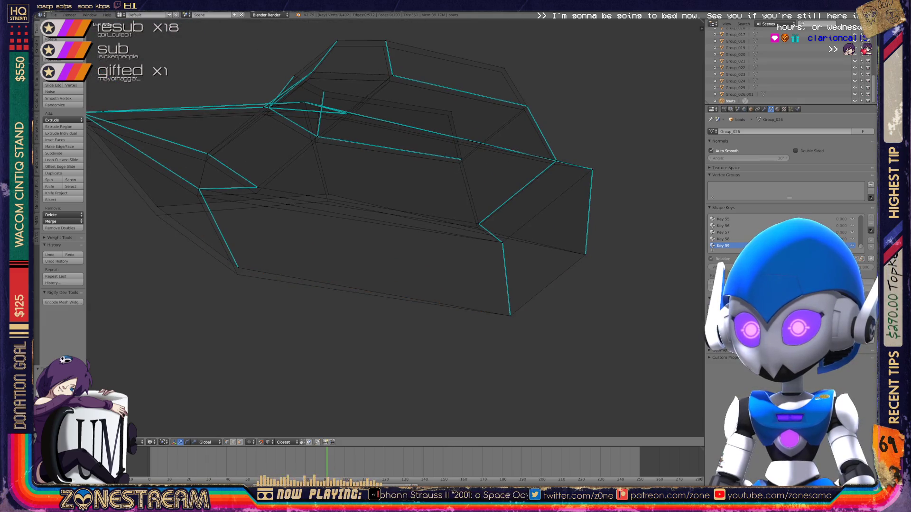
{"action": "middle_click_drag", "start_coordinate": [237, 269], "coordinate": [292, 292], "text": "shift"}
{"action": "right_click", "coordinate": [212, 224]}
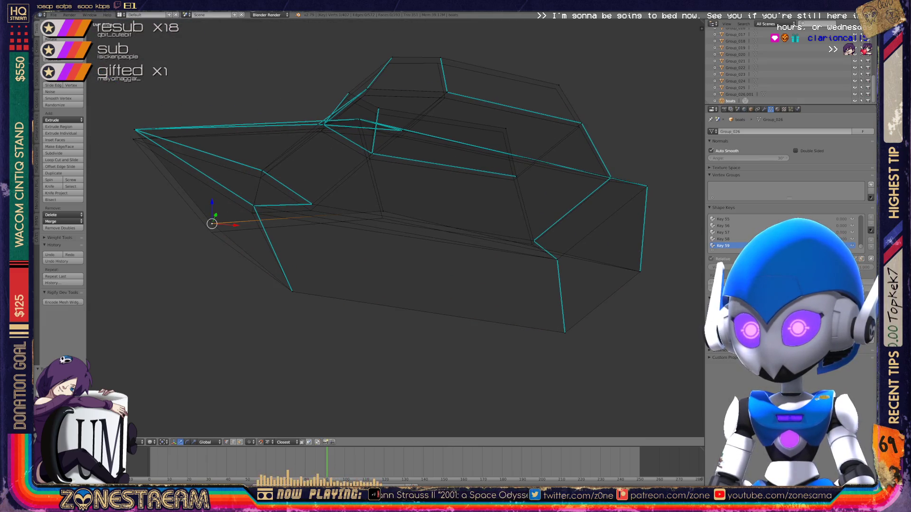
{"action": "right_click_drag", "start_coordinate": [212, 224], "coordinate": [211, 232]}
- Lower a vertex on the hull's side, trying and cancelling a slide of the next one
{"action": "right_click", "coordinate": [383, 211]}
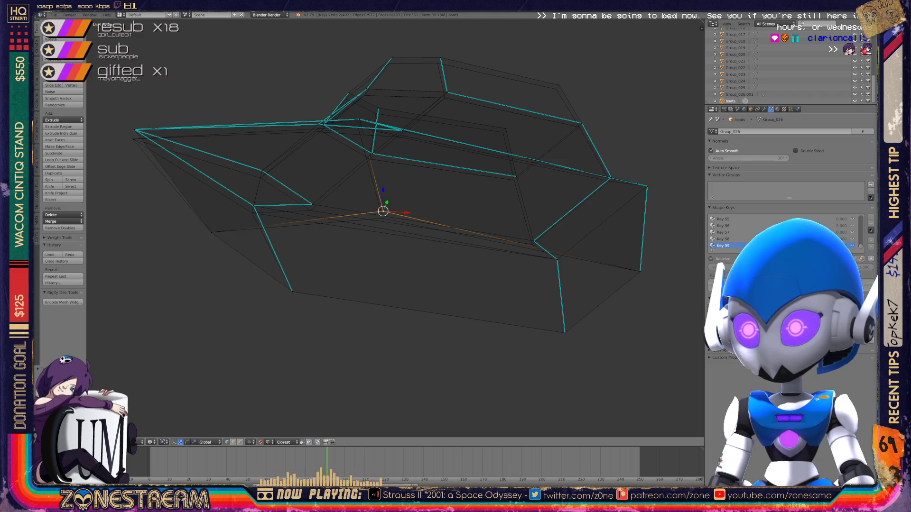
{"action": "scroll", "coordinate": [394, 228], "scroll_direction": "up", "scroll_amount": 2}
{"action": "scroll", "coordinate": [394, 228], "scroll_direction": "up", "scroll_amount": 1}
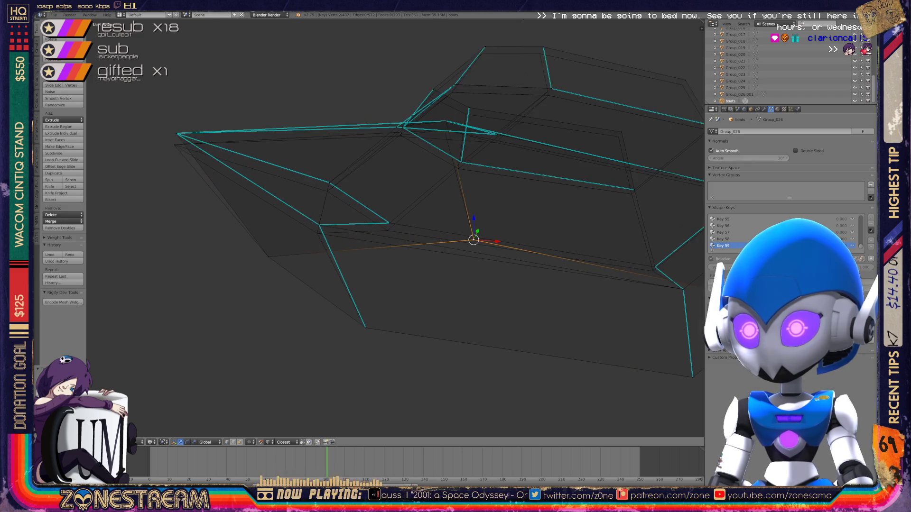
{"action": "right_click", "coordinate": [388, 222]}
{"action": "right_click_drag", "start_coordinate": [389, 222], "coordinate": [387, 230]}
{"action": "right_click", "coordinate": [330, 182]}
{"action": "right_click_drag", "start_coordinate": [329, 182], "coordinate": [317, 233]}
{"action": "key", "text": "Escape"}
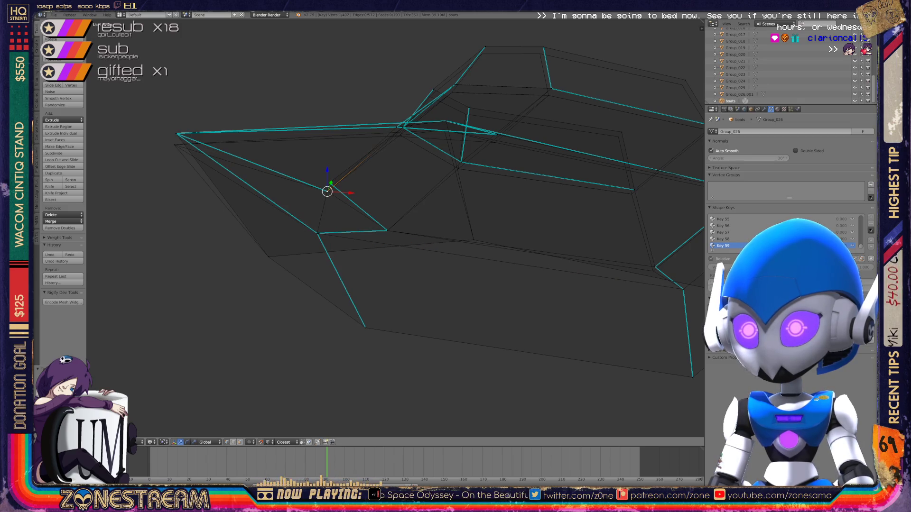
- Lower the front corner vertex and the next two vertices along the edge slightly
{"action": "mouse_move", "coordinate": [360, 228]}
{"action": "middle_mouse_down"}
{"action": "mouse_move", "coordinate": [323, 208]}
{"action": "mouse_move", "coordinate": [341, 209]}
{"action": "mouse_move", "coordinate": [370, 180]}
{"action": "middle_mouse_up"}
{"action": "middle_click_drag", "start_coordinate": [380, 214], "coordinate": [361, 175]}
{"action": "right_click", "coordinate": [383, 221]}
{"action": "right_click", "coordinate": [384, 221]}
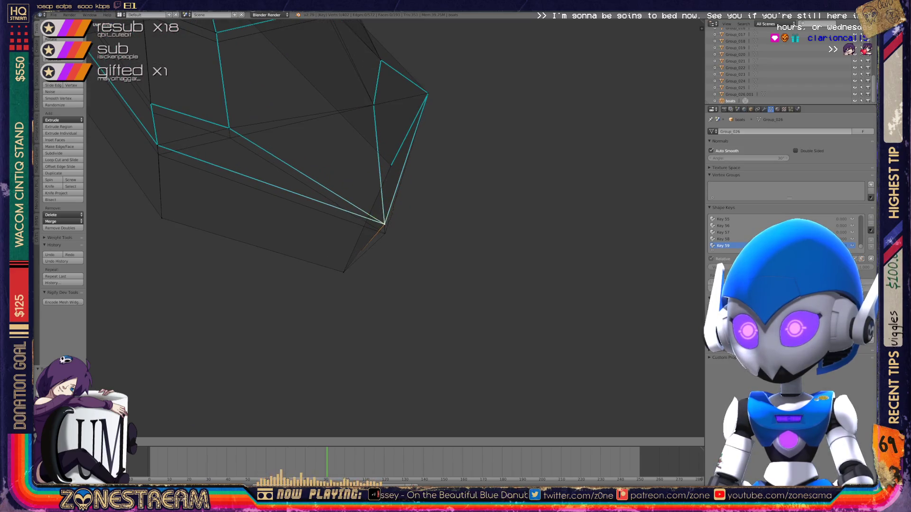
{"action": "middle_click_drag", "start_coordinate": [361, 228], "coordinate": [351, 190]}
{"action": "right_click", "coordinate": [345, 185]}
{"action": "right_click_drag", "start_coordinate": [345, 185], "coordinate": [345, 194]}
{"action": "right_click", "coordinate": [266, 160]}
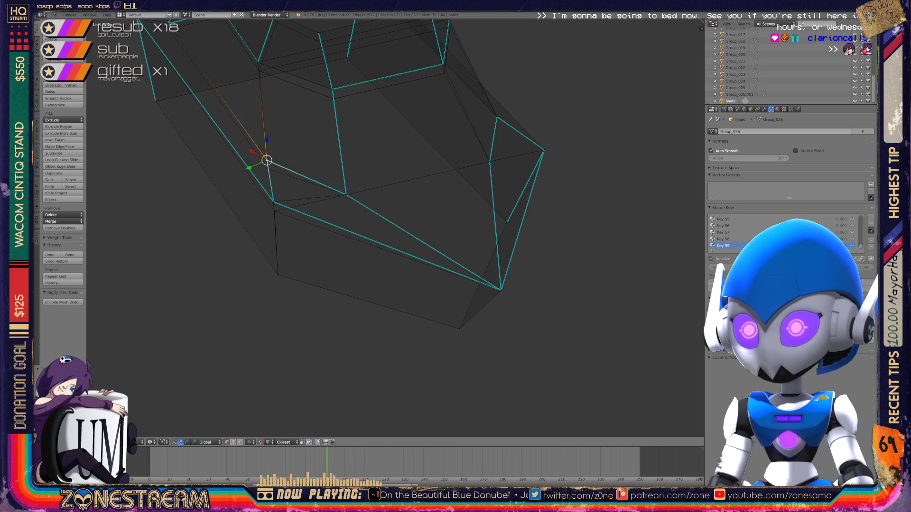
{"action": "right_click_drag", "start_coordinate": [267, 160], "coordinate": [268, 170]}
{"action": "right_click", "coordinate": [273, 202]}
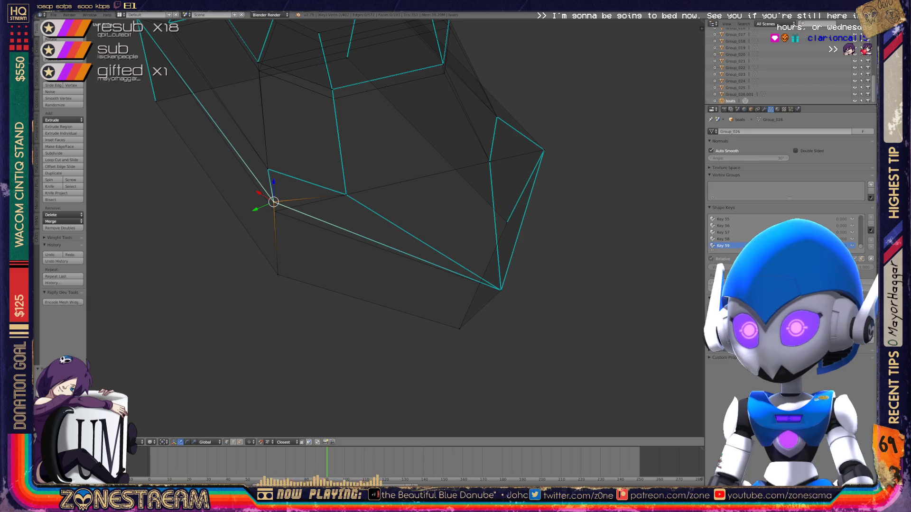
{"action": "right_click_drag", "start_coordinate": [274, 202], "coordinate": [274, 211]}
- From a new angle, move a hull corner vertex slightly down
{"action": "middle_click_drag", "start_coordinate": [360, 228], "coordinate": [417, 199]}
{"action": "scroll", "coordinate": [394, 228], "scroll_direction": "up", "scroll_amount": 6}
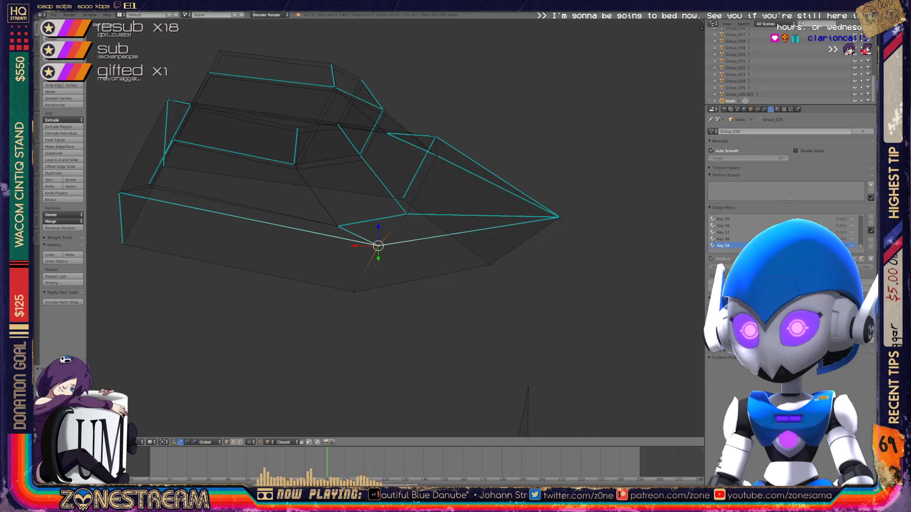
{"action": "scroll", "coordinate": [394, 189], "scroll_direction": "up", "scroll_amount": 2}
{"action": "right_click", "coordinate": [394, 165]}
{"action": "key", "text": "g"}
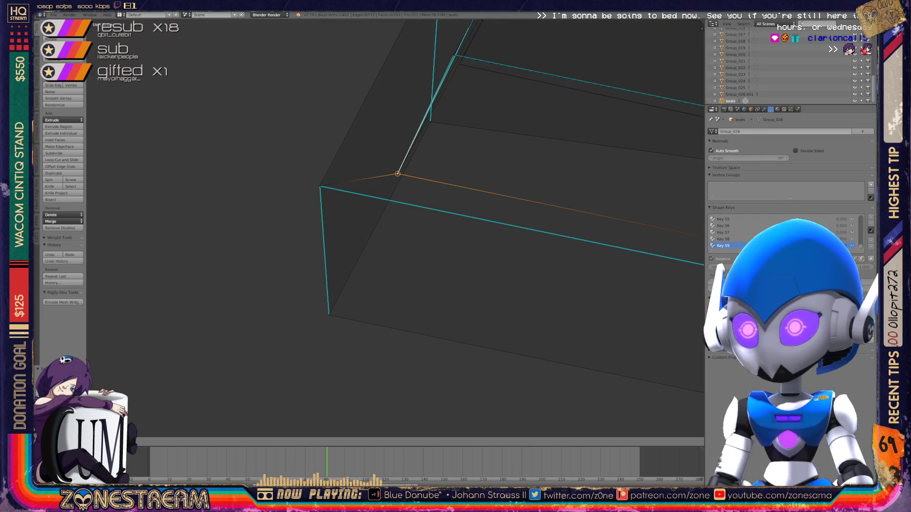
{"action": "left_click", "coordinate": [398, 174]}
- Zoom in and select the vertex where the edges meet
{"action": "scroll", "coordinate": [397, 190], "scroll_direction": "down", "scroll_amount": 5}
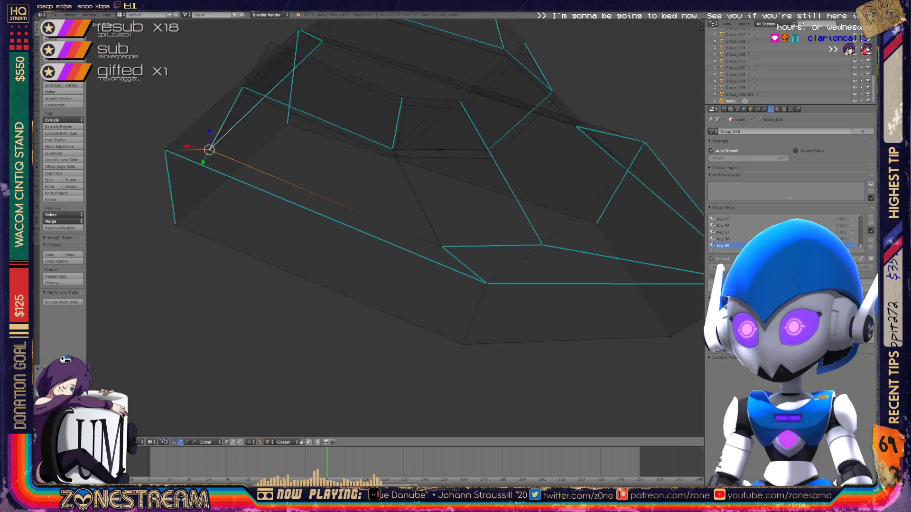
{"action": "scroll", "coordinate": [394, 213], "scroll_direction": "up", "scroll_amount": 5}
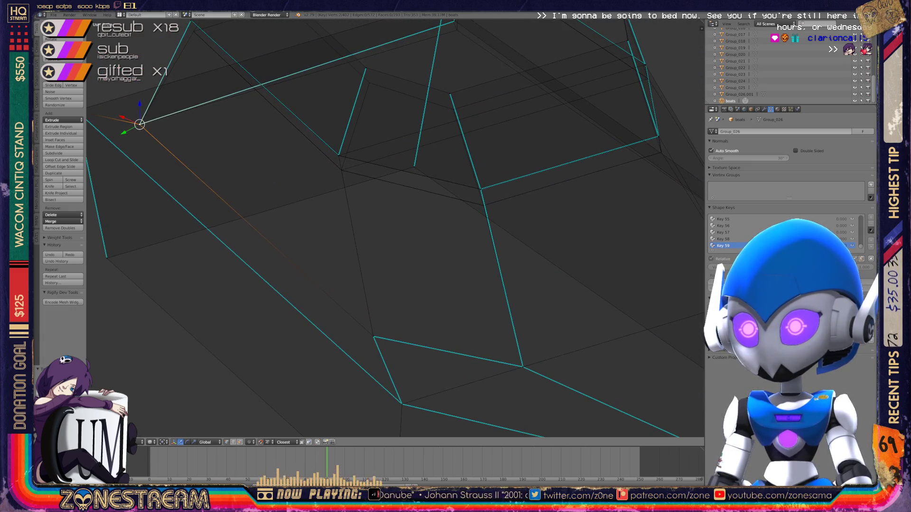
{"action": "scroll", "coordinate": [394, 228], "scroll_direction": "up", "scroll_amount": 5}
{"action": "scroll", "coordinate": [403, 224], "scroll_direction": "up", "scroll_amount": 1}
{"action": "scroll", "coordinate": [403, 228], "scroll_direction": "up", "scroll_amount": 1}
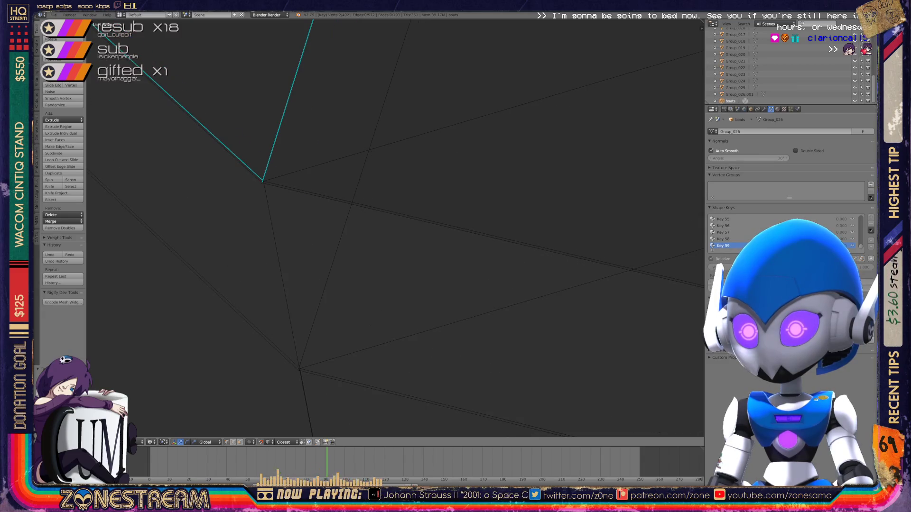
{"action": "right_click", "coordinate": [262, 183]}
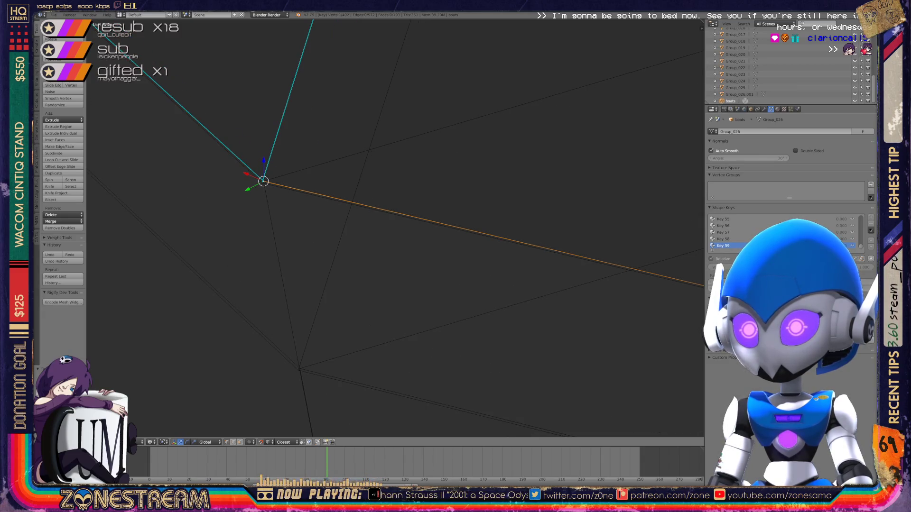
{"action": "key", "text": "a"}
{"action": "right_click", "coordinate": [262, 183]}
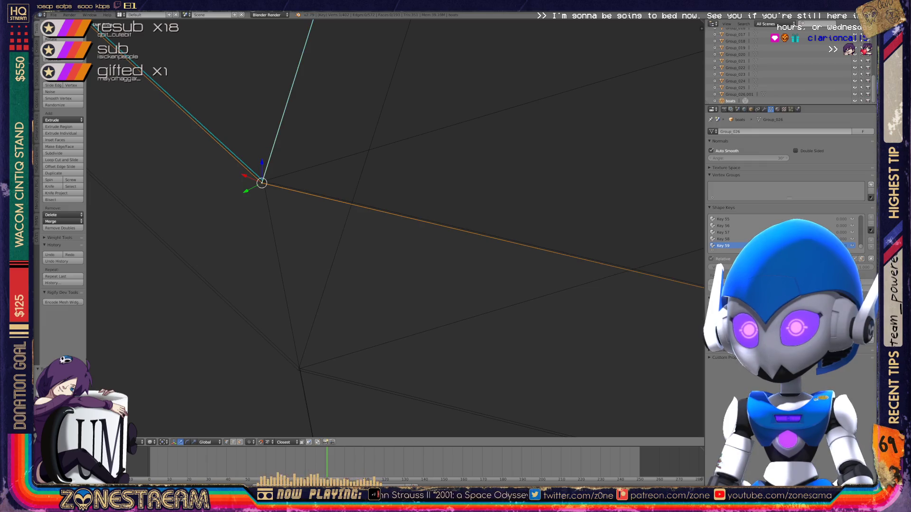
- Snap that vertex onto the vertex below it, redoing the move once
{"action": "key", "text": "g"}
{"action": "left_click", "coordinate": [298, 370]}
{"action": "key", "text": "ctrl+z"}
{"action": "key", "text": "g"}
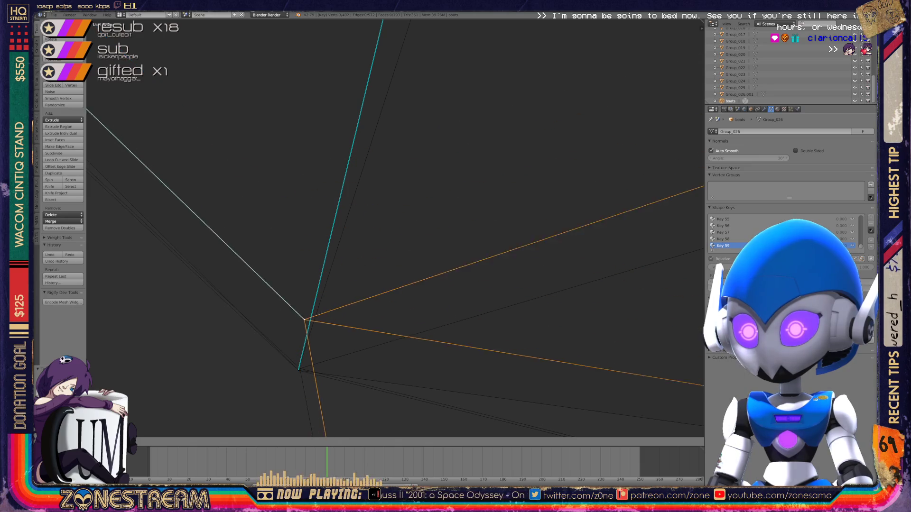
{"action": "left_click", "coordinate": [298, 369]}
{"action": "key", "text": "KP_Decimal"}
- Orbit around the geometry, abandoning another vertex move, and recentre the view
{"action": "middle_click_drag", "start_coordinate": [379, 250], "coordinate": [311, 214]}
{"action": "key", "text": "g"}
{"action": "key", "text": "Escape"}
{"action": "mouse_move", "coordinate": [331, 124]}
{"action": "middle_mouse_down"}
{"action": "mouse_move", "coordinate": [351, 166]}
{"action": "mouse_move", "coordinate": [417, 203]}
{"action": "middle_mouse_up"}
- Pull the upper corner vertex down and zoom out
{"action": "right_click", "coordinate": [402, 142]}
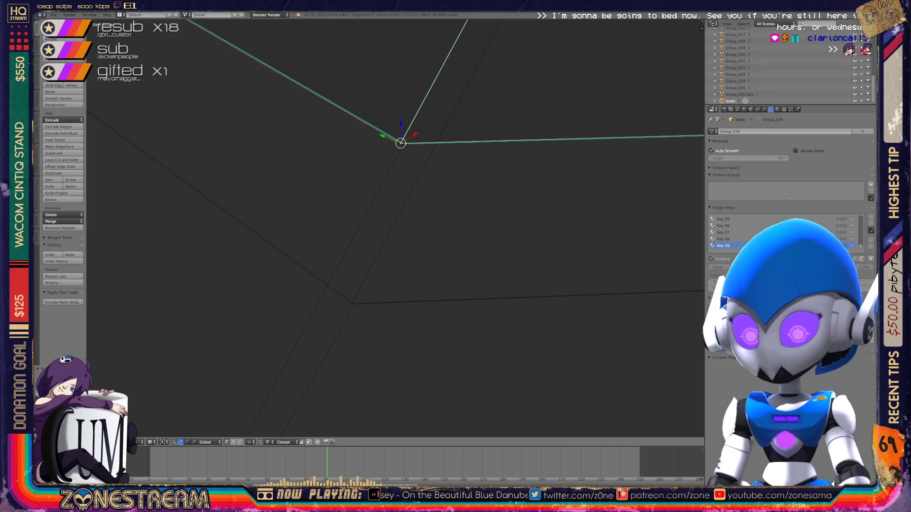
{"action": "mouse_move", "coordinate": [400, 142]}
{"action": "left_mouse_down"}
{"action": "mouse_move", "coordinate": [406, 183]}
{"action": "mouse_move", "coordinate": [355, 304]}
{"action": "left_mouse_up"}
{"action": "right_click", "coordinate": [404, 143]}
{"action": "mouse_move", "coordinate": [404, 143]}
{"action": "middle_mouse_down"}
{"action": "mouse_move", "coordinate": [387, 172]}
{"action": "mouse_move", "coordinate": [356, 301]}
{"action": "middle_mouse_up"}
{"action": "scroll", "coordinate": [395, 228], "scroll_direction": "down", "scroll_amount": 4}
{"action": "scroll", "coordinate": [395, 228], "scroll_direction": "down", "scroll_amount": 3}
- Recentre on the upper corner vertex and snap it onto the lower vertex
{"action": "middle_click_drag", "start_coordinate": [388, 235], "coordinate": [297, 255]}
{"action": "scroll", "coordinate": [394, 228], "scroll_direction": "up", "scroll_amount": 5}
{"action": "middle_click_drag", "start_coordinate": [395, 228], "coordinate": [396, 266]}
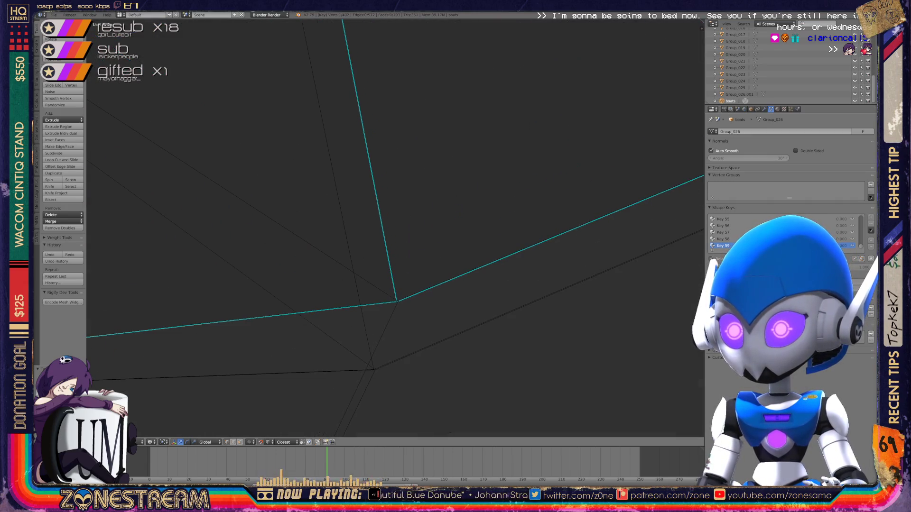
{"action": "mouse_move", "coordinate": [396, 301]}
{"action": "middle_mouse_down", "text": "shift"}
{"action": "mouse_move", "coordinate": [404, 217]}
{"action": "mouse_move", "coordinate": [417, 217]}
{"action": "mouse_move", "coordinate": [420, 183]}
{"action": "middle_mouse_up", "text": "shift"}
{"action": "scroll", "coordinate": [395, 228], "scroll_direction": "up", "scroll_amount": 2}
{"action": "right_click", "coordinate": [417, 183]}
{"action": "key", "text": "ctrl+z"}
{"action": "right_click", "coordinate": [421, 183]}
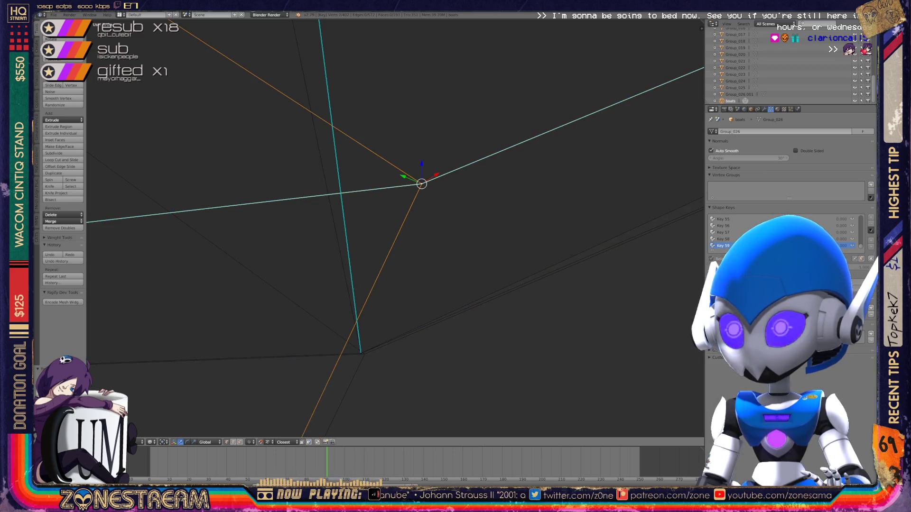
{"action": "left_click_drag", "start_coordinate": [422, 183], "coordinate": [364, 354]}
- Move the next gap vertex down onto its neighbour
{"action": "scroll", "coordinate": [395, 227], "scroll_direction": "down", "scroll_amount": 5}
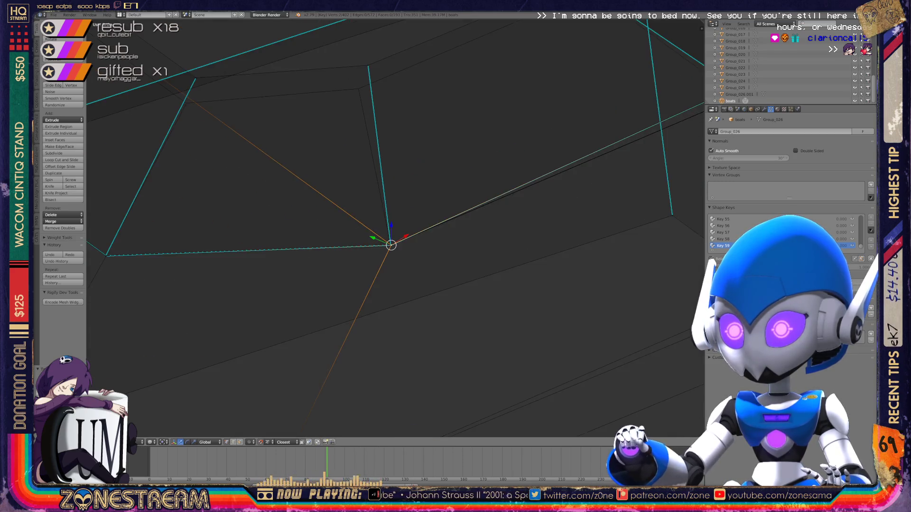
{"action": "middle_click_drag", "start_coordinate": [395, 227], "coordinate": [351, 216]}
{"action": "scroll", "coordinate": [395, 228], "scroll_direction": "up", "scroll_amount": 8}
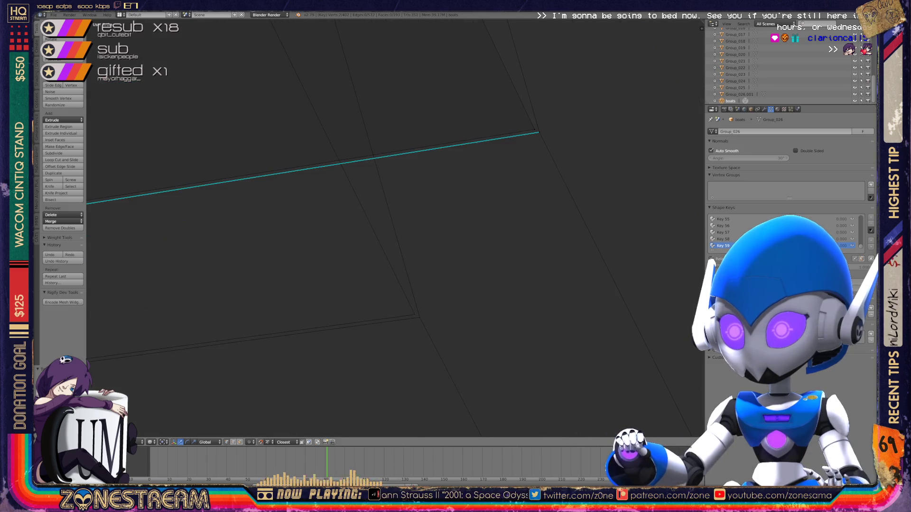
{"action": "right_click", "coordinate": [421, 269]}
{"action": "right_click_drag", "start_coordinate": [422, 269], "coordinate": [368, 369]}
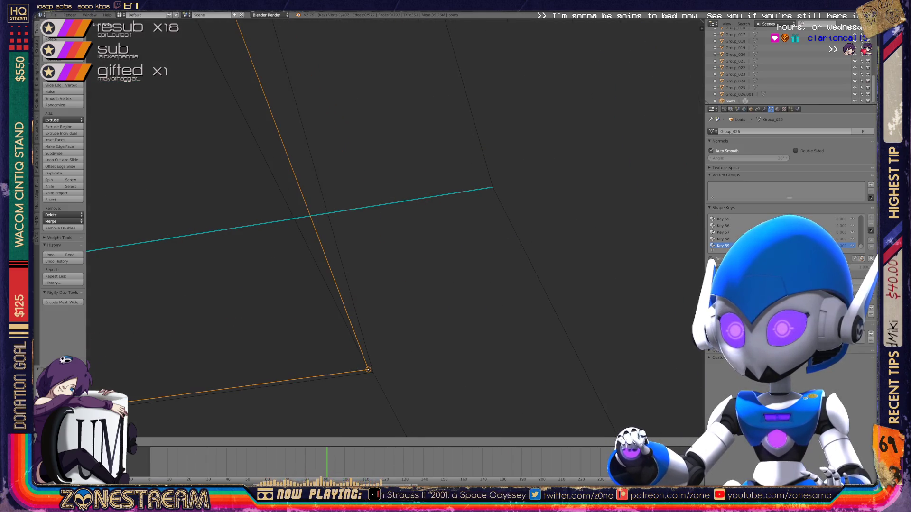
{"action": "key", "text": "g"}
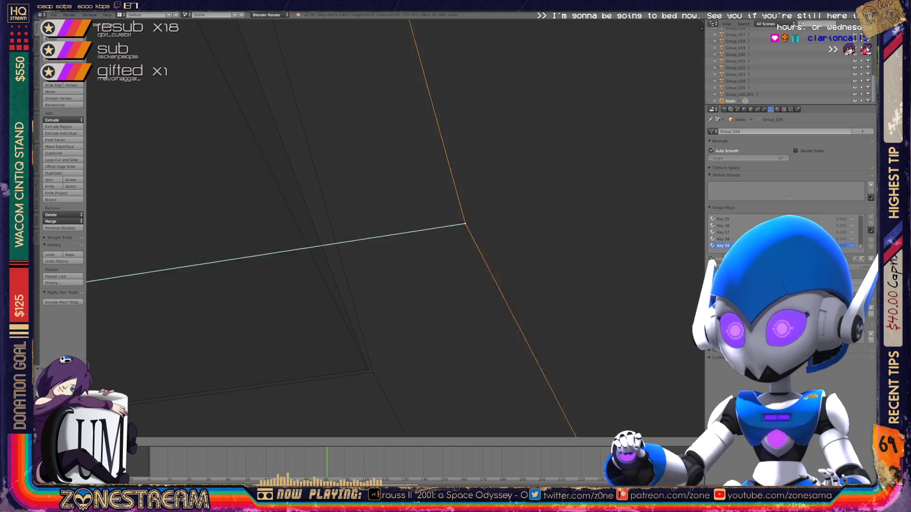
{"action": "left_click", "coordinate": [373, 372]}
- Move the vertex at the next gap onto its neighbouring corner
{"action": "middle_click_drag", "start_coordinate": [373, 372], "coordinate": [332, 315]}
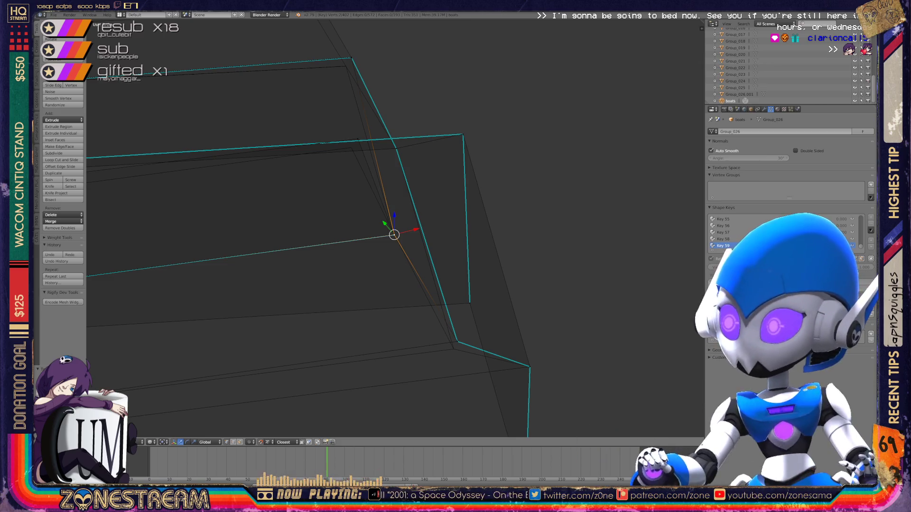
{"action": "middle_click_drag", "start_coordinate": [332, 316], "coordinate": [309, 275]}
{"action": "right_click", "coordinate": [438, 208]}
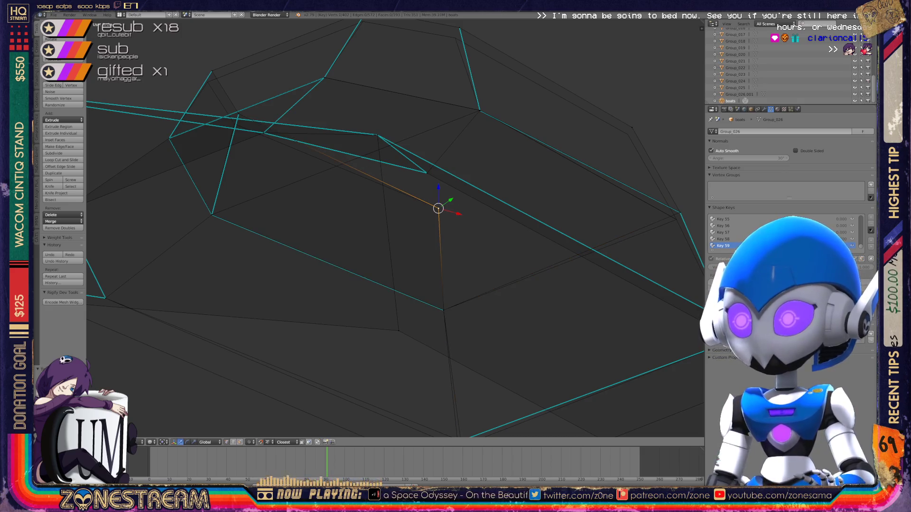
{"action": "middle_click_drag", "start_coordinate": [438, 237], "coordinate": [399, 209]}
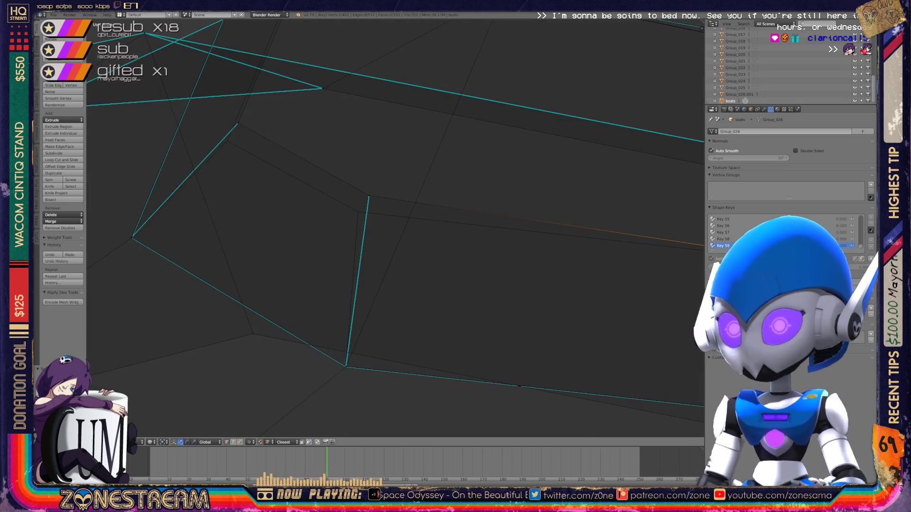
{"action": "right_click", "coordinate": [368, 196]}
{"action": "key", "text": "g"}
{"action": "left_click", "coordinate": [358, 212]}
- Raise a vertex to close its gap and reposition the top vertex
{"action": "mouse_move", "coordinate": [358, 212]}
{"action": "middle_mouse_down"}
{"action": "mouse_move", "coordinate": [339, 221]}
{"action": "mouse_move", "coordinate": [312, 339]}
{"action": "middle_mouse_up"}
{"action": "key", "text": "g"}
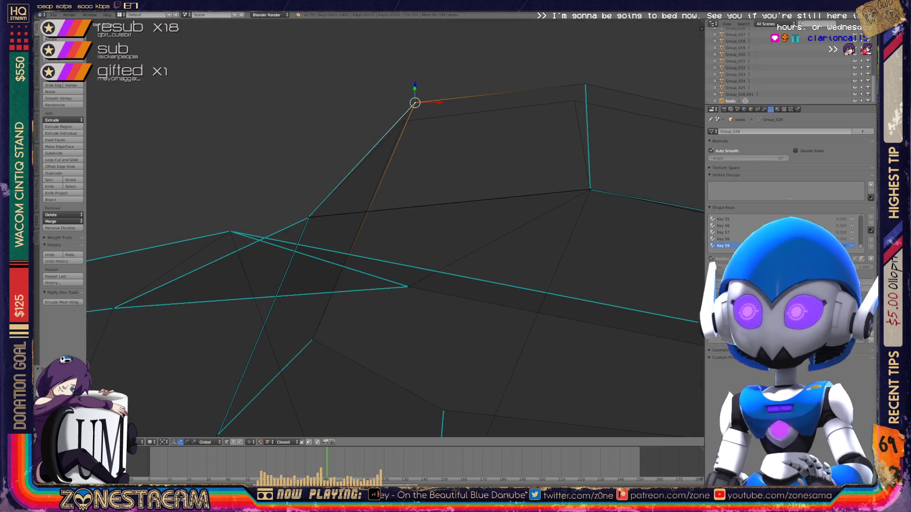
{"action": "left_click", "coordinate": [404, 121]}
{"action": "right_click", "coordinate": [585, 84]}
{"action": "key", "text": "g"}
{"action": "left_click", "coordinate": [574, 97]}
{"action": "mouse_move", "coordinate": [574, 97]}
{"action": "middle_mouse_down", "text": "shift"}
{"action": "mouse_move", "coordinate": [287, 89]}
{"action": "mouse_move", "coordinate": [454, 135]}
{"action": "middle_mouse_up", "text": "shift"}
{"action": "right_click", "coordinate": [392, 120]}
{"action": "key", "text": "g"}
{"action": "left_click", "coordinate": [382, 135]}
- Place the remaining corner vertex onto the other corner
{"action": "mouse_move", "coordinate": [382, 135]}
{"action": "middle_mouse_down"}
{"action": "mouse_move", "coordinate": [386, 173]}
{"action": "mouse_move", "coordinate": [640, 161]}
{"action": "mouse_move", "coordinate": [636, 152]}
{"action": "mouse_move", "coordinate": [531, 128]}
{"action": "mouse_move", "coordinate": [517, 147]}
{"action": "middle_mouse_up"}
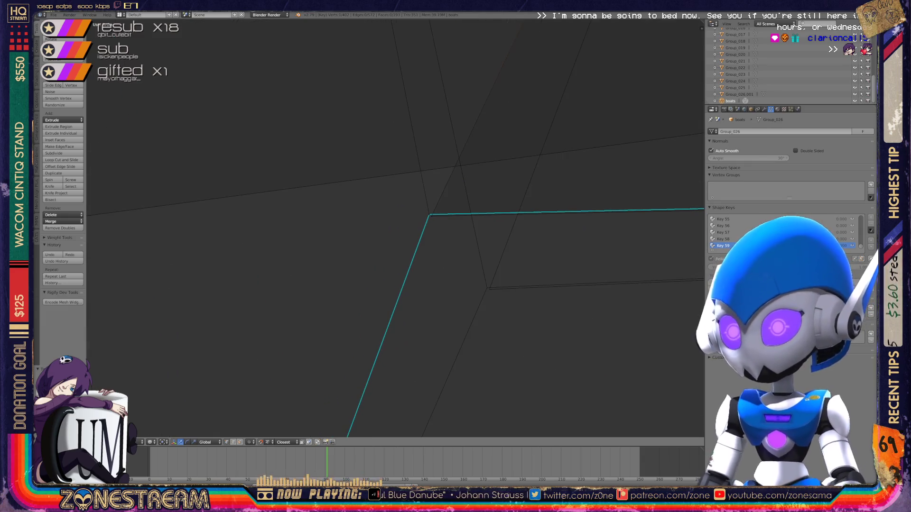
{"action": "right_click", "coordinate": [430, 215]}
{"action": "right_click", "coordinate": [489, 289]}
{"action": "key", "text": "g"}
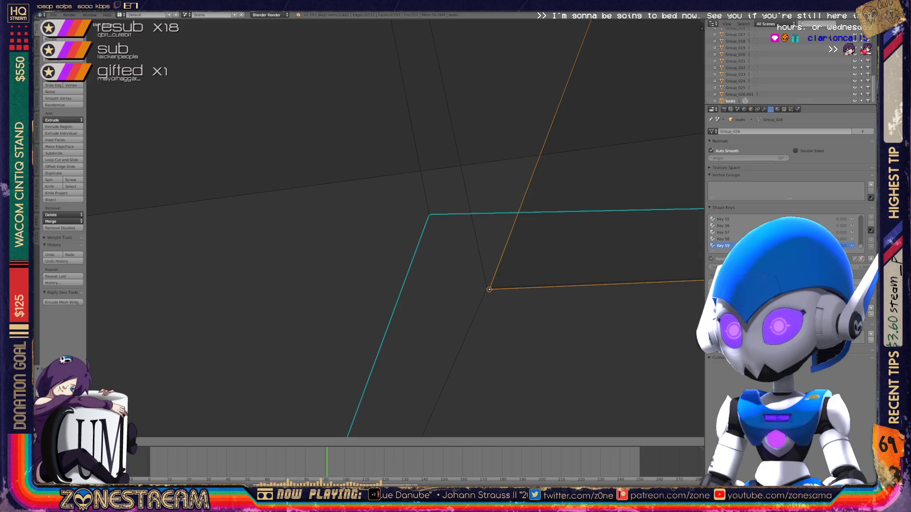
{"action": "key", "text": "Escape"}
{"action": "right_click", "coordinate": [429, 215]}
{"action": "key", "text": "g"}
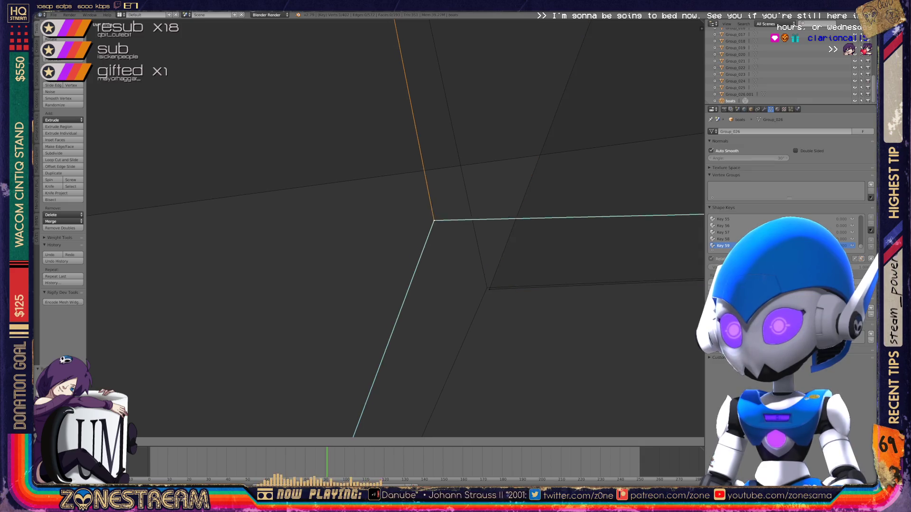
{"action": "key", "text": "Return"}
- Preview the whole piece in Object Mode, orbiting around it
{"action": "key", "text": "Tab"}
{"action": "scroll", "coordinate": [394, 228], "scroll_direction": "down", "scroll_amount": 10}
{"action": "mouse_move", "coordinate": [394, 228]}
{"action": "middle_mouse_down"}
{"action": "mouse_move", "coordinate": [413, 223]}
{"action": "mouse_move", "coordinate": [493, 246]}
{"action": "middle_mouse_up"}
{"action": "scroll", "coordinate": [394, 227], "scroll_direction": "up", "scroll_amount": 10}
- Lower the selected vertex slightly, then view the piece upright beside the other in Object Mode
{"action": "key", "text": "Tab"}
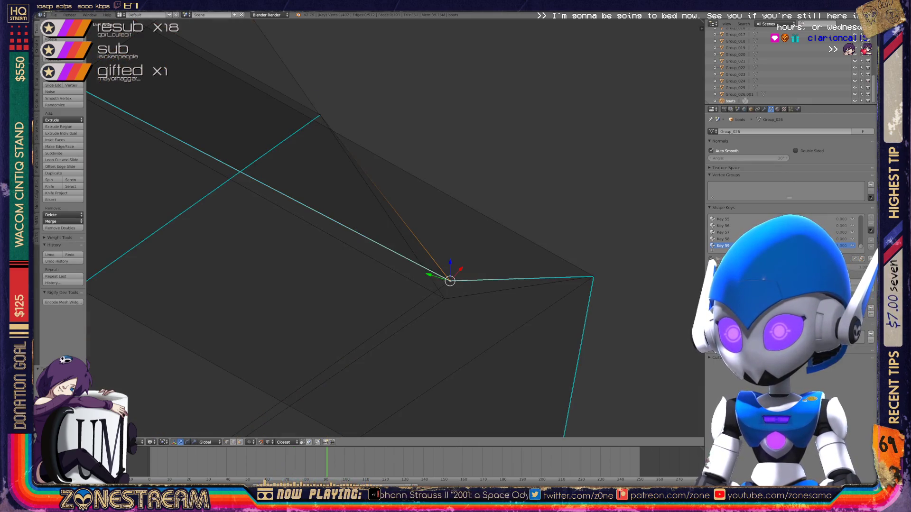
{"action": "key", "text": "g"}
{"action": "key", "text": "Return"}
{"action": "key", "text": "Tab"}
{"action": "scroll", "coordinate": [394, 227], "scroll_direction": "down", "scroll_amount": 8}
{"action": "mouse_move", "coordinate": [393, 228]}
{"action": "middle_mouse_down"}
{"action": "mouse_move", "coordinate": [455, 252]}
{"action": "mouse_move", "coordinate": [570, 270]}
{"action": "mouse_move", "coordinate": [602, 254]}
{"action": "mouse_move", "coordinate": [649, 253]}
{"action": "middle_mouse_up"}
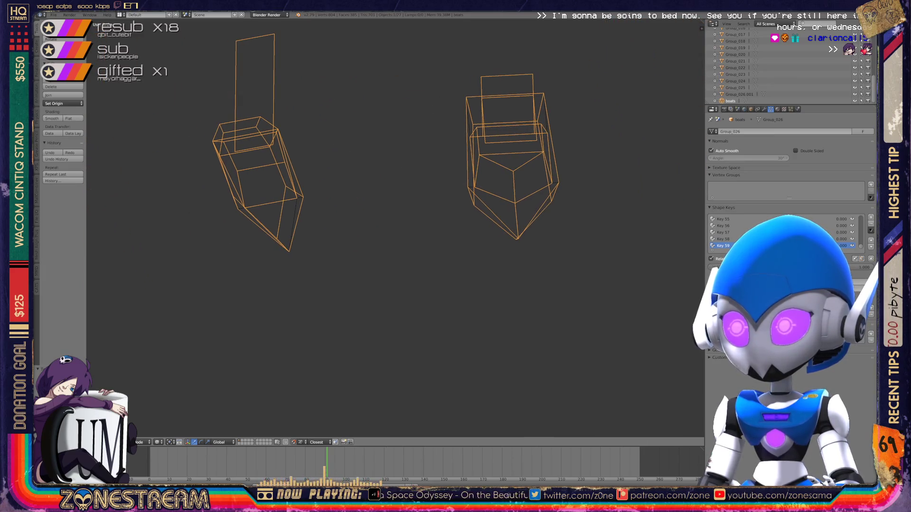
- Frame a boot piece, toggle all its vertices in Edit Mode, then return to Object Mode and deselect
{"action": "scroll", "coordinate": [396, 228], "scroll_direction": "down", "scroll_amount": 5}
{"action": "middle_click_drag", "start_coordinate": [395, 228], "coordinate": [455, 228]}
{"action": "scroll", "coordinate": [394, 228], "scroll_direction": "up", "scroll_amount": 7}
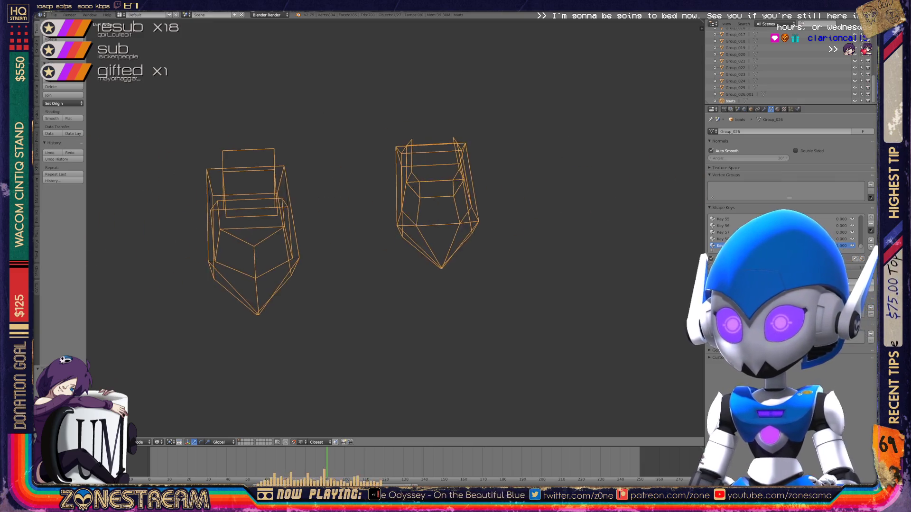
{"action": "mouse_move", "coordinate": [394, 228]}
{"action": "middle_mouse_down"}
{"action": "mouse_move", "coordinate": [564, 228]}
{"action": "mouse_move", "coordinate": [474, 190]}
{"action": "mouse_move", "coordinate": [417, 204]}
{"action": "middle_mouse_up"}
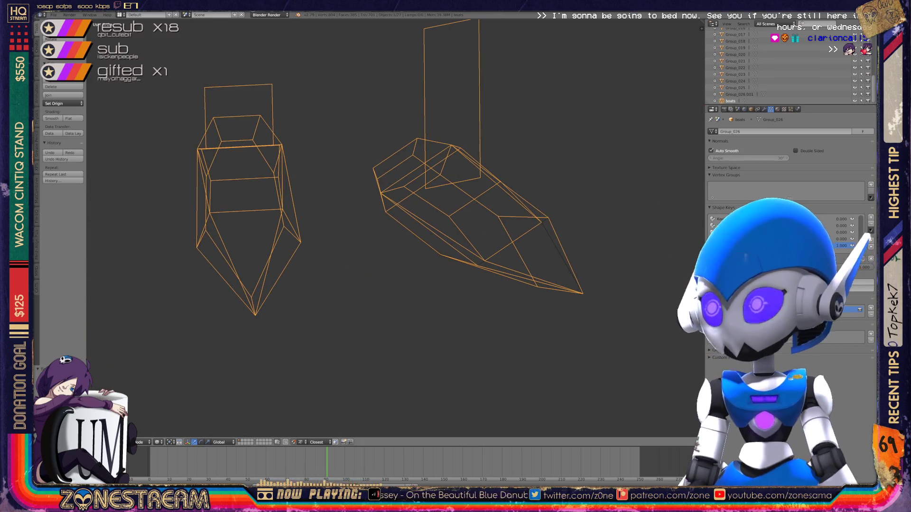
{"action": "key", "text": "Tab"}
{"action": "key", "text": "a"}
{"action": "key", "text": "a"}
{"action": "key", "text": "Tab"}
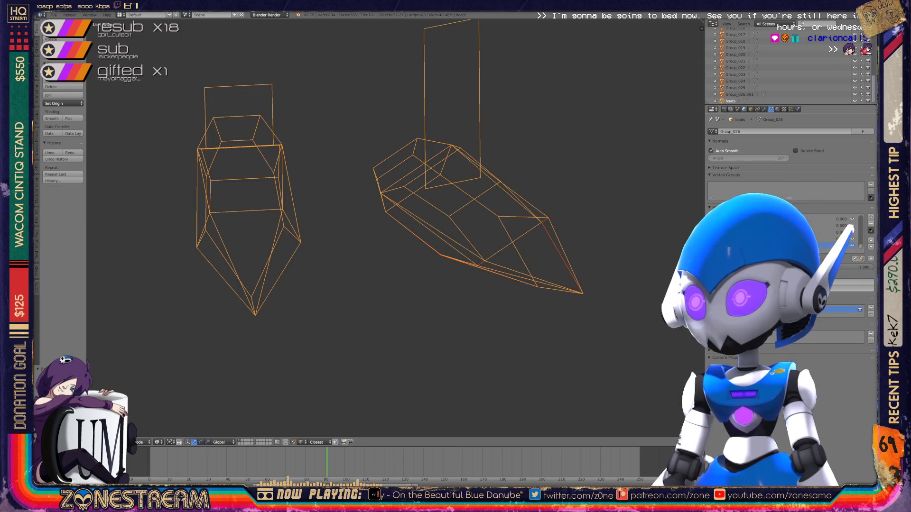
{"action": "key", "text": "ctrl+z"}
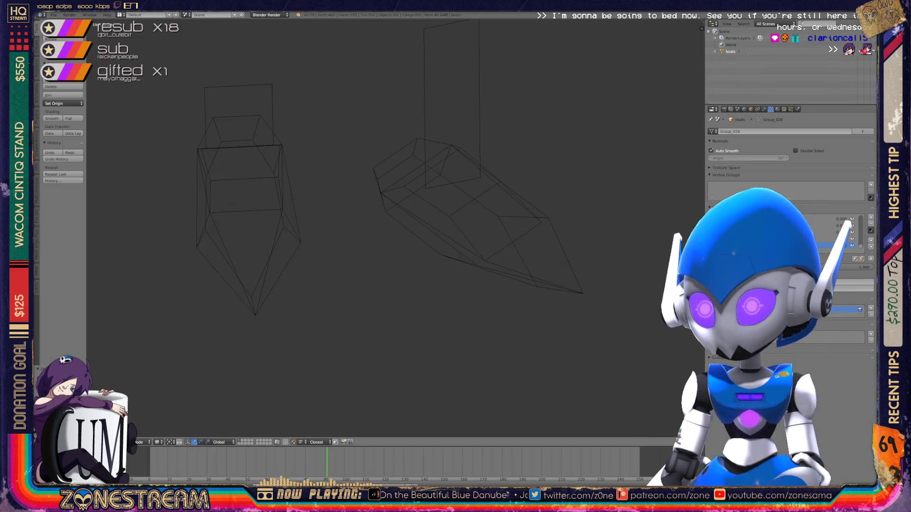
- Purge orphan meshes and textures via the Outliner's Orphan Data view, then restore All Scenes
{"action": "left_click", "coordinate": [765, 24]}
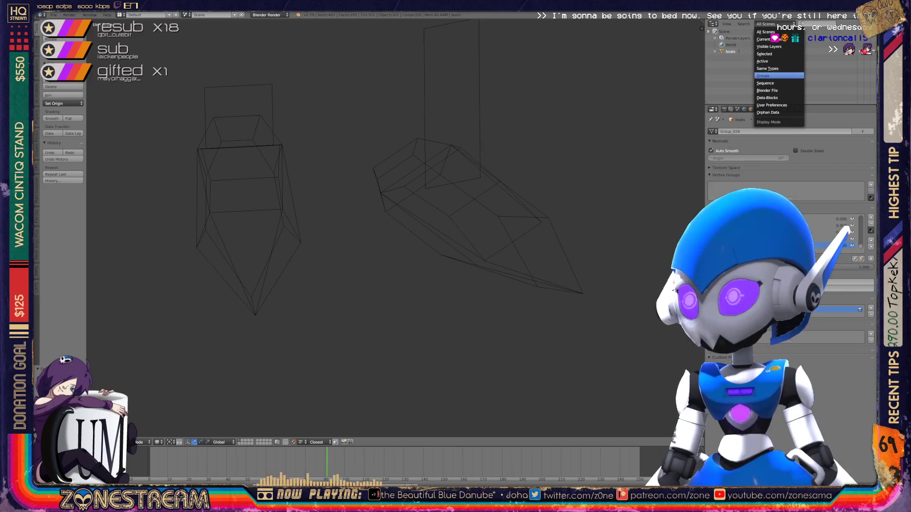
{"action": "left_click", "coordinate": [767, 113]}
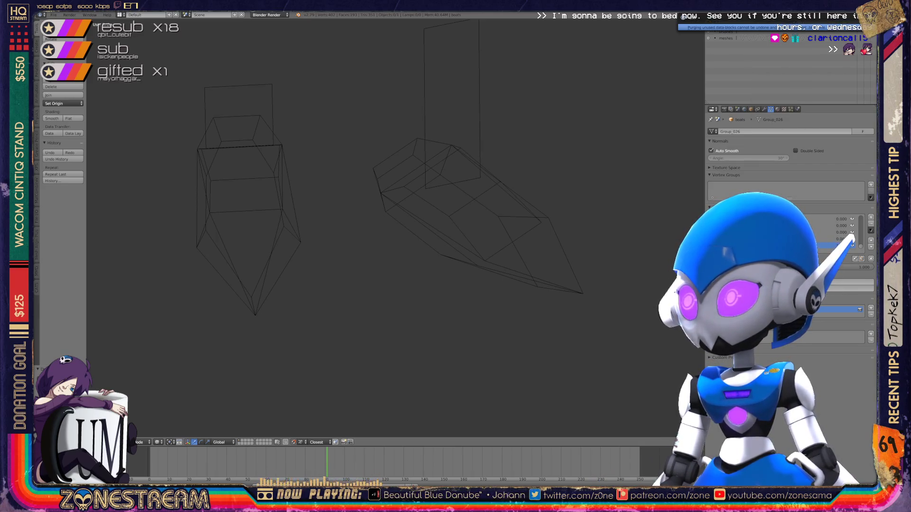
{"action": "left_click", "coordinate": [806, 23]}
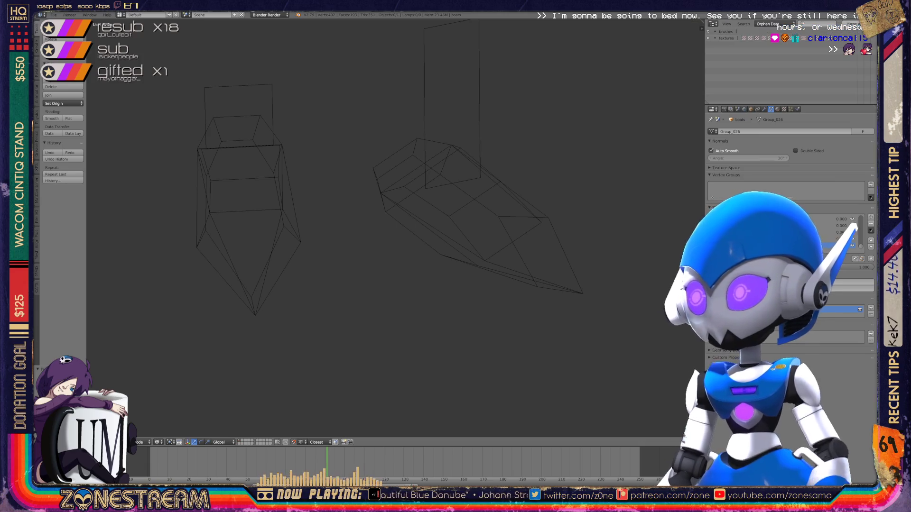
{"action": "left_click", "coordinate": [806, 24]}
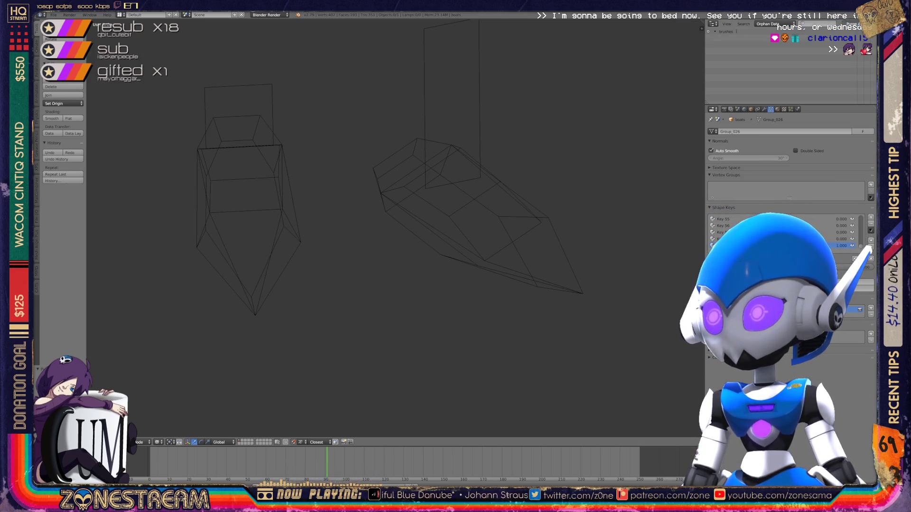
{"action": "left_click", "coordinate": [774, 23]}
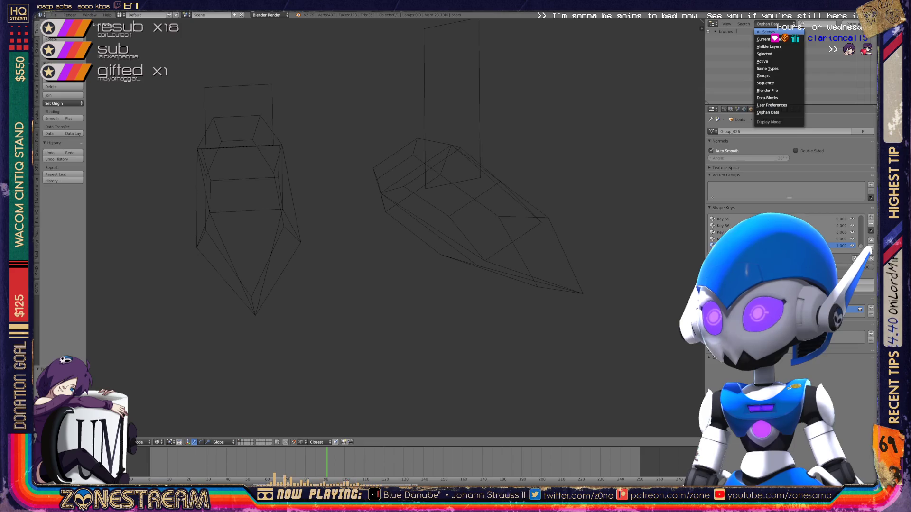
{"action": "left_click", "coordinate": [766, 32]}
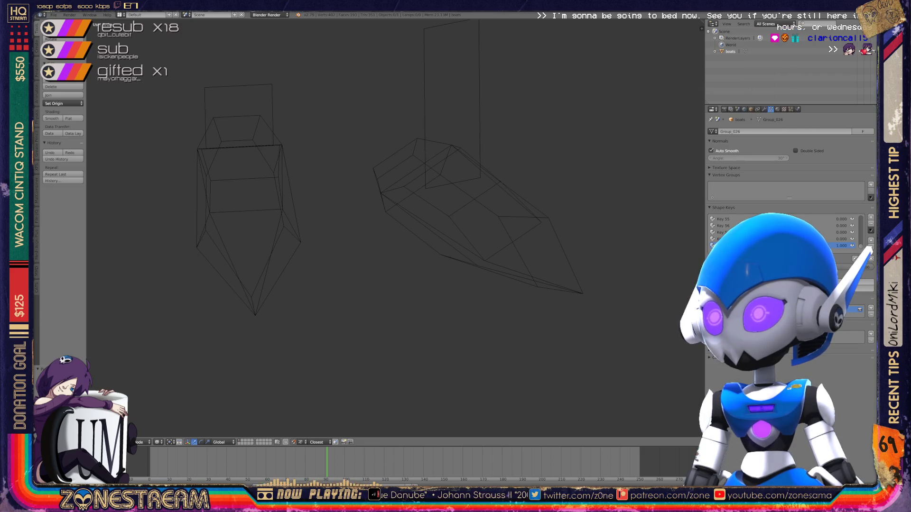
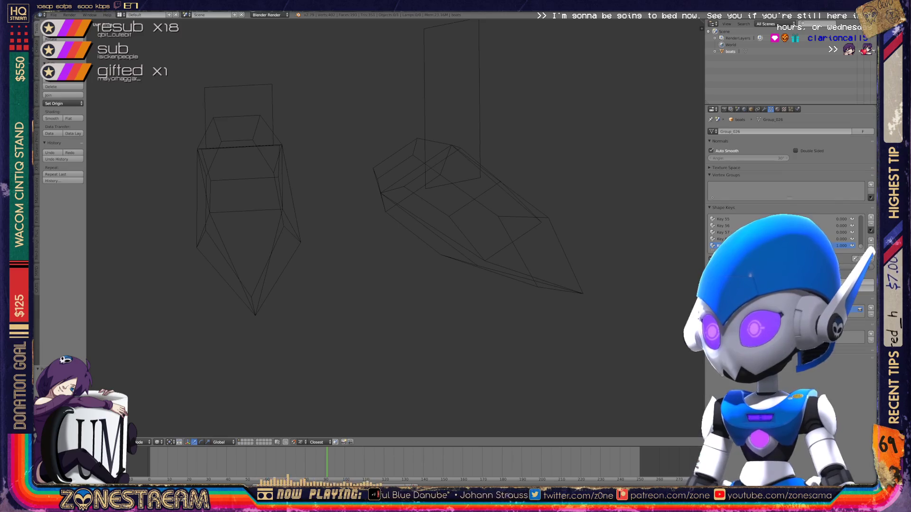
- Make Key 60 active at full influence (1.000) and save over the boots file
{"action": "left_click", "coordinate": [871, 217]}
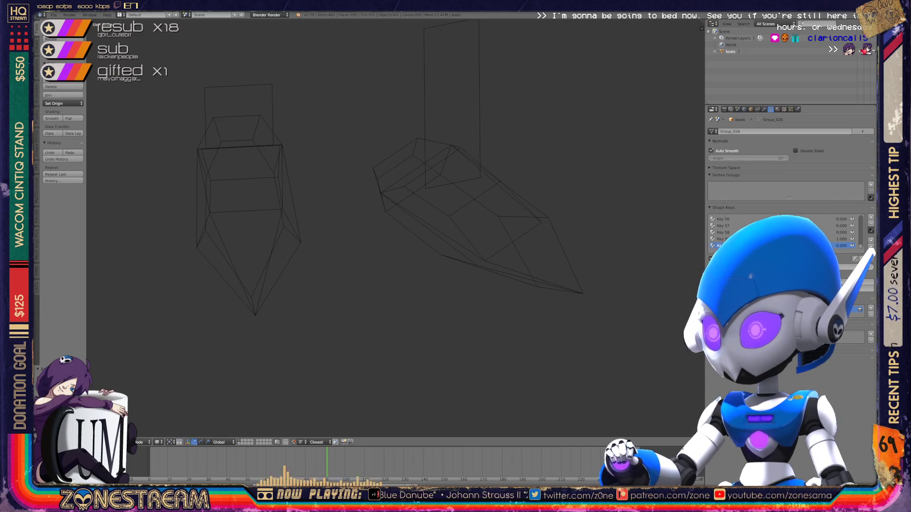
{"action": "left_click_drag", "start_coordinate": [835, 246], "coordinate": [849, 245]}
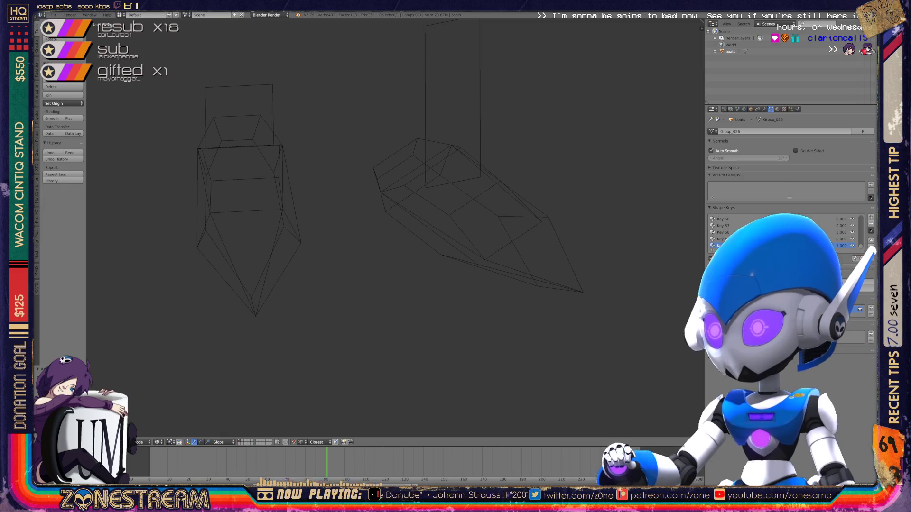
{"action": "key", "text": "ctrl+s"}
{"action": "key", "text": "Return"}
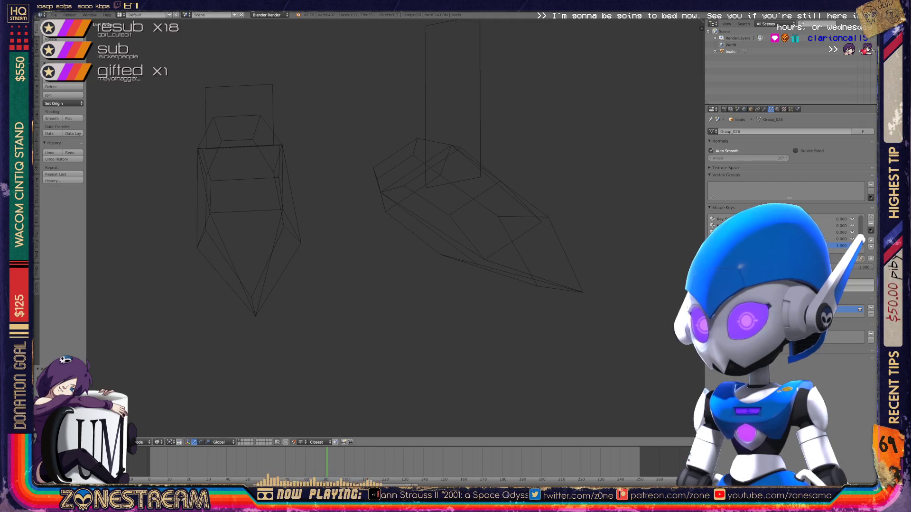
{"action": "left_click", "coordinate": [53, 15]}
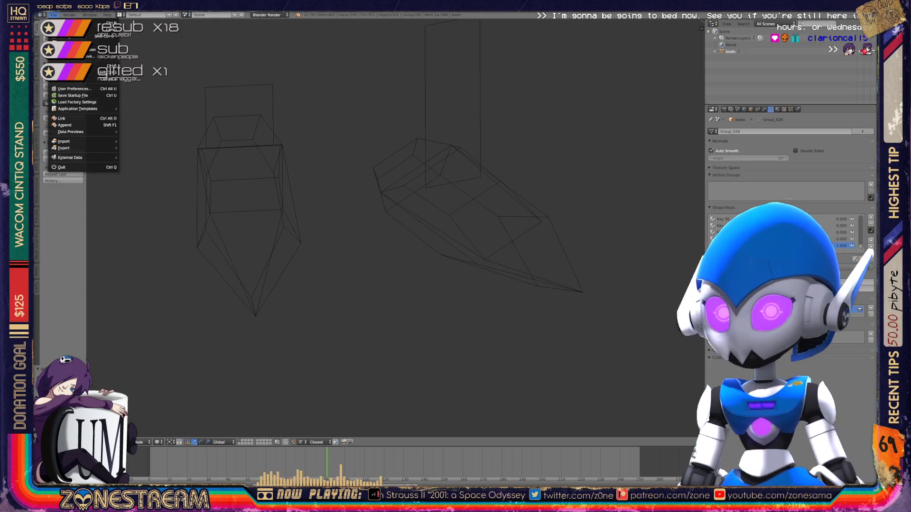
- Import 01188.obj as a Wavefront OBJ reference model
{"action": "mouse_move", "coordinate": [83, 141]}
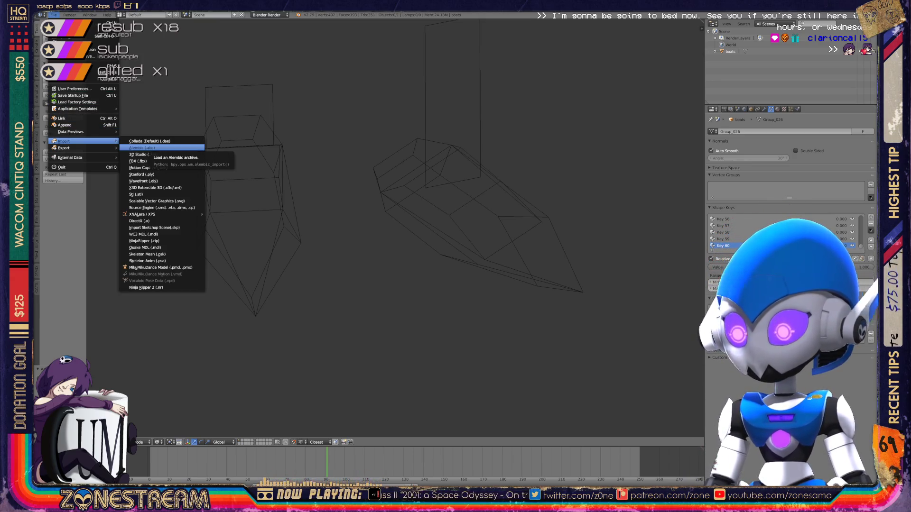
{"action": "mouse_move", "coordinate": [142, 214]}
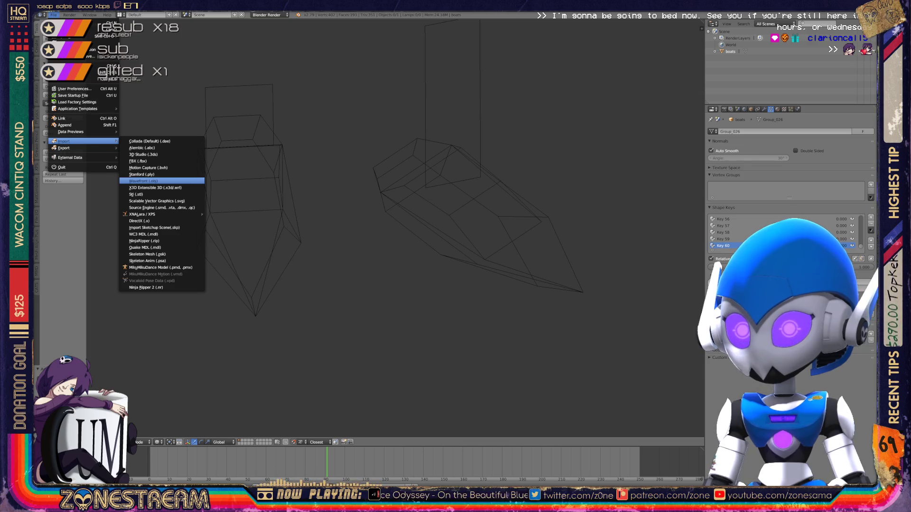
{"action": "left_click", "coordinate": [142, 181]}
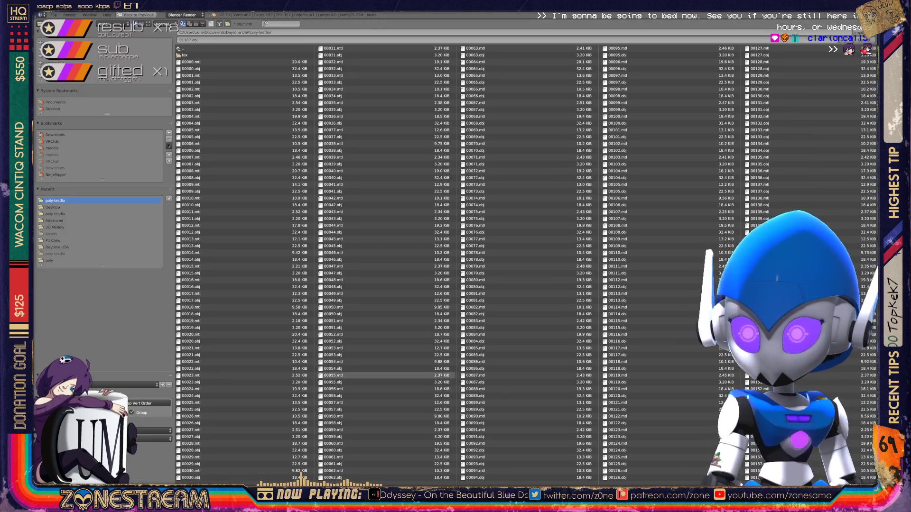
{"action": "scroll", "coordinate": [517, 263], "scroll_direction": "down", "scroll_amount": 20}
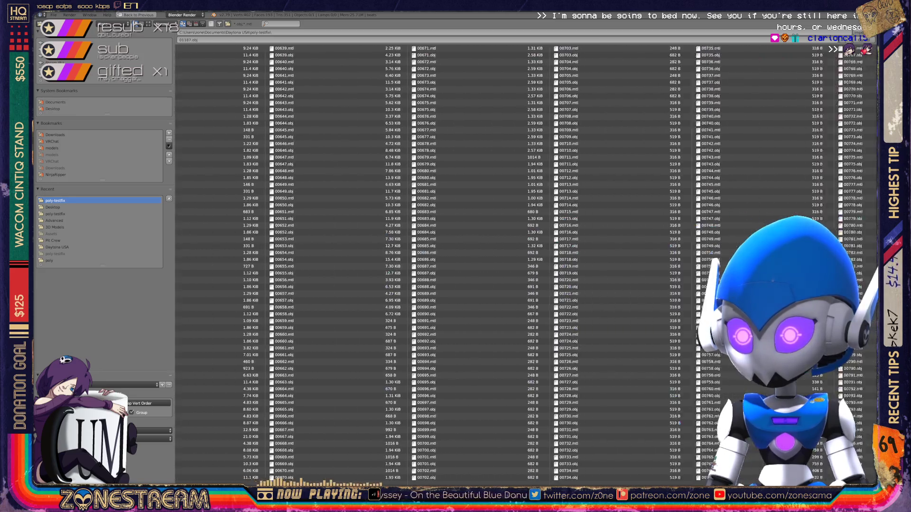
{"action": "scroll", "coordinate": [521, 264], "scroll_direction": "down", "scroll_amount": 5}
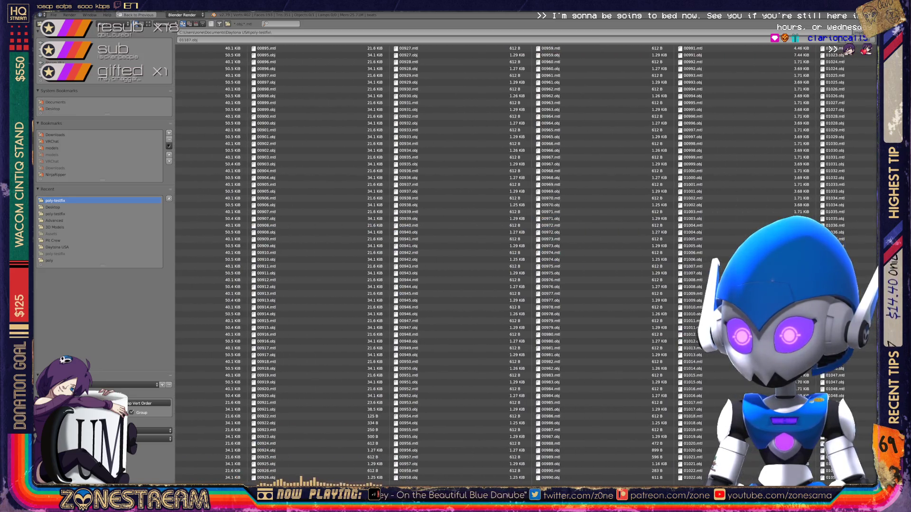
{"action": "scroll", "coordinate": [522, 264], "scroll_direction": "down", "scroll_amount": 3}
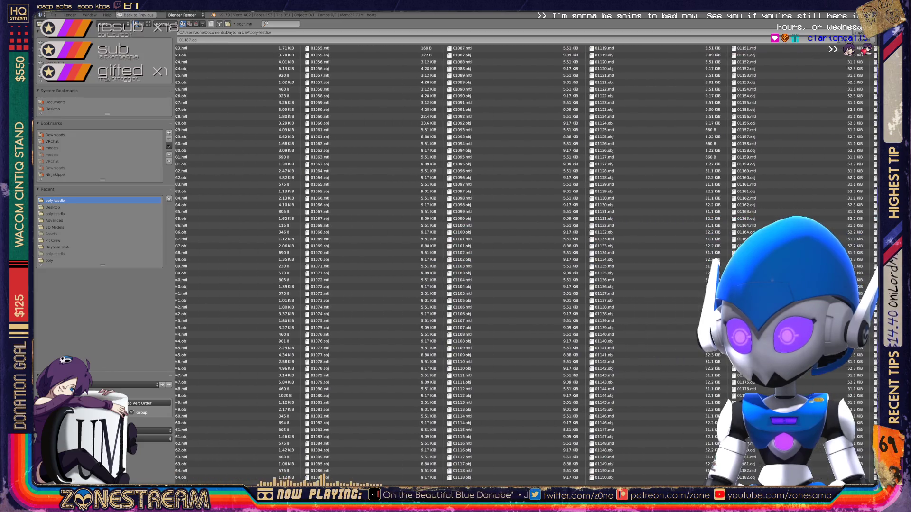
{"action": "scroll", "coordinate": [522, 263], "scroll_direction": "down", "scroll_amount": 4}
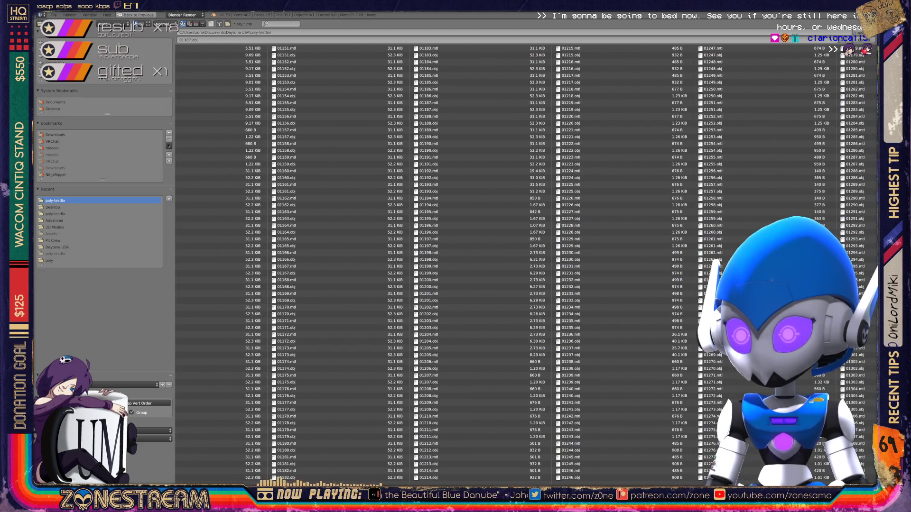
{"action": "scroll", "coordinate": [522, 263], "scroll_direction": "up", "scroll_amount": 1}
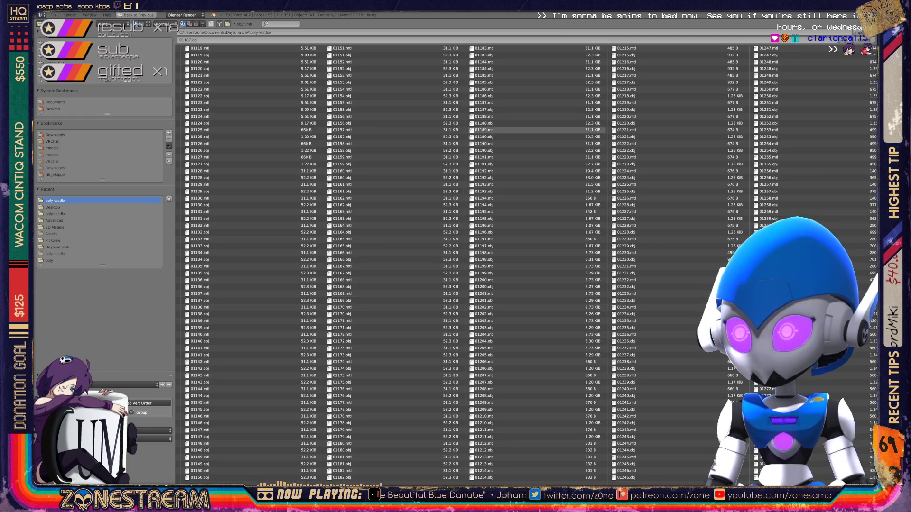
{"action": "left_click", "coordinate": [484, 123]}
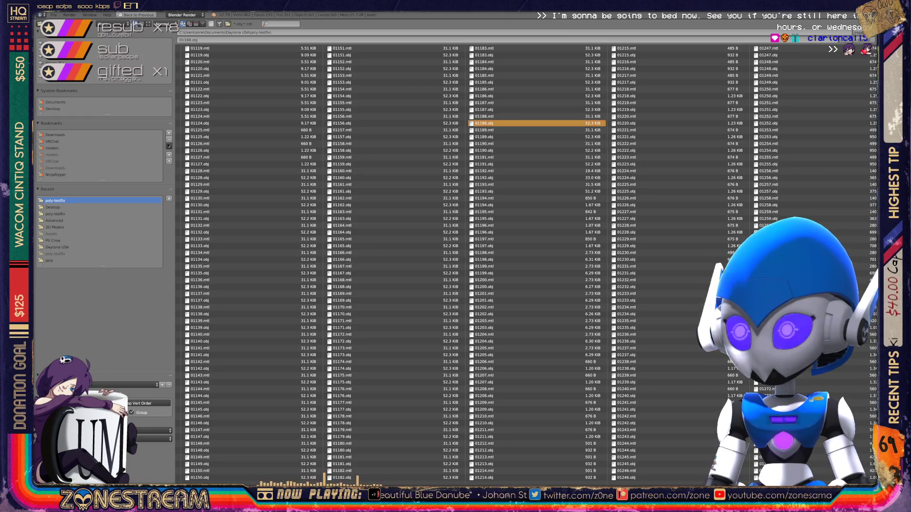
{"action": "key", "text": "Return"}
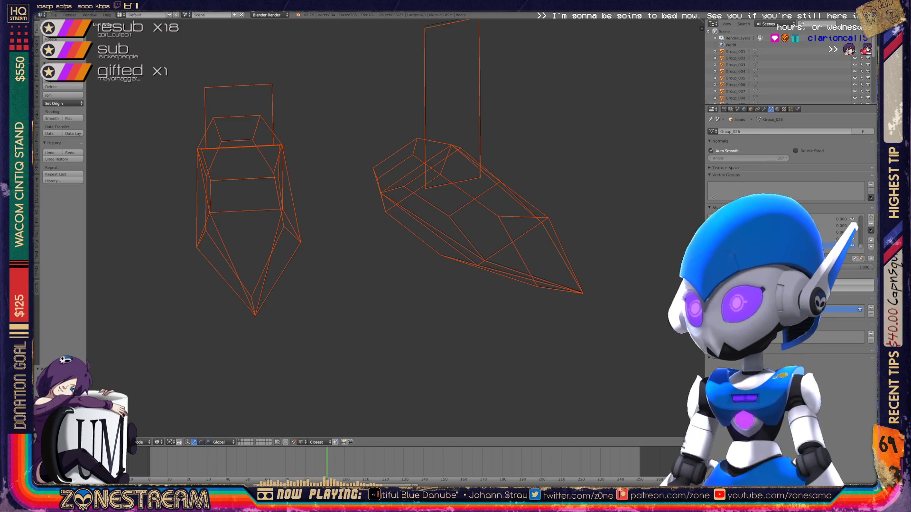
- Frame the selected boots in the view and enter Edit Mode on the boot mesh
{"action": "key", "text": "ctrl+j"}
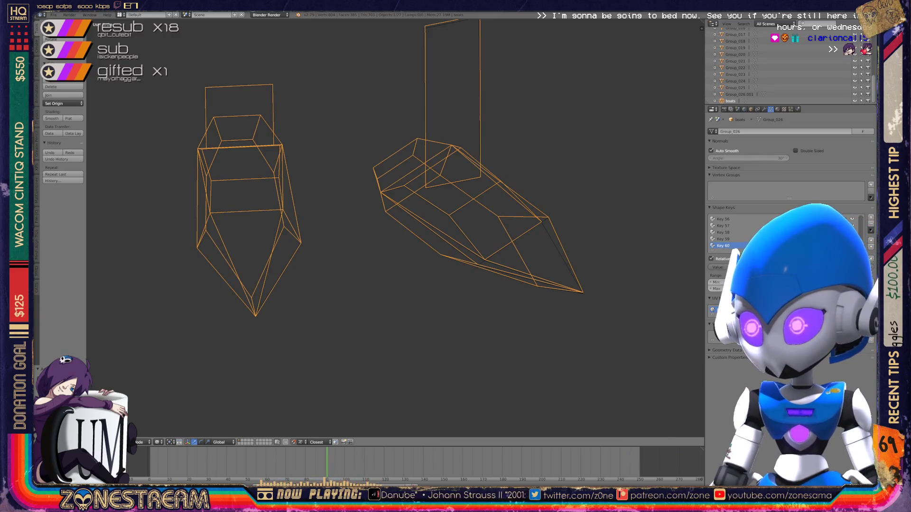
{"action": "scroll", "coordinate": [370, 228], "scroll_direction": "down", "scroll_amount": 10}
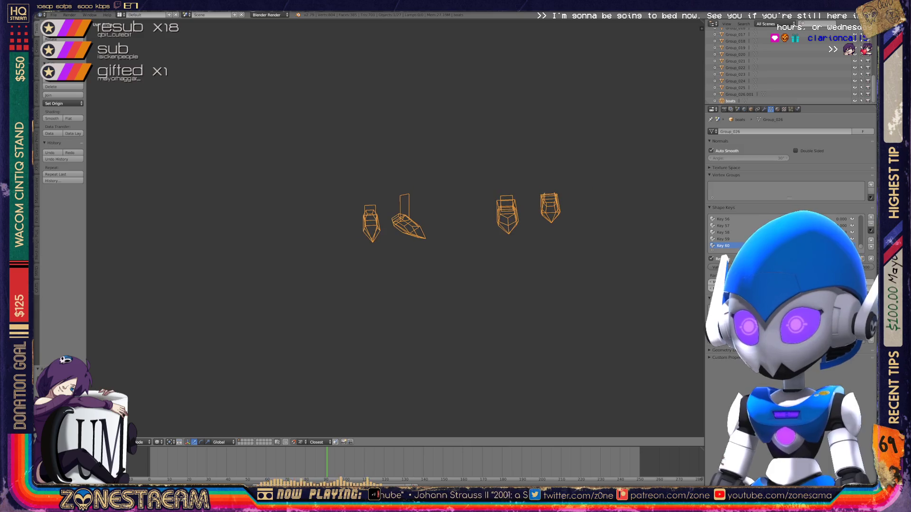
{"action": "key", "text": "KP_Decimal"}
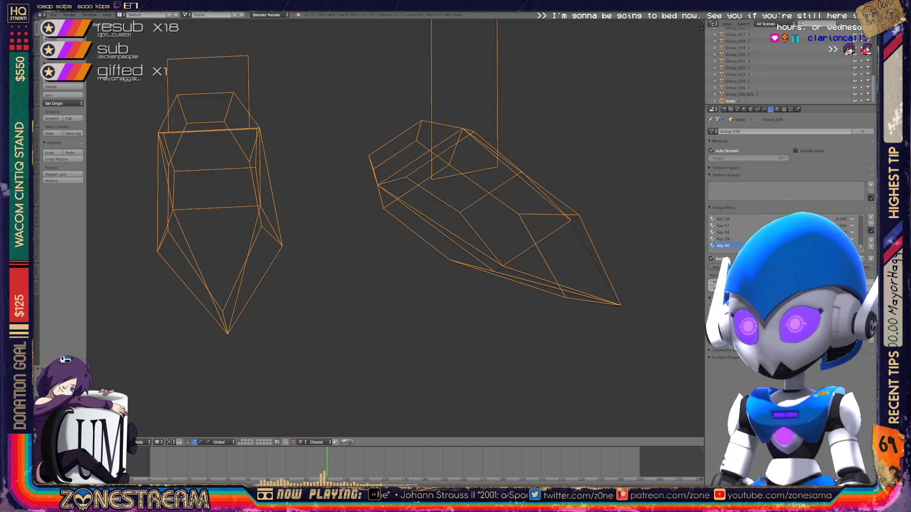
{"action": "key", "text": "Tab"}
{"action": "scroll", "coordinate": [370, 228], "scroll_direction": "up", "scroll_amount": 5}
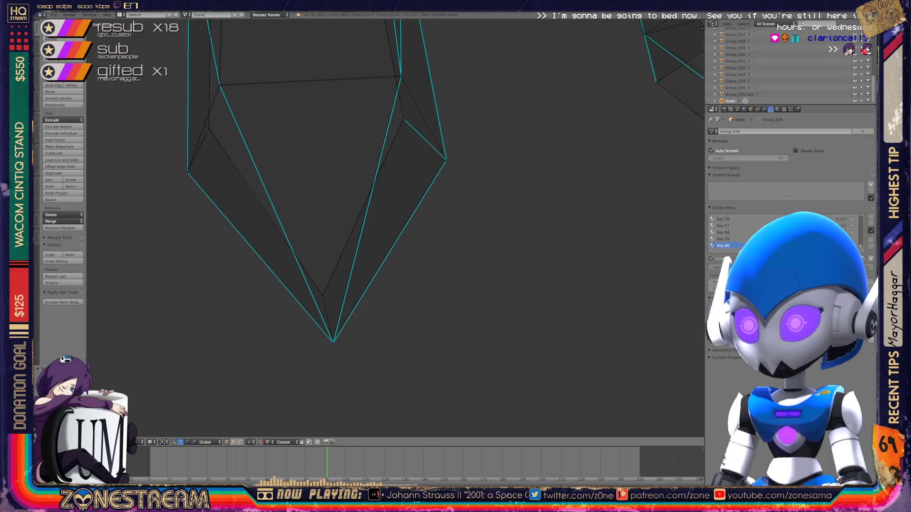
- Centre on the boot's bottom tip and snap the lower-left corner vertex onto the reference point
{"action": "right_click", "coordinate": [333, 342]}
{"action": "key", "text": "KP_Decimal"}
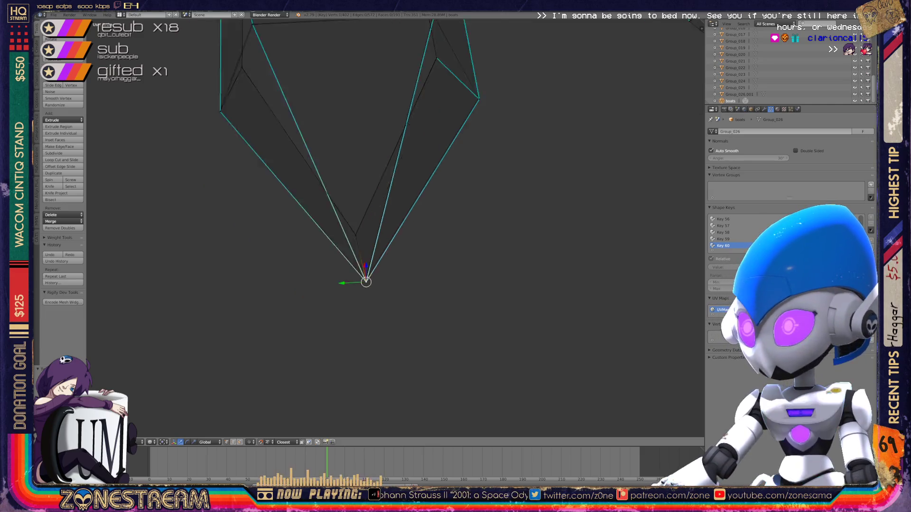
{"action": "scroll", "coordinate": [394, 228], "scroll_direction": "down", "scroll_amount": 3}
{"action": "mouse_move", "coordinate": [395, 228]}
{"action": "middle_mouse_down"}
{"action": "mouse_move", "coordinate": [522, 227]}
{"action": "mouse_move", "coordinate": [516, 207]}
{"action": "mouse_move", "coordinate": [484, 185]}
{"action": "middle_mouse_up"}
{"action": "scroll", "coordinate": [484, 186], "scroll_direction": "up", "scroll_amount": 5}
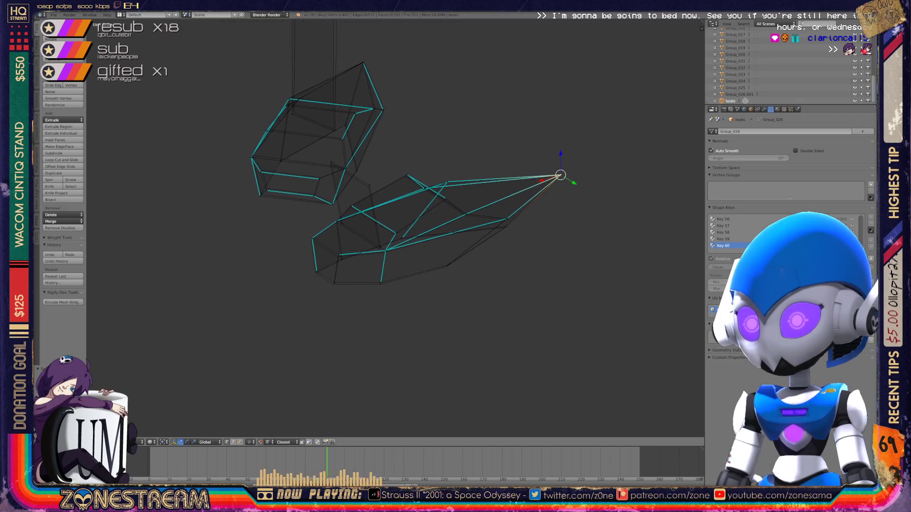
{"action": "right_click", "coordinate": [269, 342]}
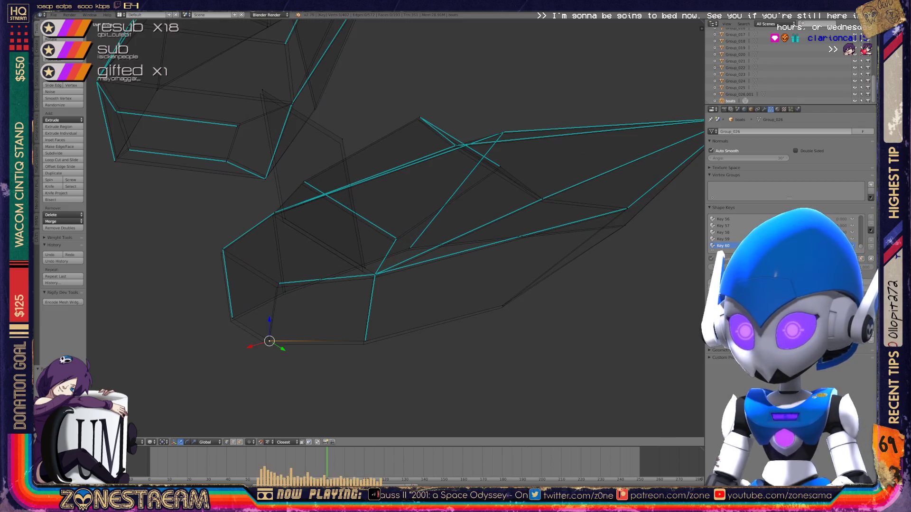
{"action": "key", "text": "g"}
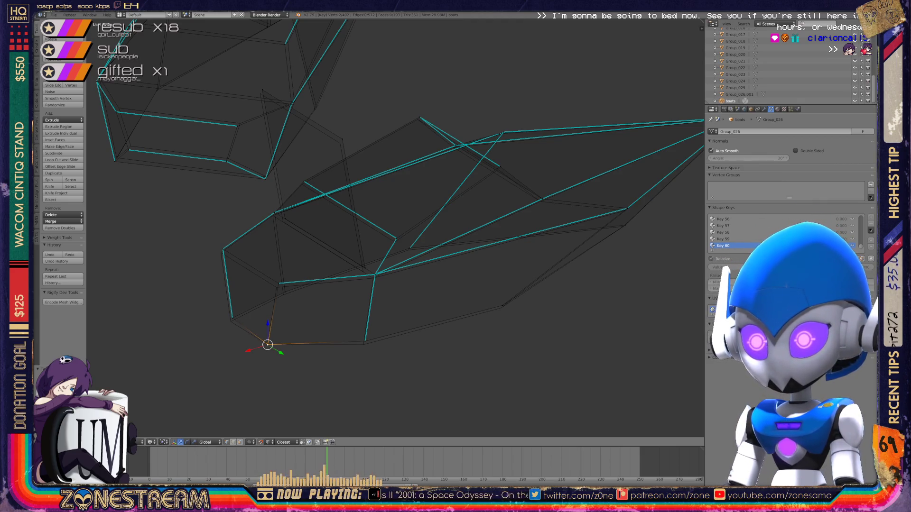
{"action": "left_click", "coordinate": [365, 341]}
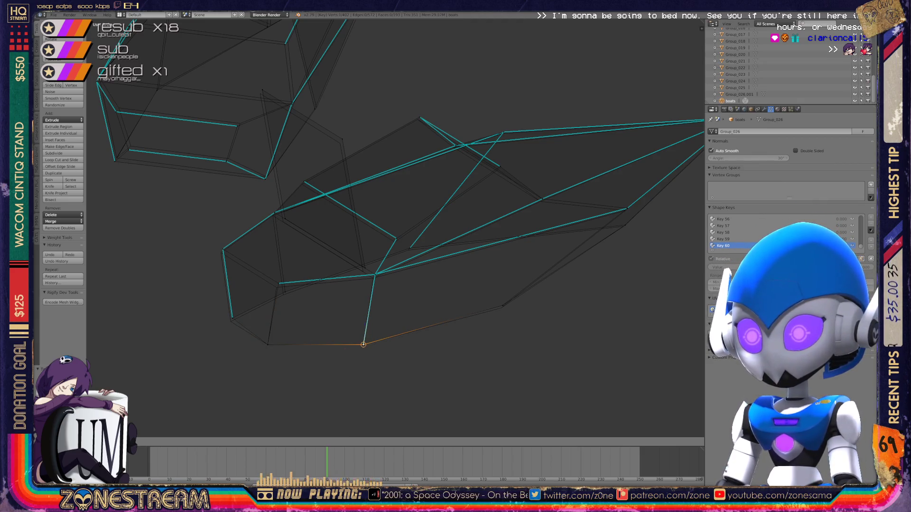
- Align the boot's left-edge vertices with the reference mesh
{"action": "right_click", "coordinate": [233, 317]}
{"action": "left_click_drag", "start_coordinate": [232, 318], "coordinate": [231, 321]}
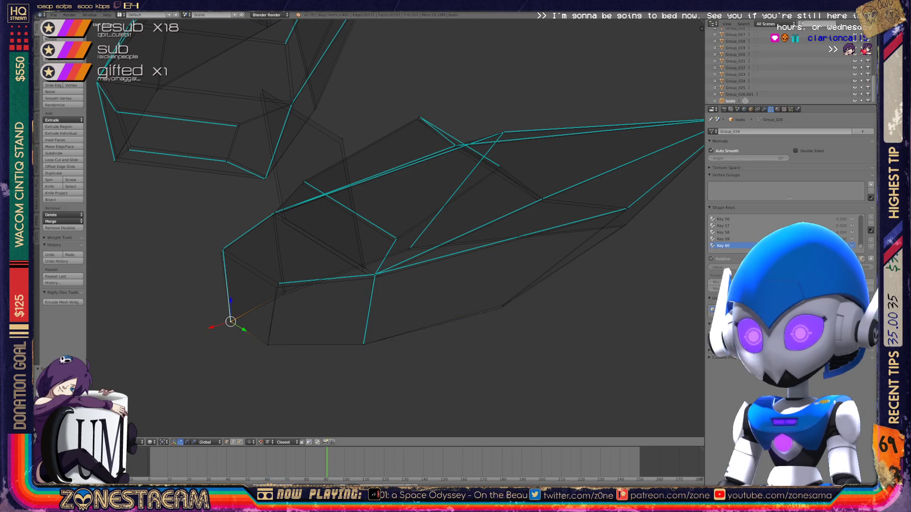
{"action": "left_click_drag", "start_coordinate": [284, 292], "coordinate": [276, 287]}
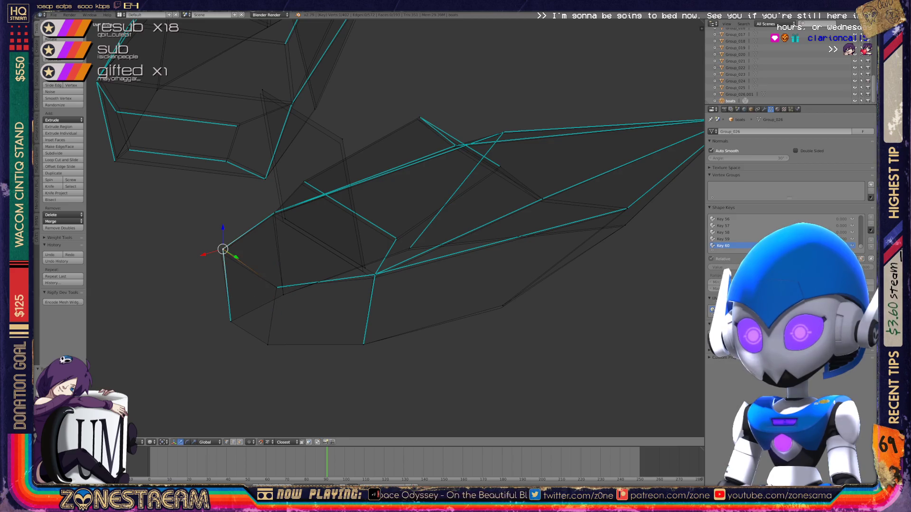
{"action": "right_click", "coordinate": [223, 249]}
{"action": "scroll", "coordinate": [397, 228], "scroll_direction": "up", "scroll_amount": 2}
{"action": "right_click", "coordinate": [351, 286]}
{"action": "left_click_drag", "start_coordinate": [351, 285], "coordinate": [349, 291]}
- Move the top-left vertex down onto the reference and nudge two more vertices into place
{"action": "right_click", "coordinate": [201, 34]}
{"action": "mouse_move", "coordinate": [201, 34]}
{"action": "left_mouse_down"}
{"action": "mouse_move", "coordinate": [320, 98]}
{"action": "mouse_move", "coordinate": [233, 220]}
{"action": "mouse_move", "coordinate": [219, 210]}
{"action": "left_mouse_up"}
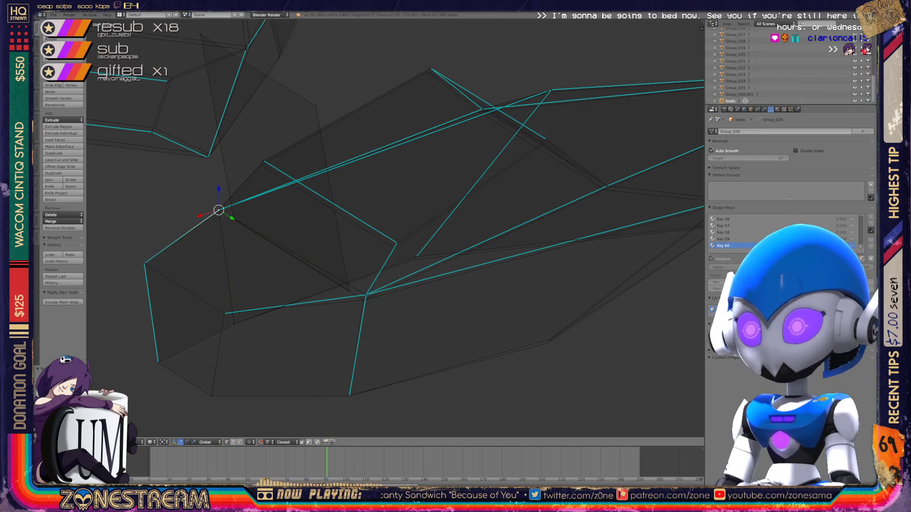
{"action": "left_click", "coordinate": [366, 295]}
{"action": "left_click_drag", "start_coordinate": [366, 295], "coordinate": [364, 300]}
{"action": "left_click", "coordinate": [397, 243]}
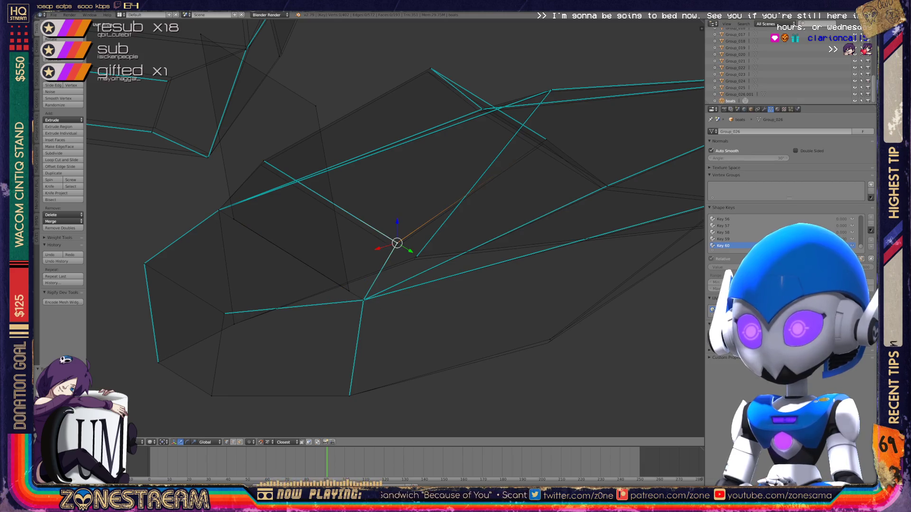
{"action": "left_click_drag", "start_coordinate": [397, 244], "coordinate": [394, 248]}
{"action": "left_click", "coordinate": [261, 165]}
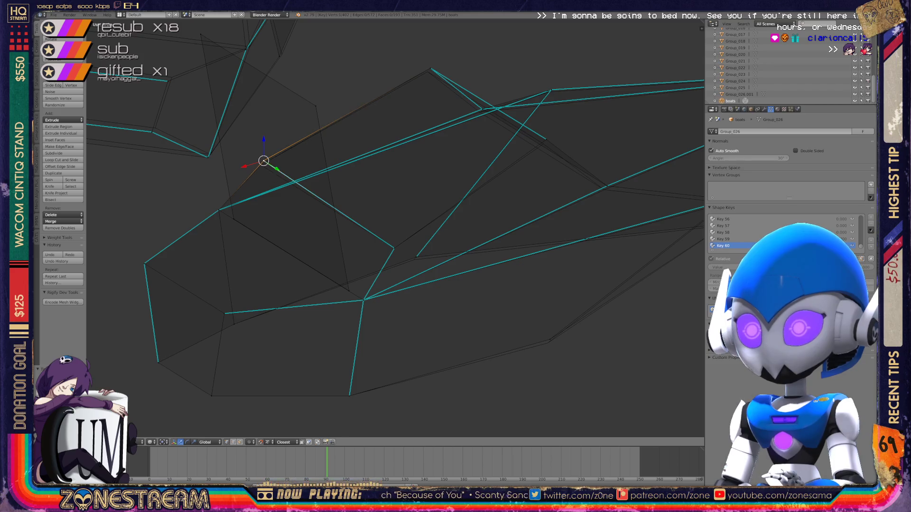
{"action": "left_click", "coordinate": [261, 165]}
- From a new angle, pull another boot vertex down-left onto the reference
{"action": "left_click", "coordinate": [414, 260]}
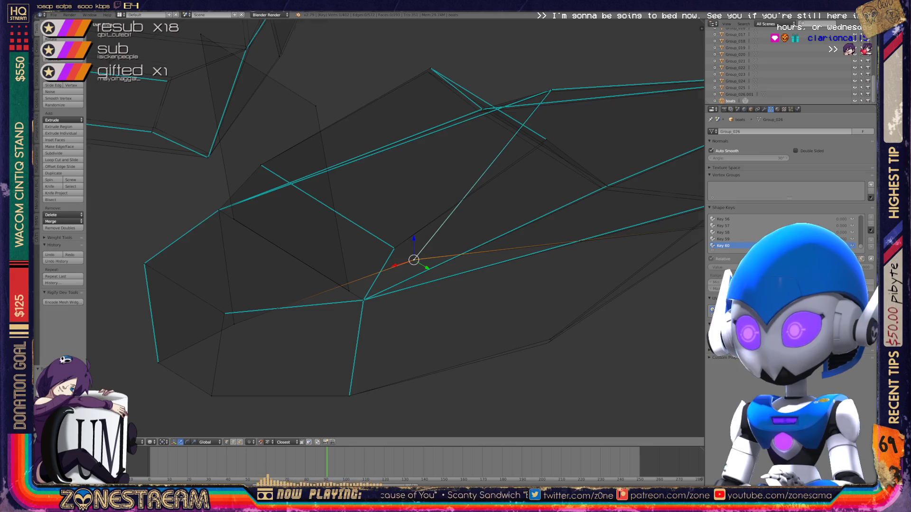
{"action": "scroll", "coordinate": [414, 259], "scroll_direction": "down", "scroll_amount": 5}
{"action": "middle_click_drag", "start_coordinate": [414, 259], "coordinate": [455, 219]}
{"action": "scroll", "coordinate": [444, 190], "scroll_direction": "up", "scroll_amount": 2}
{"action": "mouse_move", "coordinate": [466, 173]}
{"action": "left_mouse_down"}
{"action": "mouse_move", "coordinate": [350, 250]}
{"action": "mouse_move", "coordinate": [463, 220]}
{"action": "left_mouse_up"}
{"action": "scroll", "coordinate": [463, 221], "scroll_direction": "up", "scroll_amount": 4, "text": "shift"}
{"action": "scroll", "coordinate": [462, 221], "scroll_direction": "up", "scroll_amount": 3}
{"action": "scroll", "coordinate": [395, 227], "scroll_direction": "up", "scroll_amount": 3, "text": "shift"}
{"action": "right_click", "coordinate": [343, 145]}
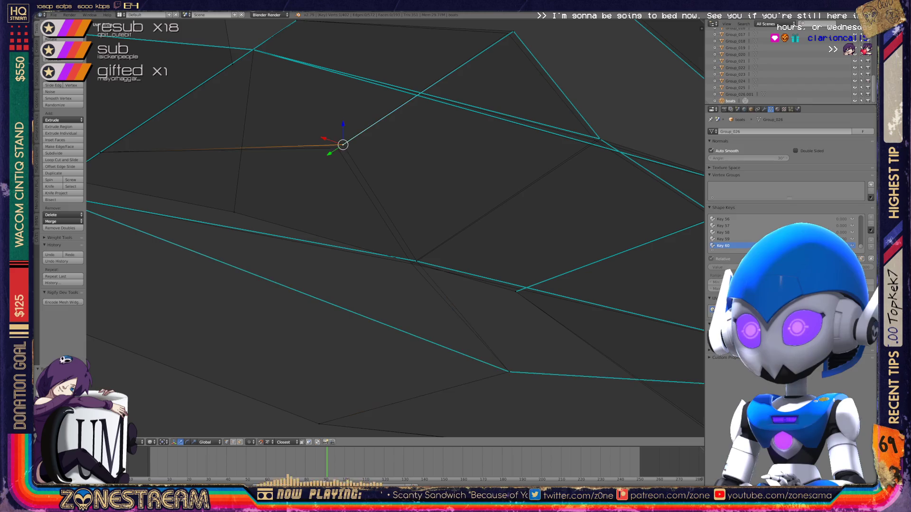
- Nudge the coincident lower vertex and the top triangle vertex onto the reference surface
{"action": "left_click_drag", "start_coordinate": [343, 144], "coordinate": [338, 147]}
{"action": "right_click", "coordinate": [417, 261]}
{"action": "right_click", "coordinate": [417, 261]}
{"action": "mouse_move", "coordinate": [416, 261]}
{"action": "left_mouse_down"}
{"action": "mouse_move", "coordinate": [443, 244]}
{"action": "mouse_move", "coordinate": [411, 262]}
{"action": "left_mouse_up"}
{"action": "middle_click_drag", "start_coordinate": [410, 262], "coordinate": [258, 330], "text": "shift"}
{"action": "right_click", "coordinate": [359, 98]}
{"action": "left_click_drag", "start_coordinate": [358, 98], "coordinate": [353, 99]}
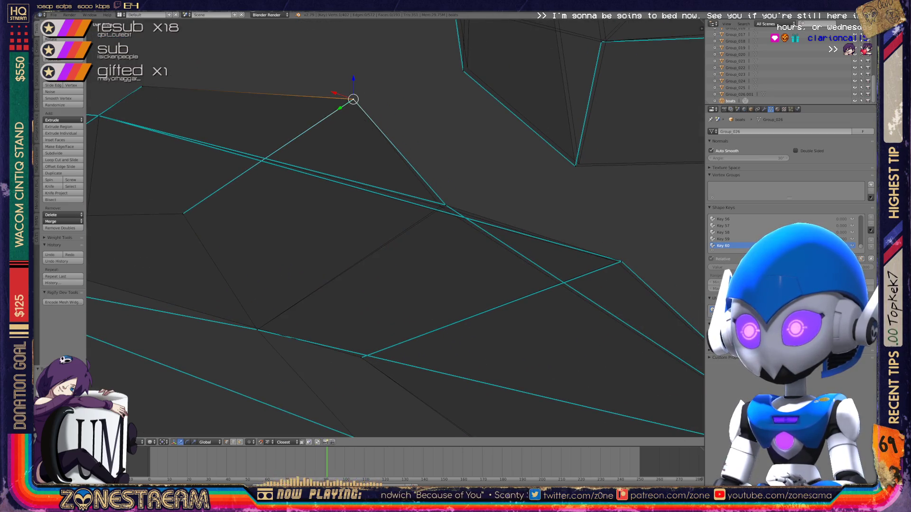
- Align the edge-crossing vertex and the bottom vertex with the reference
{"action": "right_click", "coordinate": [446, 205]}
{"action": "mouse_move", "coordinate": [445, 204]}
{"action": "left_mouse_down"}
{"action": "mouse_move", "coordinate": [459, 193]}
{"action": "mouse_move", "coordinate": [440, 207]}
{"action": "left_mouse_up"}
{"action": "middle_click_drag", "start_coordinate": [441, 206], "coordinate": [293, 116], "text": "shift"}
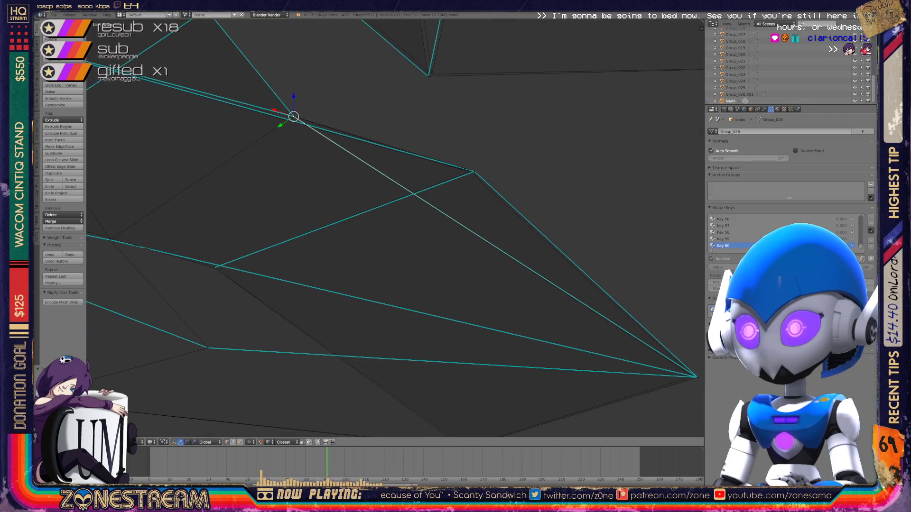
{"action": "right_click", "coordinate": [471, 172]}
{"action": "scroll", "coordinate": [394, 228], "scroll_direction": "down", "scroll_amount": 3}
{"action": "middle_click_drag", "start_coordinate": [433, 198], "coordinate": [431, 185], "text": "shift"}
{"action": "scroll", "coordinate": [395, 228], "scroll_direction": "up", "scroll_amount": 2}
{"action": "right_click", "coordinate": [225, 193]}
{"action": "right_click", "coordinate": [435, 343]}
{"action": "right_click_drag", "start_coordinate": [435, 343], "coordinate": [431, 343]}
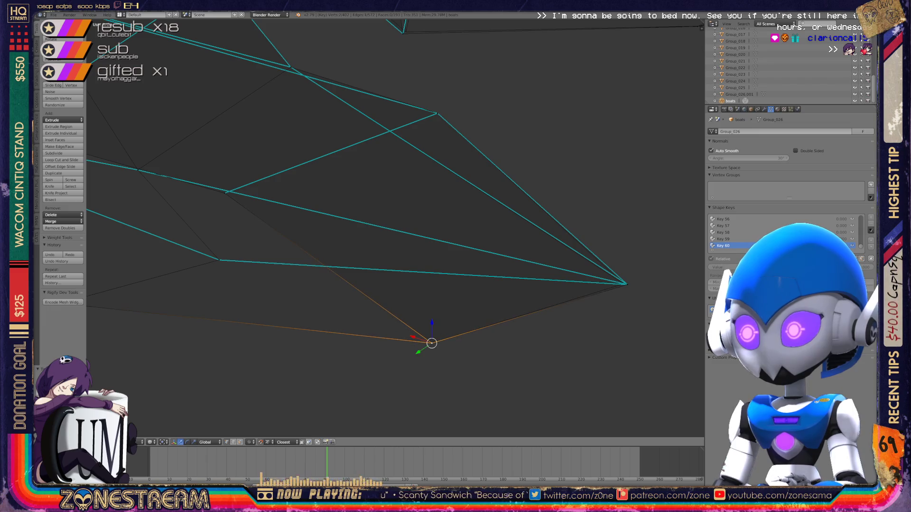
- Inspect the whole boot shape in Object Mode, then return to vertex editing
{"action": "right_click", "coordinate": [627, 285]}
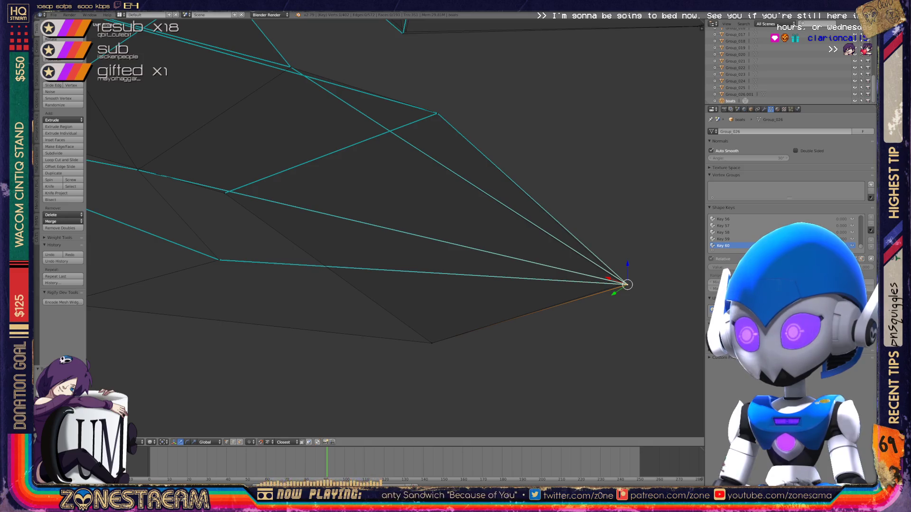
{"action": "middle_click_drag", "start_coordinate": [427, 238], "coordinate": [328, 199]}
{"action": "key", "text": "Tab"}
{"action": "scroll", "coordinate": [380, 214], "scroll_direction": "up", "scroll_amount": 3}
{"action": "mouse_move", "coordinate": [394, 227]}
{"action": "middle_mouse_down"}
{"action": "mouse_move", "coordinate": [261, 195]}
{"action": "mouse_move", "coordinate": [313, 191]}
{"action": "middle_mouse_up"}
{"action": "key", "text": "Tab"}
{"action": "scroll", "coordinate": [361, 213], "scroll_direction": "up", "scroll_amount": 5}
- Select vertices along the boot's side and lower edge, cancelling a trial move
{"action": "right_click", "coordinate": [167, 222]}
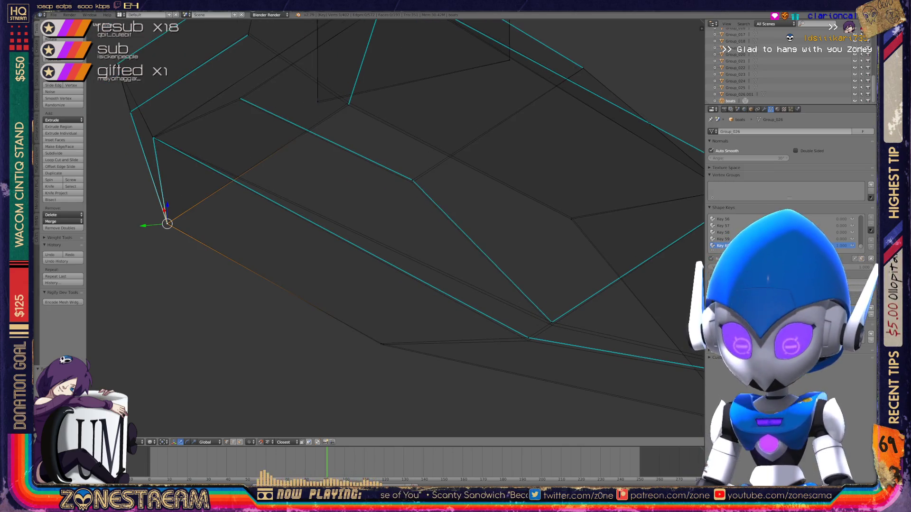
{"action": "key", "text": "g"}
{"action": "key", "text": "Escape"}
{"action": "right_click", "coordinate": [382, 344]}
{"action": "right_click", "coordinate": [528, 338]}
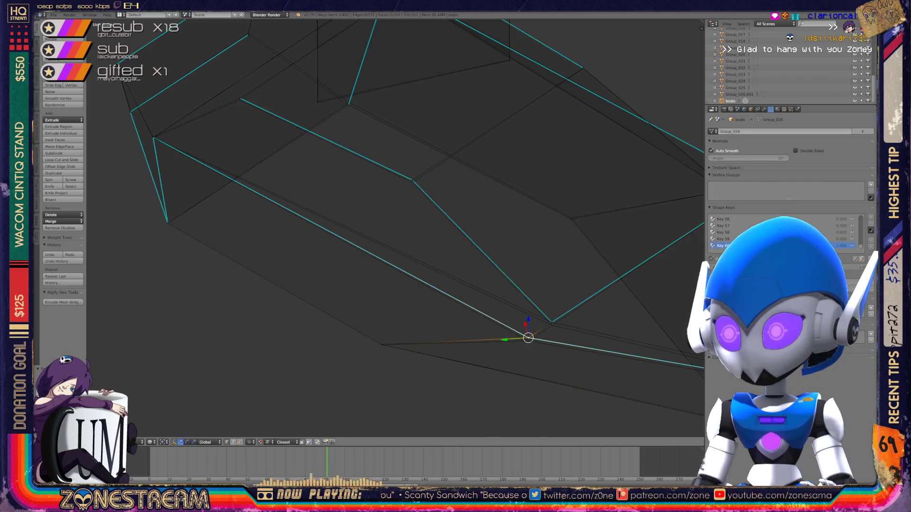
{"action": "right_click", "coordinate": [551, 323]}
{"action": "right_click", "coordinate": [551, 324], "text": "alt"}
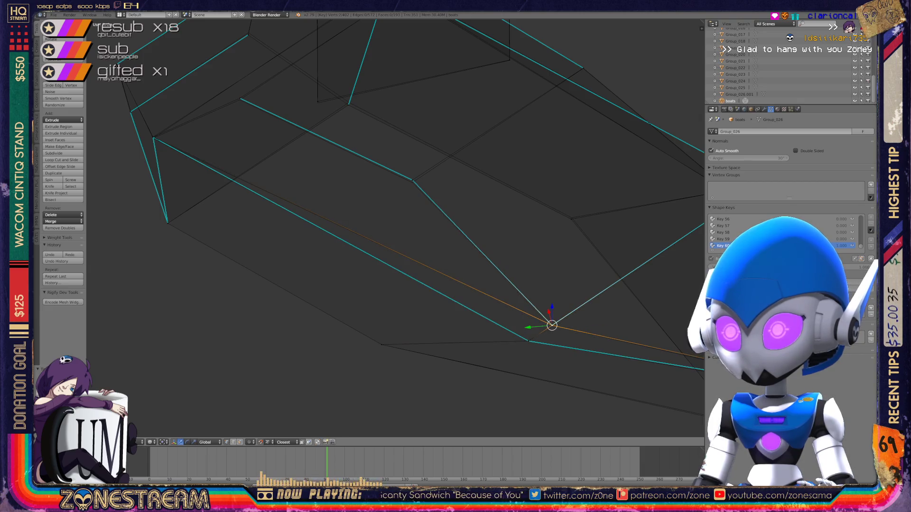
- Select the mid-side and upper-left corner vertices, cancelling another trial move
{"action": "right_click", "coordinate": [412, 180]}
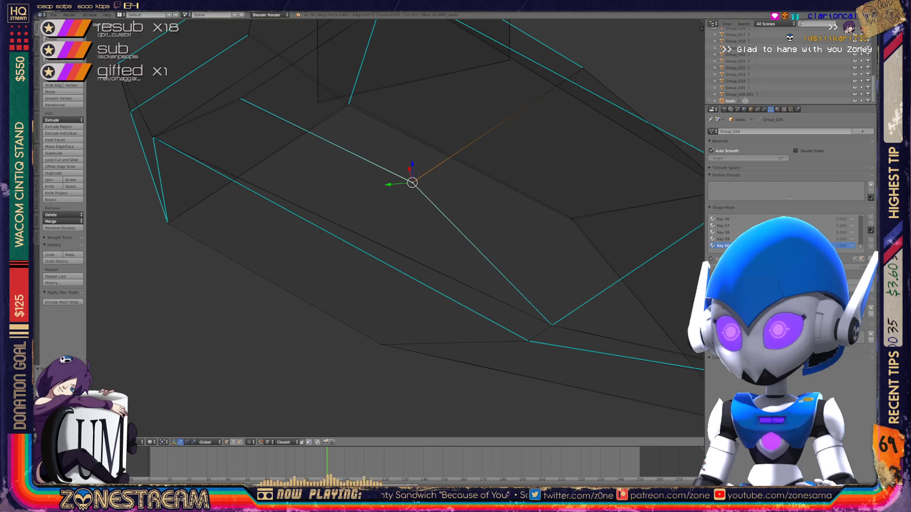
{"action": "right_click", "coordinate": [240, 98]}
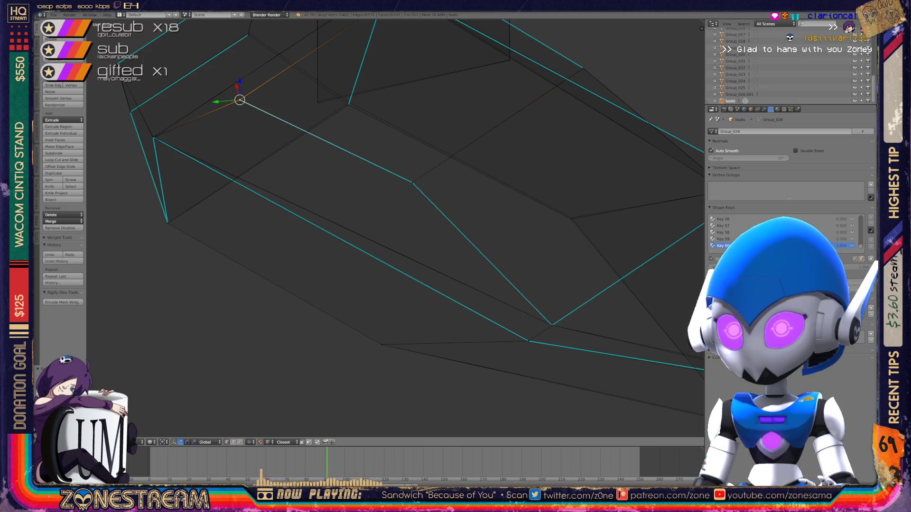
{"action": "right_click", "coordinate": [153, 137]}
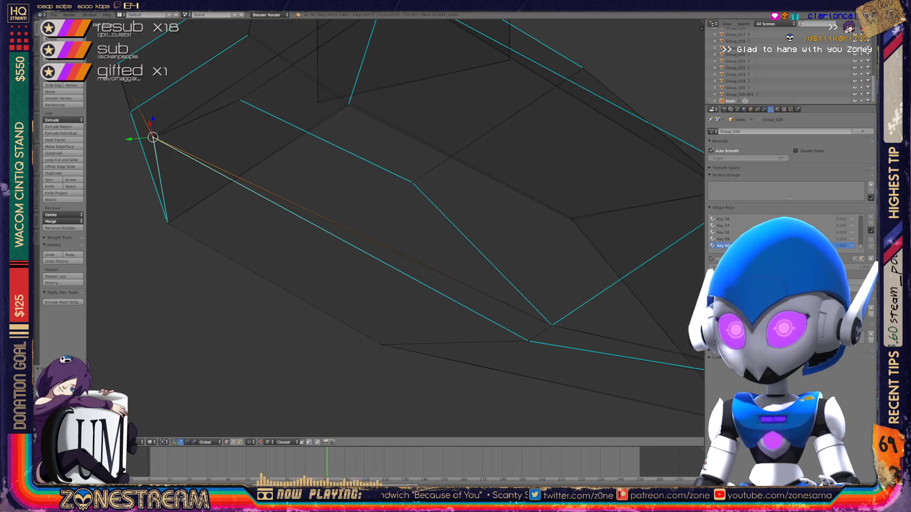
{"action": "key", "text": "g"}
{"action": "key", "text": "Escape"}
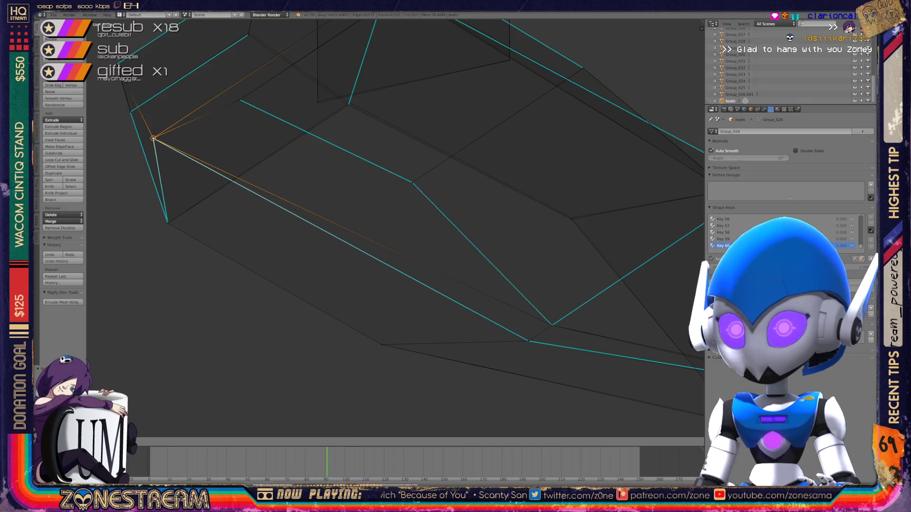
{"action": "right_click", "coordinate": [130, 112]}
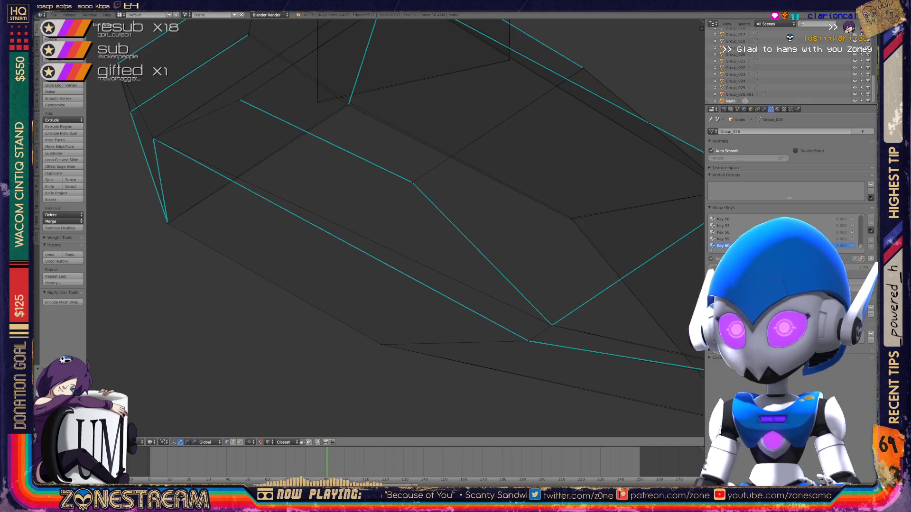
{"action": "key", "text": "Escape"}
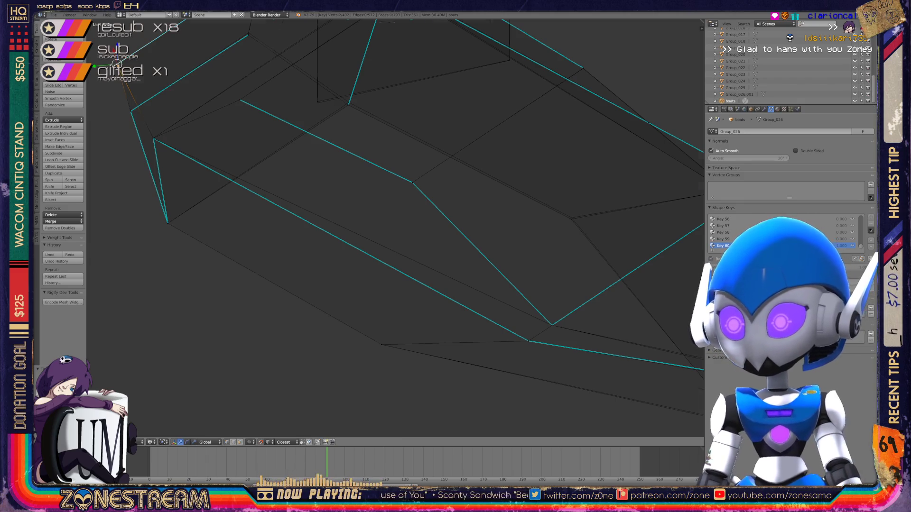
{"action": "scroll", "coordinate": [333, 191], "scroll_direction": "down", "scroll_amount": 2}
{"action": "scroll", "coordinate": [394, 232], "scroll_direction": "up", "scroll_amount": 4}
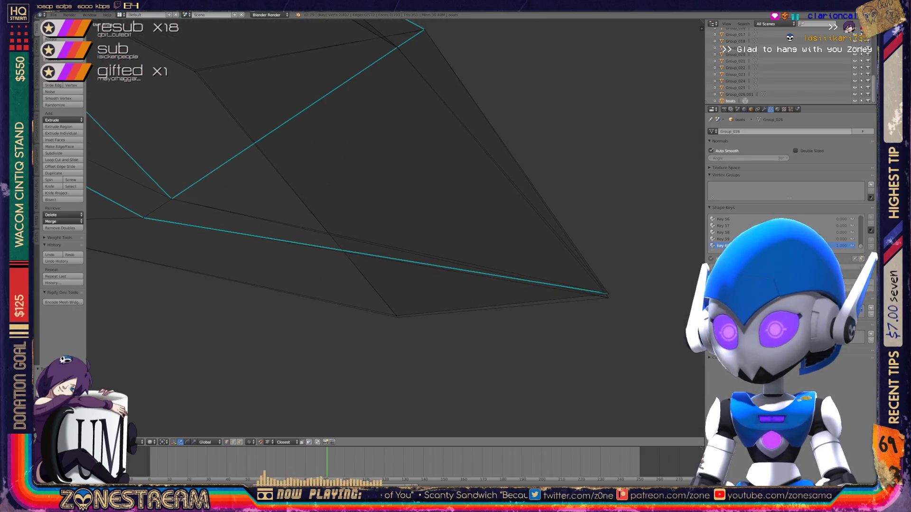
- Slide the opposite corner vertex down onto the reference corner
{"action": "right_click", "coordinate": [397, 317], "text": "shift"}
{"action": "right_click", "coordinate": [608, 294]}
{"action": "right_click", "coordinate": [608, 294], "text": "shift"}
{"action": "mouse_move", "coordinate": [608, 294]}
{"action": "right_mouse_down"}
{"action": "mouse_move", "coordinate": [545, 309]}
{"action": "mouse_move", "coordinate": [608, 298]}
{"action": "right_mouse_up"}
{"action": "mouse_move", "coordinate": [609, 298]}
{"action": "middle_mouse_down"}
{"action": "mouse_move", "coordinate": [617, 380]}
{"action": "mouse_move", "coordinate": [522, 308]}
{"action": "mouse_move", "coordinate": [393, 397]}
{"action": "mouse_move", "coordinate": [335, 343]}
{"action": "mouse_move", "coordinate": [389, 275]}
{"action": "mouse_move", "coordinate": [370, 237]}
{"action": "middle_mouse_up"}
{"action": "mouse_move", "coordinate": [370, 237]}
{"action": "right_mouse_down"}
{"action": "mouse_move", "coordinate": [362, 228]}
{"action": "mouse_move", "coordinate": [402, 255]}
{"action": "mouse_move", "coordinate": [393, 250]}
{"action": "right_mouse_up"}
- Nudge the right-side vertex and the left end vertex up-left onto the reference
{"action": "right_click", "coordinate": [628, 311]}
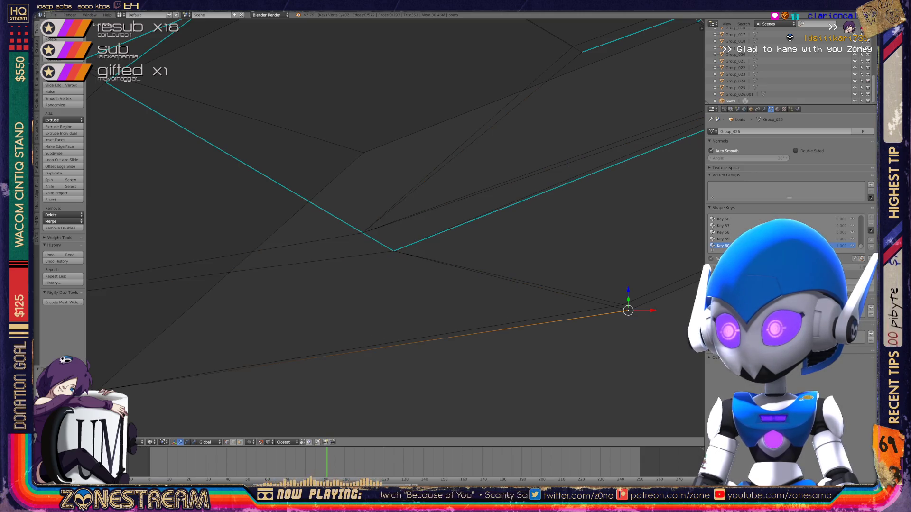
{"action": "right_click_drag", "start_coordinate": [628, 311], "coordinate": [623, 305]}
{"action": "middle_click_drag", "start_coordinate": [623, 305], "coordinate": [522, 280]}
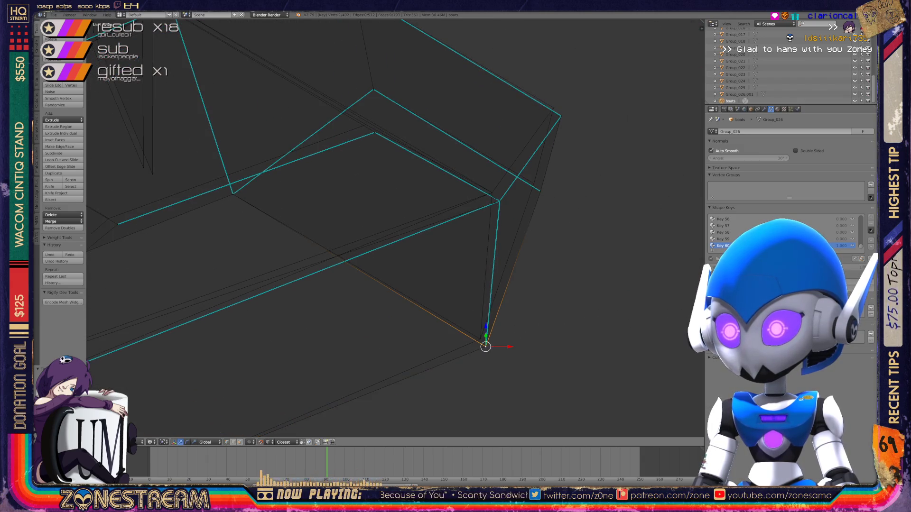
{"action": "right_click_drag", "start_coordinate": [485, 346], "coordinate": [481, 338]}
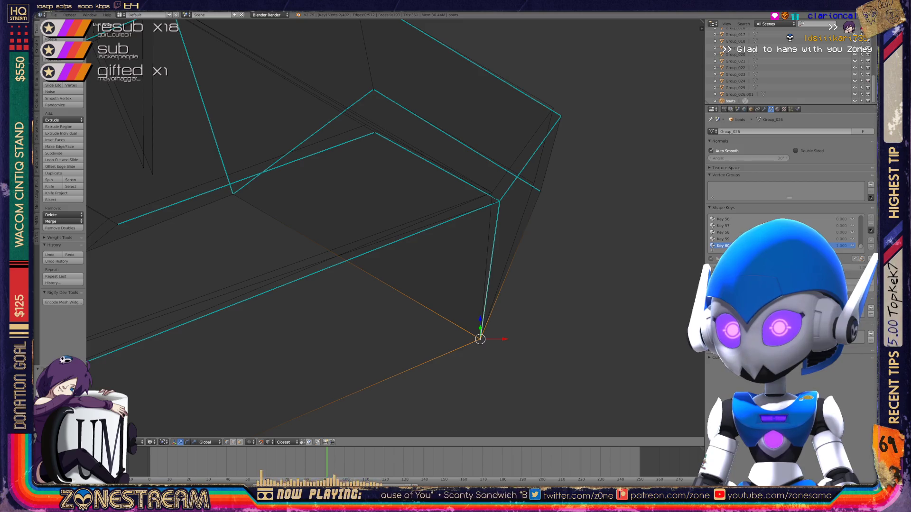
{"action": "middle_click_drag", "start_coordinate": [480, 338], "coordinate": [580, 345], "text": "shift"}
{"action": "right_click", "coordinate": [218, 230]}
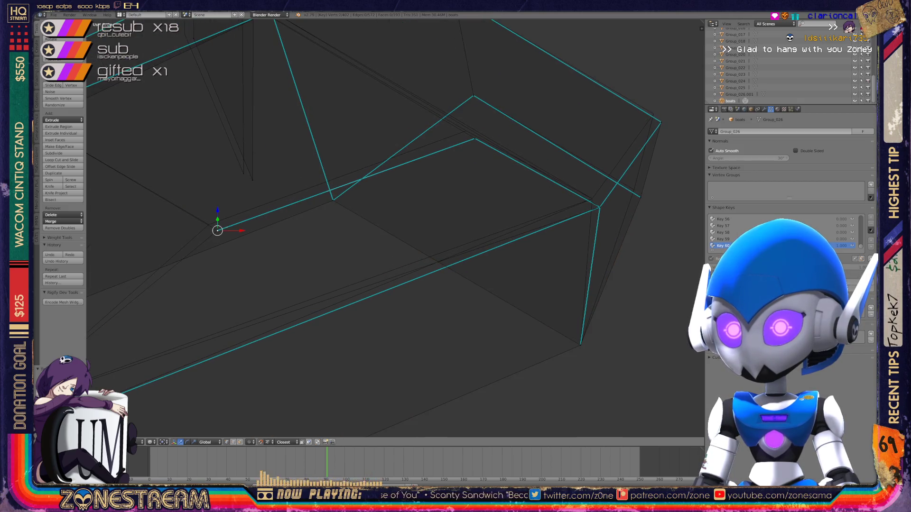
{"action": "right_click_drag", "start_coordinate": [217, 230], "coordinate": [209, 224]}
{"action": "mouse_move", "coordinate": [208, 224]}
{"action": "middle_mouse_down", "text": "shift"}
{"action": "mouse_move", "coordinate": [87, 247]}
{"action": "mouse_move", "coordinate": [216, 238]}
{"action": "mouse_move", "coordinate": [267, 187]}
{"action": "mouse_move", "coordinate": [351, 159]}
{"action": "middle_mouse_up", "text": "shift"}
- Raise two lower-edge vertices up onto the reference surface
{"action": "scroll", "coordinate": [351, 158], "scroll_direction": "up", "scroll_amount": 2}
{"action": "right_click", "coordinate": [413, 307]}
{"action": "key", "text": "g"}
{"action": "left_click", "coordinate": [411, 299]}
{"action": "middle_click_drag", "start_coordinate": [411, 299], "coordinate": [314, 299], "text": "shift"}
{"action": "right_click", "coordinate": [464, 284]}
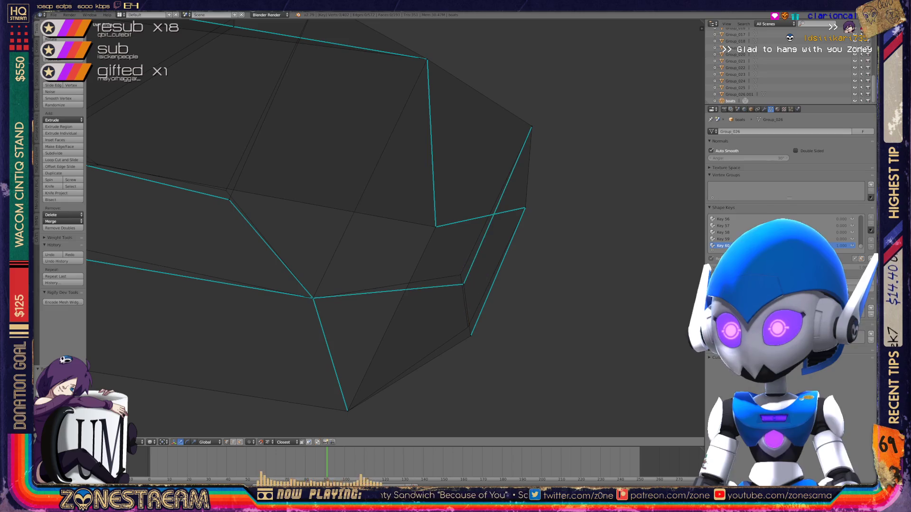
{"action": "key", "text": "g"}
{"action": "left_click", "coordinate": [461, 275]}
- Move the lower vertex up and the middle vertex up-left onto the reference
{"action": "right_click", "coordinate": [470, 335]}
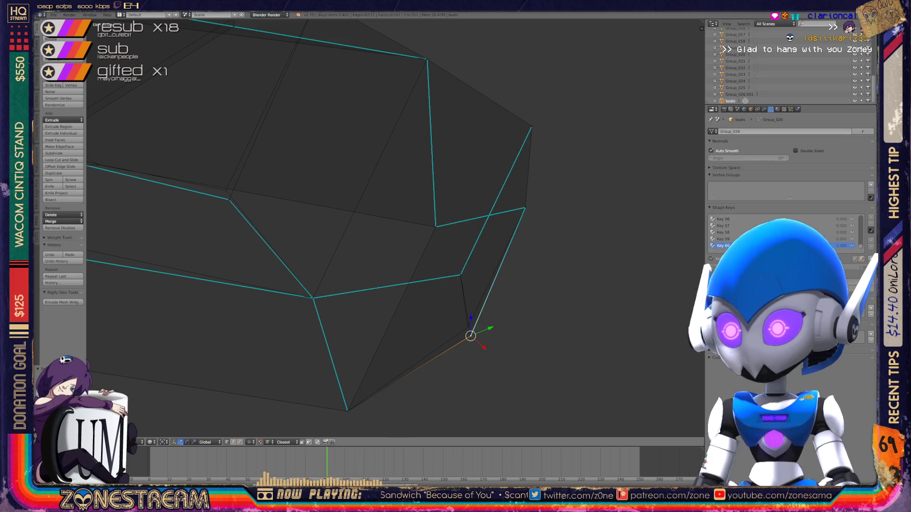
{"action": "key", "text": "g"}
{"action": "left_click", "coordinate": [468, 326]}
{"action": "middle_click_drag", "start_coordinate": [467, 327], "coordinate": [534, 380], "text": "shift"}
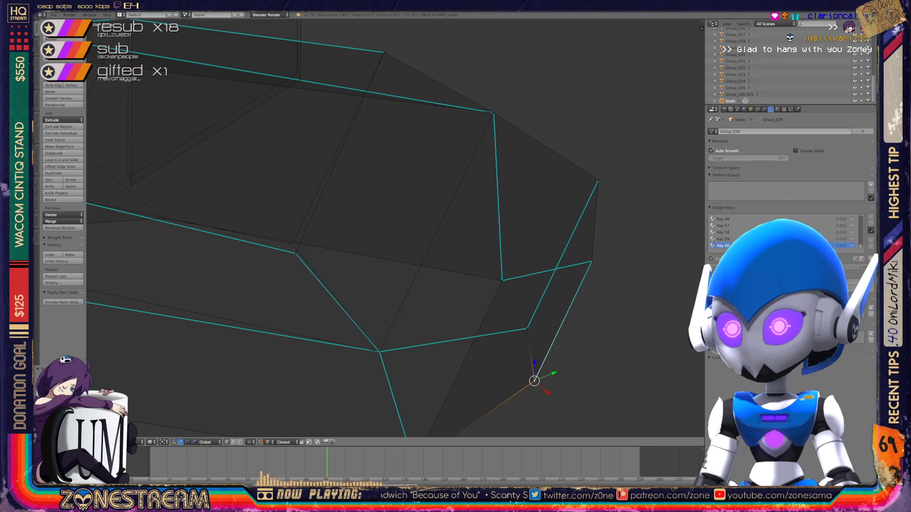
{"action": "right_click", "coordinate": [296, 253]}
{"action": "key", "text": "g"}
{"action": "left_click", "coordinate": [292, 244]}
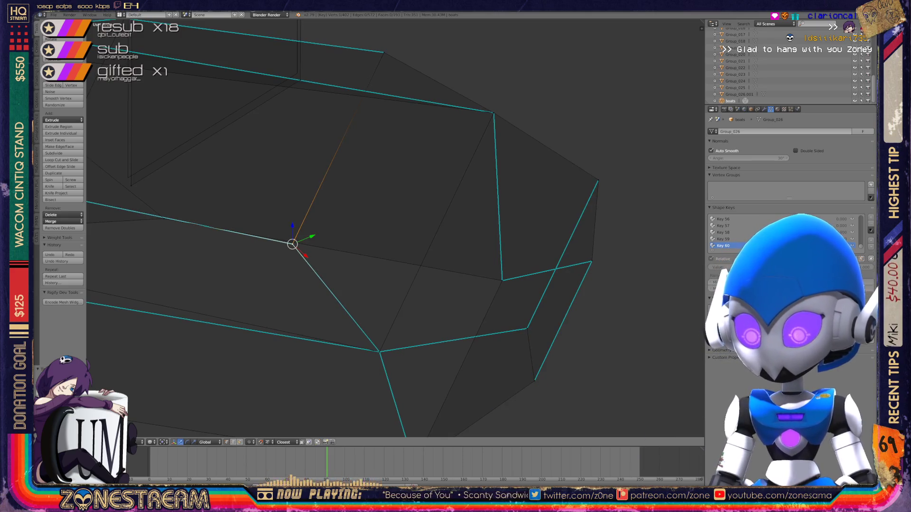
- From a lower view angle, shift a vertex up-left and drop another onto its neighbour
{"action": "key", "text": "KP_8"}
{"action": "key", "text": "KP_8"}
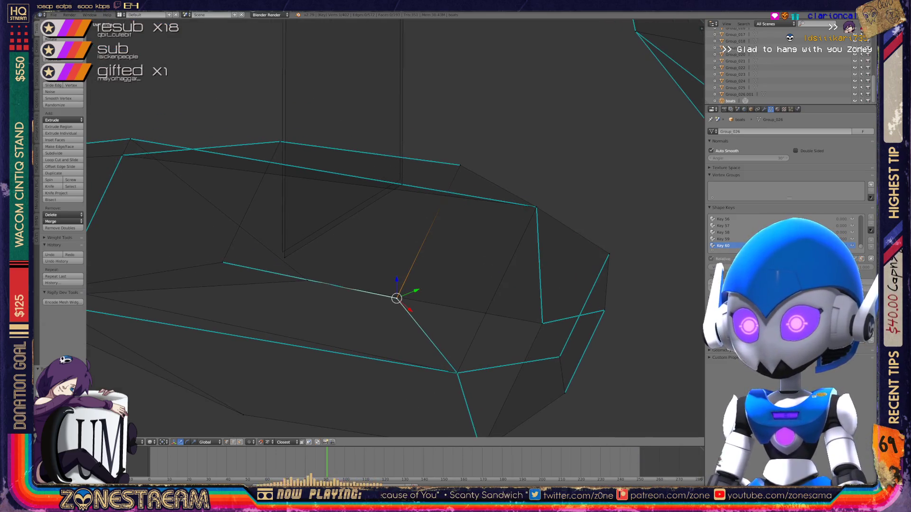
{"action": "key", "text": "g"}
{"action": "left_click", "coordinate": [283, 252]}
{"action": "key", "text": "g"}
{"action": "left_click", "coordinate": [400, 181]}
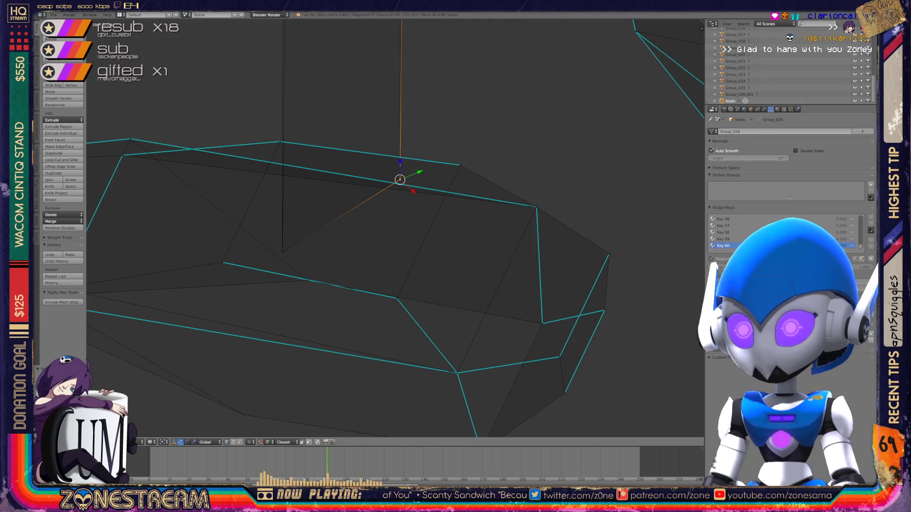
{"action": "key", "text": "KP_8"}
{"action": "key", "text": "KP_8"}
{"action": "key", "text": "KP_8"}
{"action": "key", "text": "KP_8"}
{"action": "key", "text": "KP_8"}
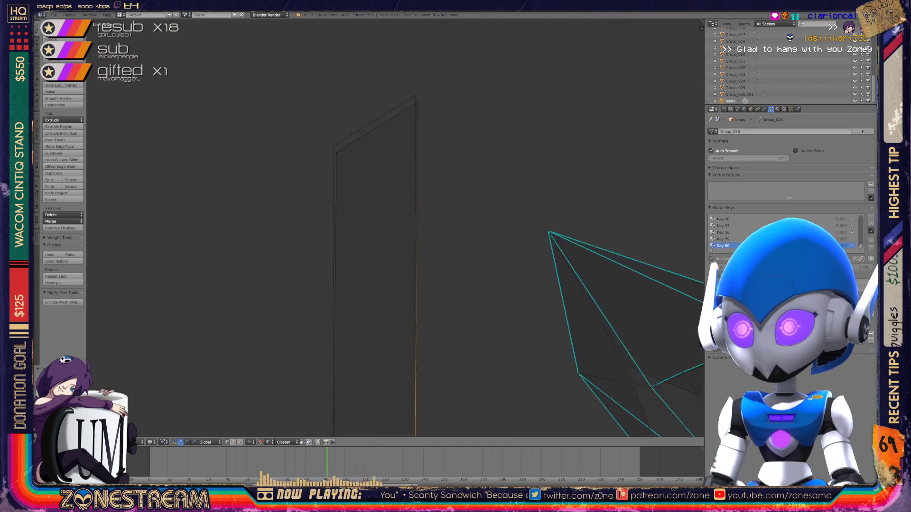
- Compare both boots from above in object mode, zooming in and back out
{"action": "key", "text": "KP_8"}
{"action": "key", "text": "Tab"}
{"action": "key", "text": "KP_8"}
{"action": "key", "text": "a"}
{"action": "key", "text": "KP_8"}
{"action": "key", "text": "KP_8"}
{"action": "key", "text": "KP_8"}
{"action": "key", "text": "KP_Add"}
{"action": "key", "text": "KP_Add"}
{"action": "key", "text": "KP_Add"}
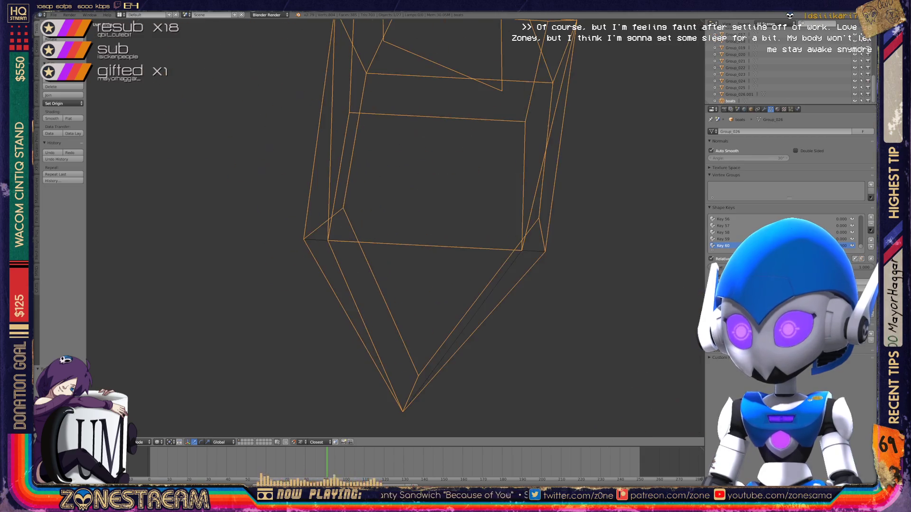
{"action": "key", "text": "KP_8"}
{"action": "key", "text": "KP_8"}
{"action": "key", "text": "KP_8"}
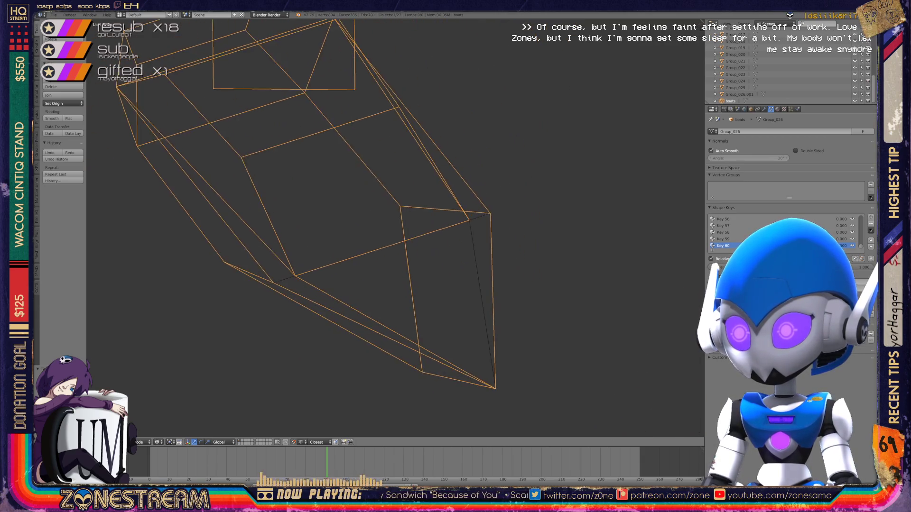
{"action": "key", "text": "KP_Subtract"}
{"action": "key", "text": "KP_Subtract"}
{"action": "key", "text": "KP_Subtract"}
{"action": "key", "text": "KP_8"}
{"action": "key", "text": "KP_8"}
{"action": "key", "text": "KP_8"}
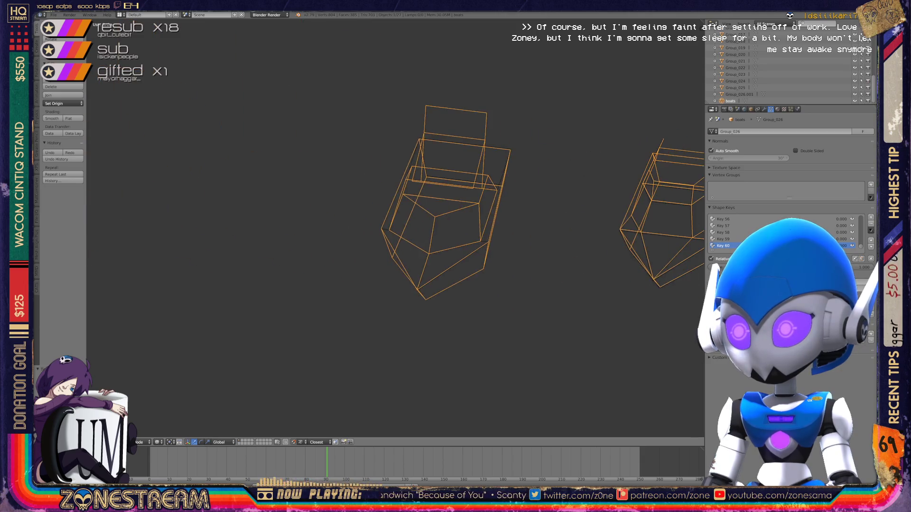
- Return to vertex editing, zoom in close, and nudge the top-left corner vertex right
{"action": "key", "text": "Tab"}
{"action": "key", "text": "KP_8"}
{"action": "key", "text": "KP_8"}
{"action": "key", "text": "KP_8"}
{"action": "key", "text": "KP_Add"}
{"action": "key", "text": "KP_Add"}
{"action": "key", "text": "KP_Add"}
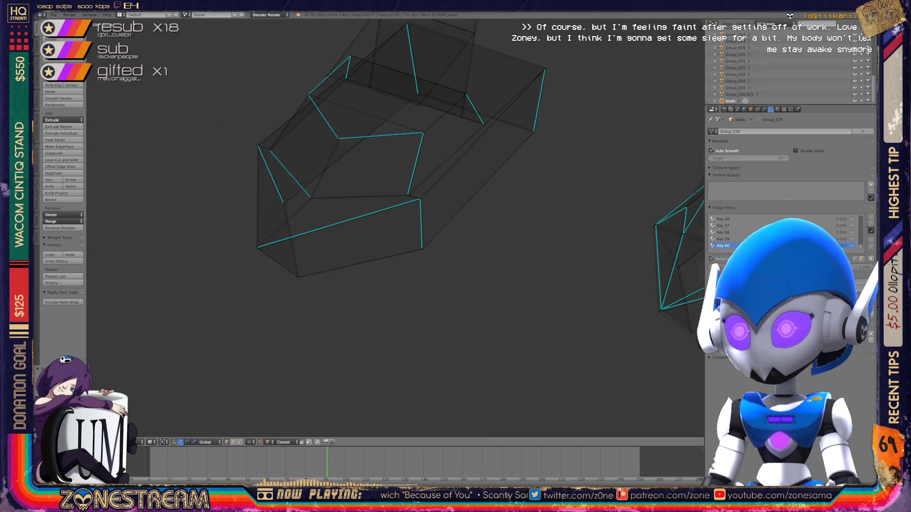
{"action": "key", "text": "KP_8"}
{"action": "key", "text": "KP_8"}
{"action": "key", "text": "KP_8"}
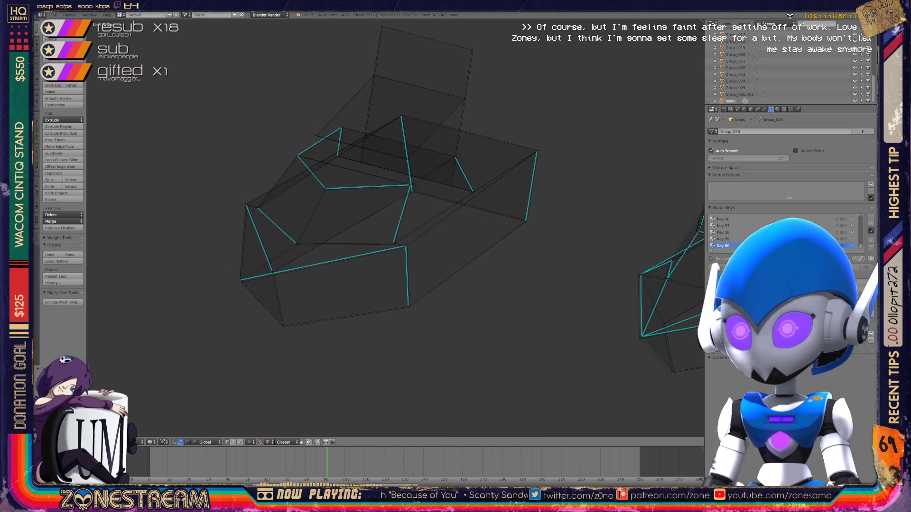
{"action": "key", "text": "KP_Add"}
{"action": "key", "text": "KP_Add"}
{"action": "key", "text": "KP_8"}
{"action": "key", "text": "KP_8"}
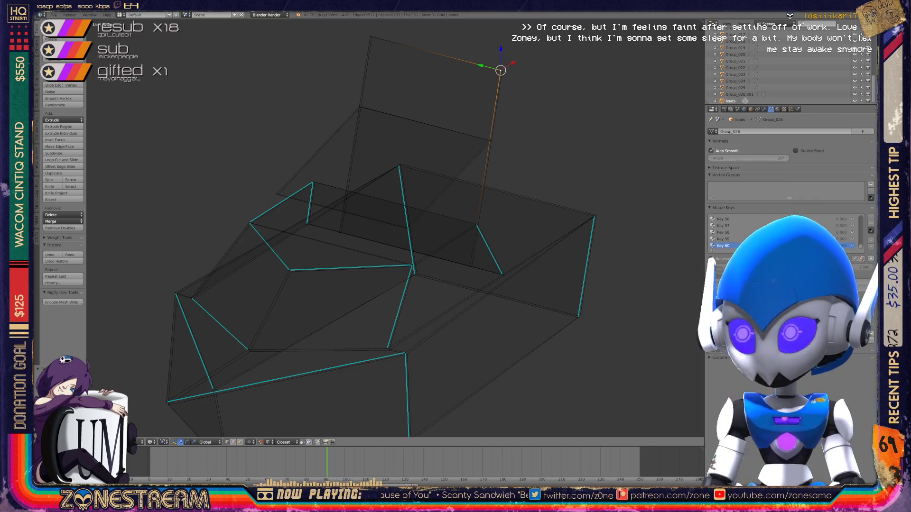
{"action": "right_click", "coordinate": [370, 37]}
{"action": "key", "text": "g"}
{"action": "key", "text": "Return"}
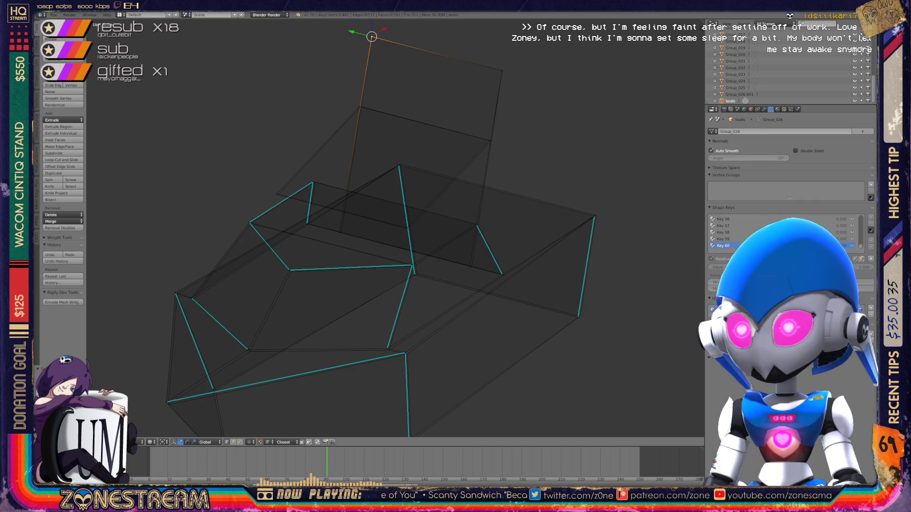
- Snap the vertex near the mesh centre up onto the reference corner
{"action": "right_click", "coordinate": [342, 232]}
{"action": "right_click", "coordinate": [471, 266]}
{"action": "right_click", "coordinate": [406, 227]}
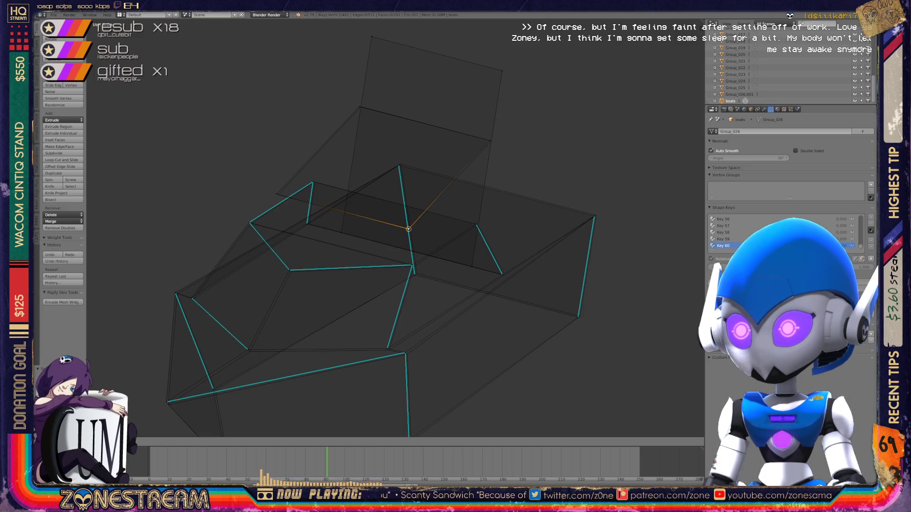
{"action": "right_click", "coordinate": [278, 195]}
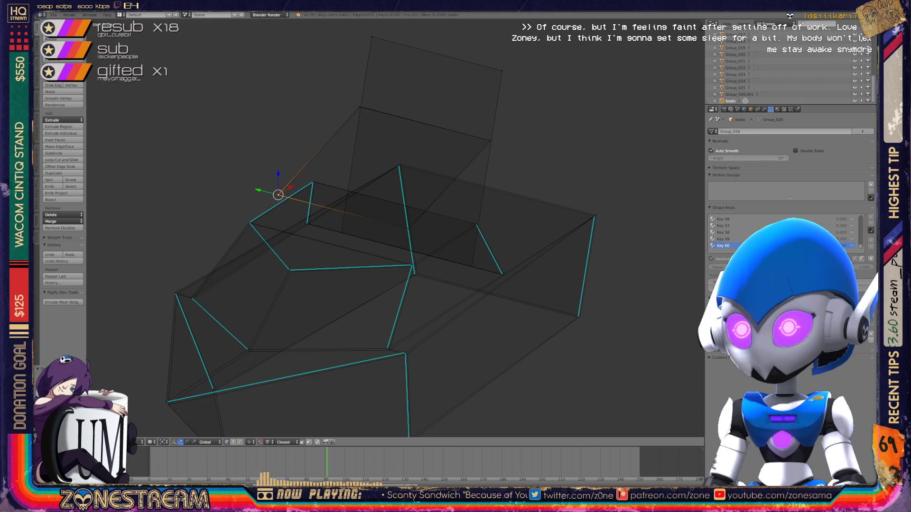
{"action": "mouse_move", "coordinate": [278, 195]}
{"action": "left_mouse_down"}
{"action": "mouse_move", "coordinate": [361, 107]}
{"action": "mouse_move", "coordinate": [491, 141]}
{"action": "left_mouse_up"}
- Nudge the left hull edge vertex and lower corner vertex onto the reference outline
{"action": "middle_click_drag", "start_coordinate": [231, 432], "coordinate": [233, 405], "text": "shift"}
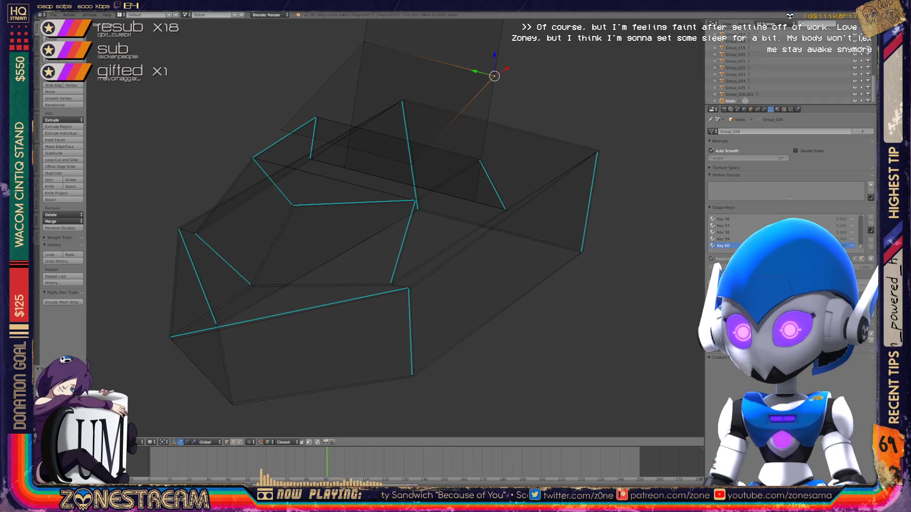
{"action": "right_click", "coordinate": [233, 405]}
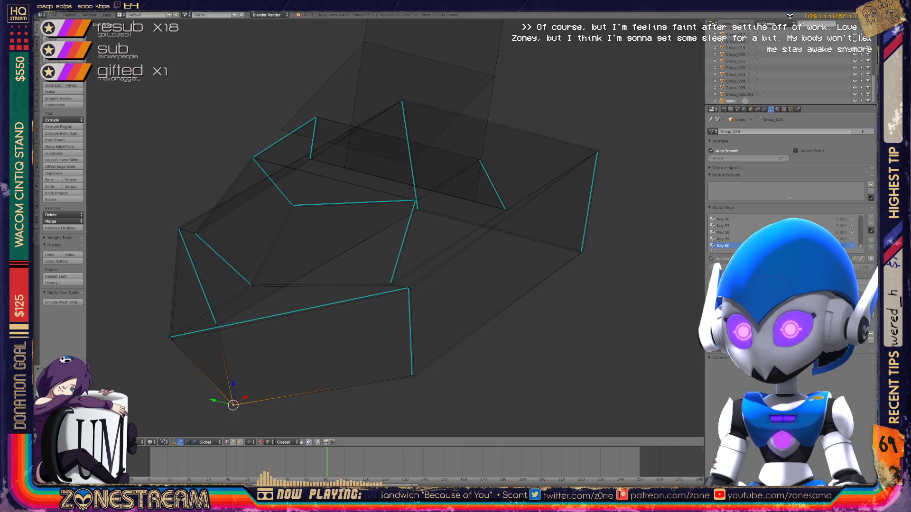
{"action": "right_click", "coordinate": [172, 339]}
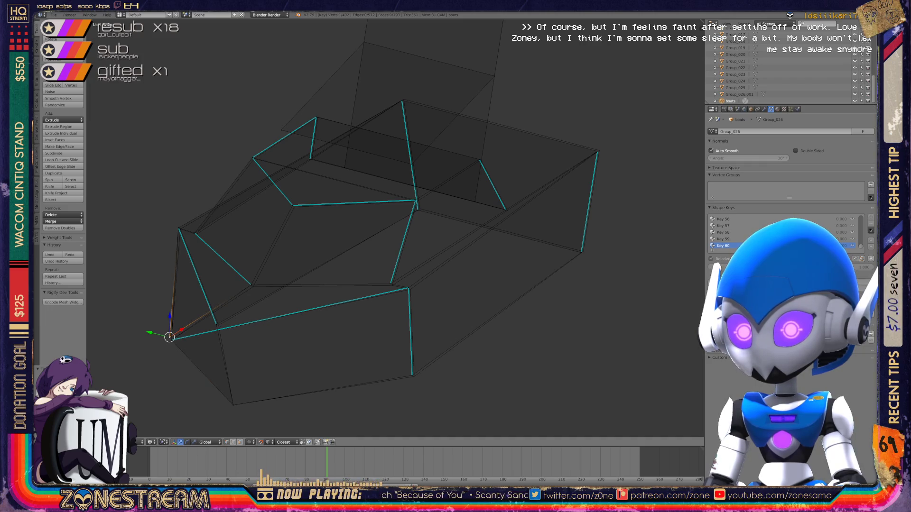
{"action": "right_click", "coordinate": [217, 324]}
{"action": "left_click_drag", "start_coordinate": [217, 324], "coordinate": [218, 325]}
{"action": "right_click", "coordinate": [411, 374]}
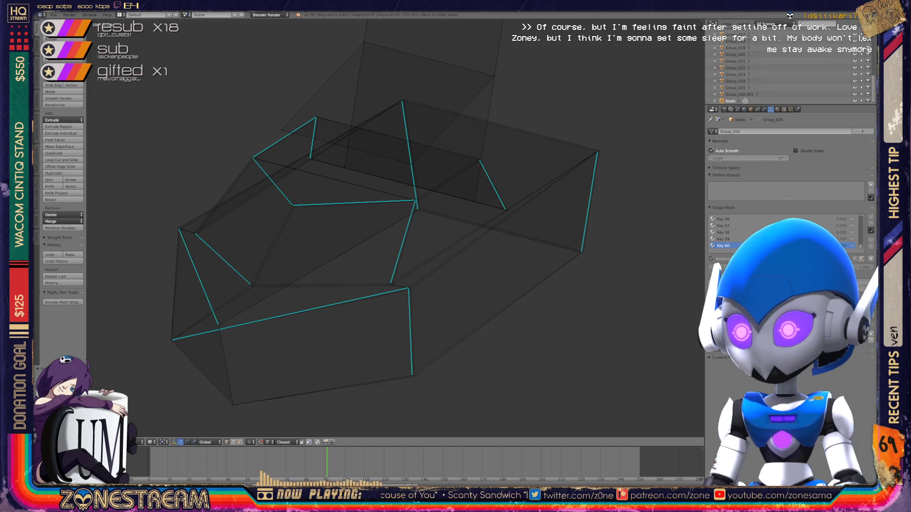
{"action": "left_click_drag", "start_coordinate": [410, 375], "coordinate": [415, 376]}
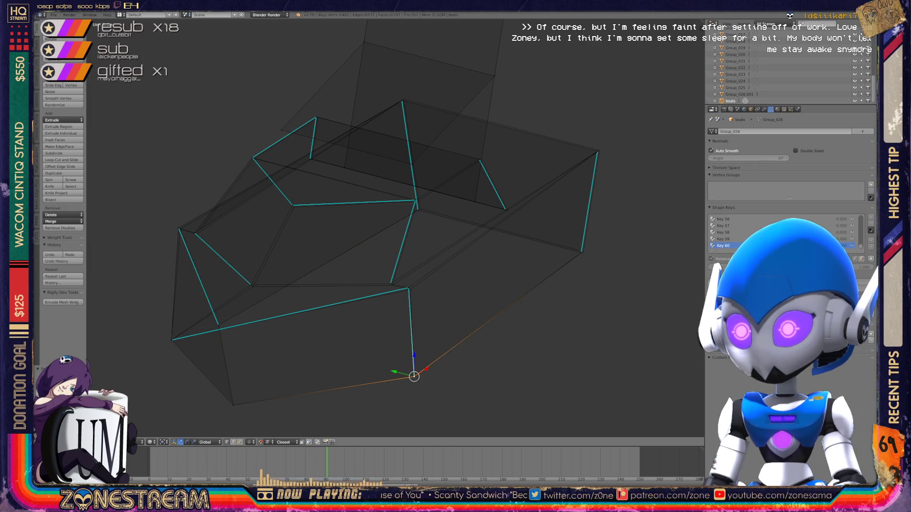
- Nudge the middle corner and left-side vertices slightly into place on the reference
{"action": "key", "text": "a"}
{"action": "right_click", "coordinate": [408, 288]}
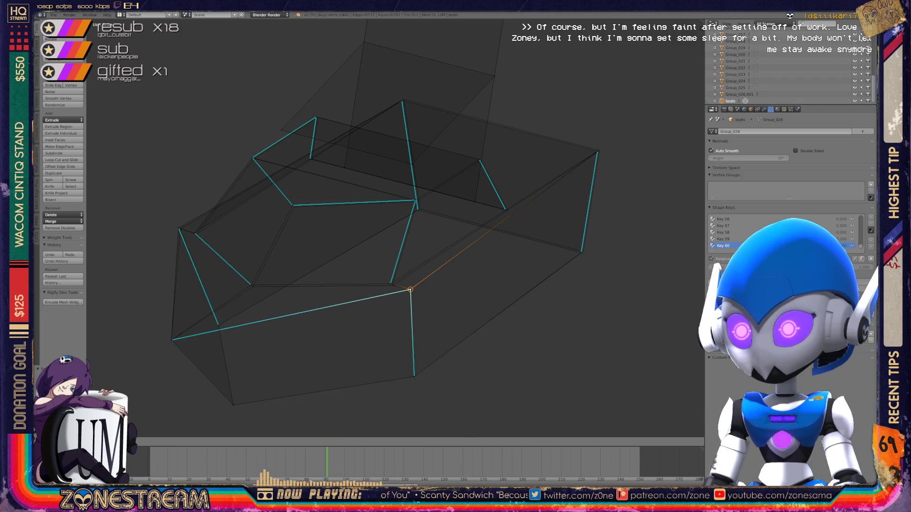
{"action": "right_click", "coordinate": [390, 284]}
{"action": "left_click_drag", "start_coordinate": [389, 283], "coordinate": [392, 285]}
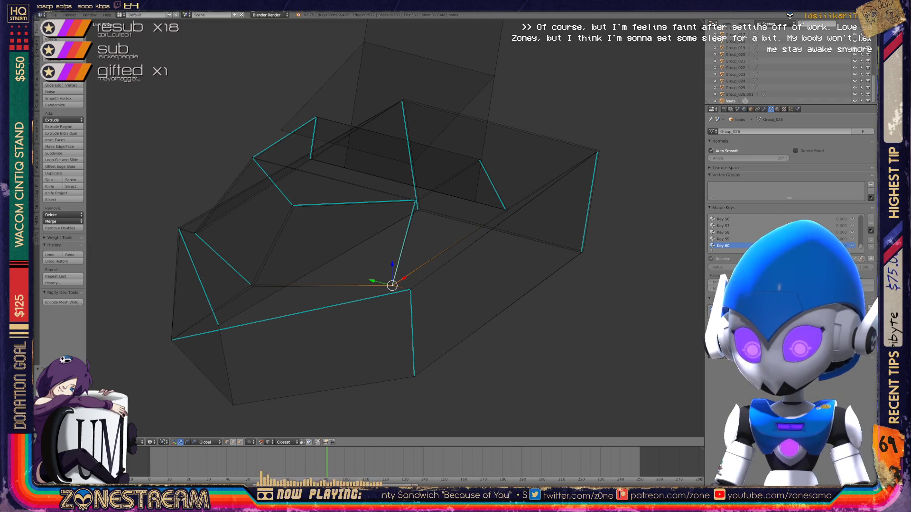
{"action": "right_click", "coordinate": [251, 285]}
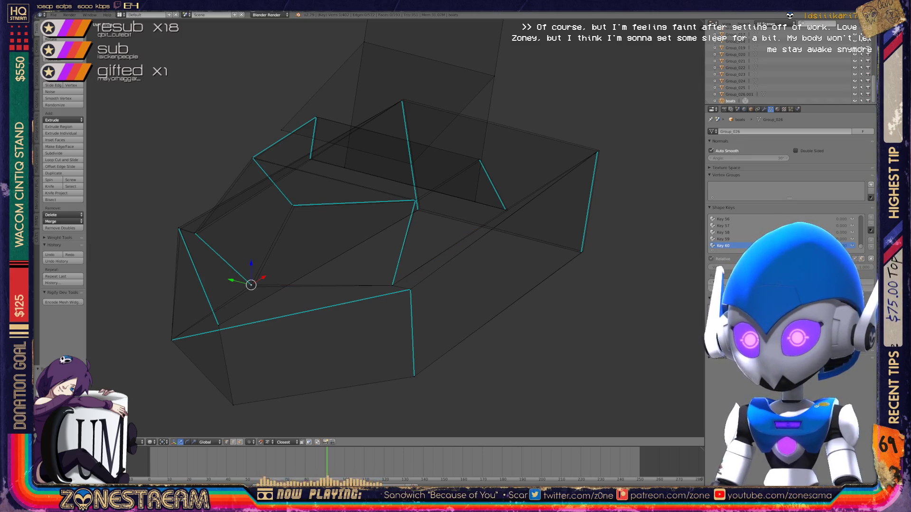
{"action": "key", "text": "g"}
{"action": "key", "text": "Return"}
{"action": "middle_click_drag", "start_coordinate": [380, 237], "coordinate": [484, 199]}
- Orbit around the boot and move the inner-edge vertex onto the reference
{"action": "right_click", "coordinate": [342, 321]}
{"action": "right_click", "coordinate": [253, 213]}
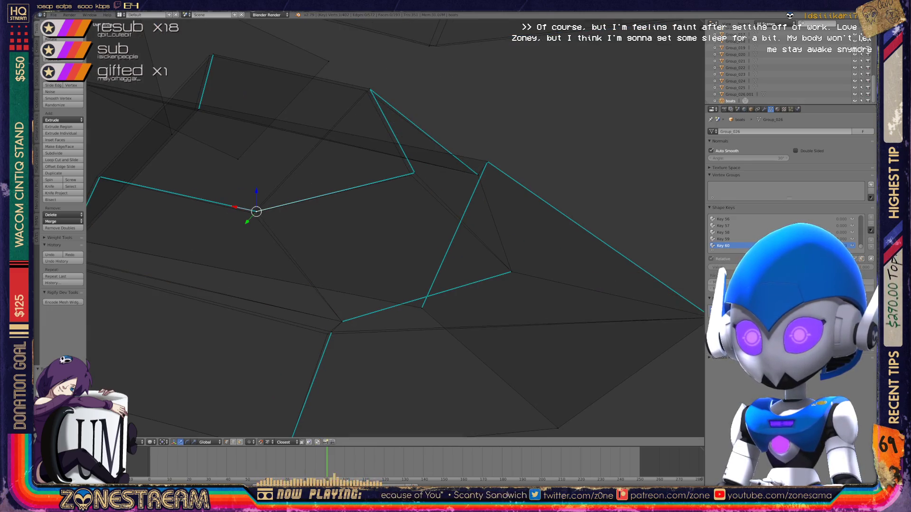
{"action": "key", "text": "ctrl+space"}
{"action": "right_click", "coordinate": [369, 88]}
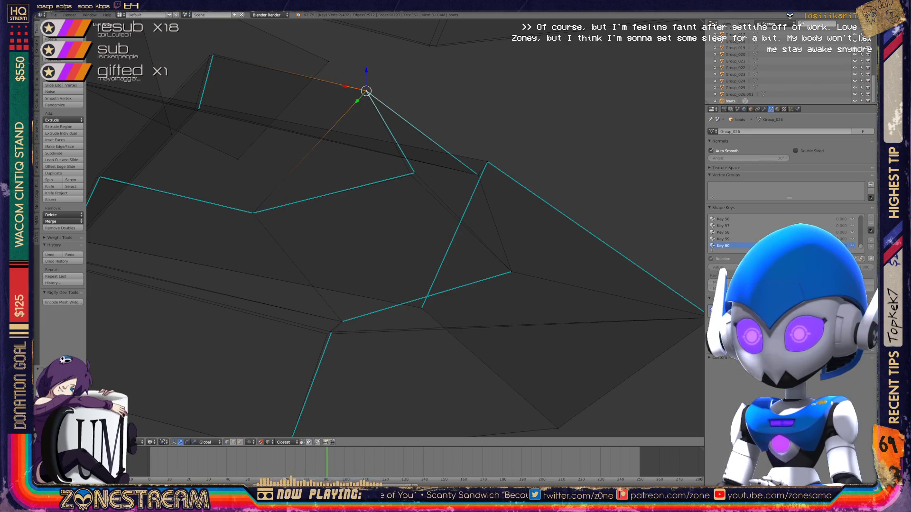
{"action": "middle_click_drag", "start_coordinate": [370, 190], "coordinate": [387, 161], "text": "shift"}
{"action": "right_click", "coordinate": [346, 303]}
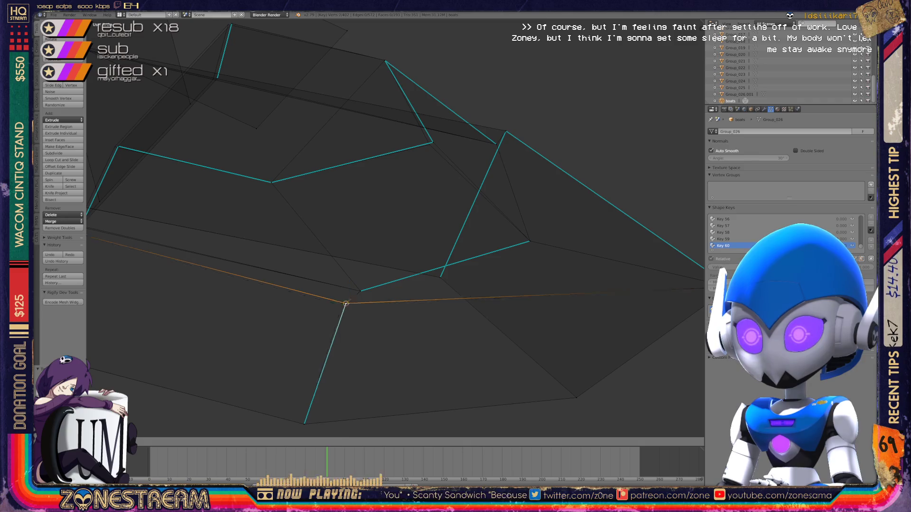
{"action": "mouse_move", "coordinate": [346, 302]}
{"action": "middle_mouse_down"}
{"action": "mouse_move", "coordinate": [488, 305]}
{"action": "mouse_move", "coordinate": [633, 333]}
{"action": "middle_mouse_up"}
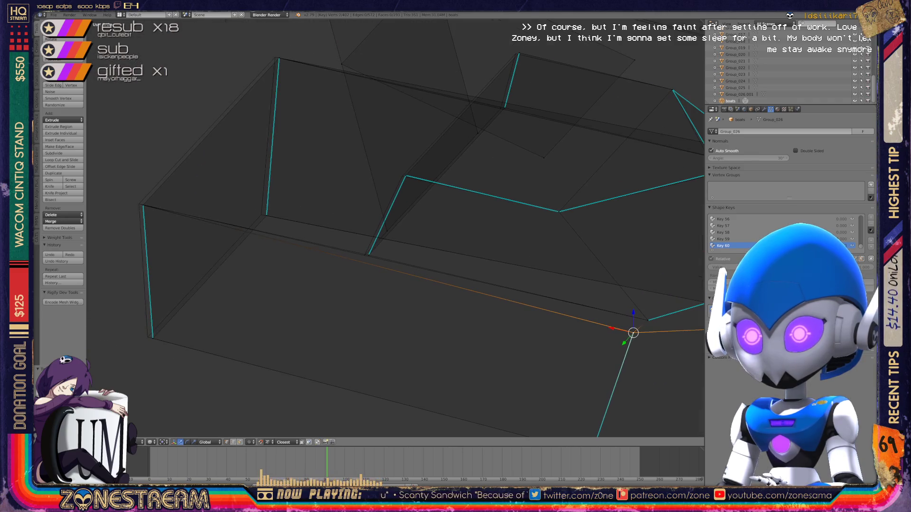
{"action": "right_click", "coordinate": [368, 255]}
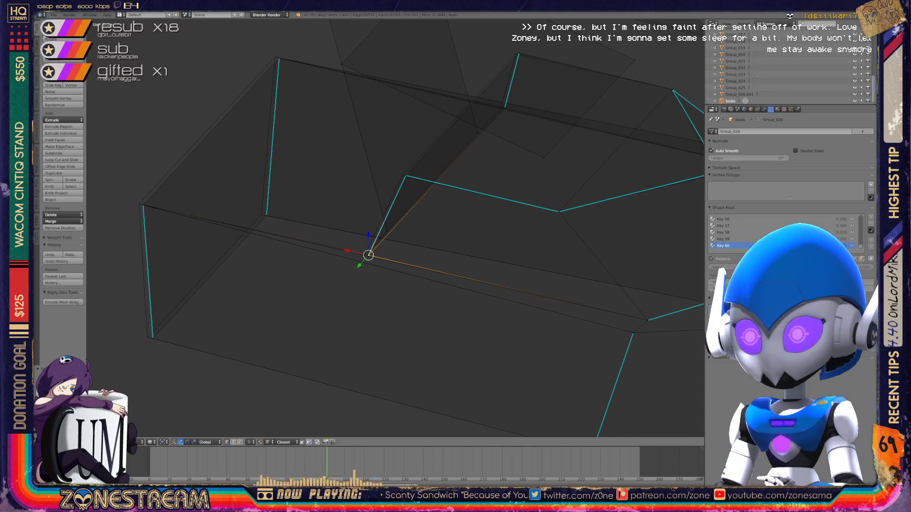
{"action": "key", "text": "g"}
{"action": "left_click", "coordinate": [364, 255]}
- Shift the upper vertex slightly left and snap the left vertex down onto the reference corner
{"action": "right_click", "coordinate": [406, 176]}
{"action": "key", "text": "g"}
{"action": "left_click", "coordinate": [402, 176]}
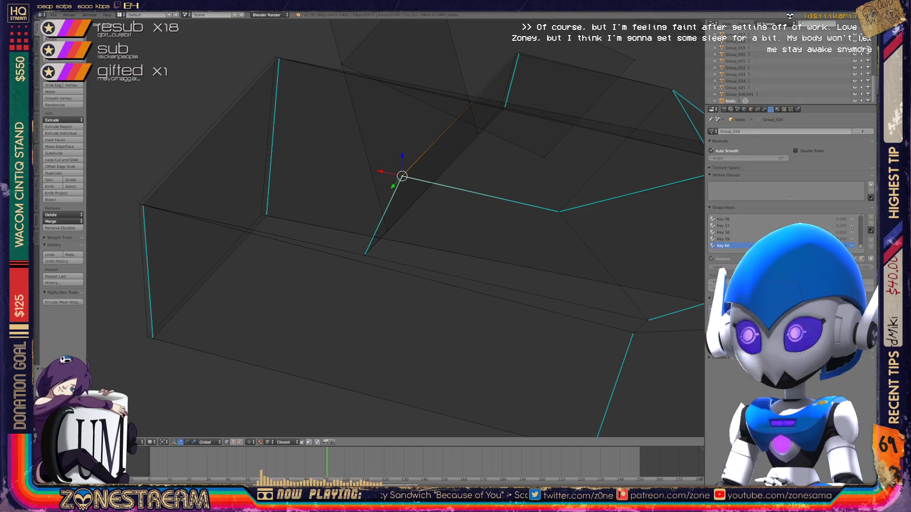
{"action": "right_click", "coordinate": [139, 204]}
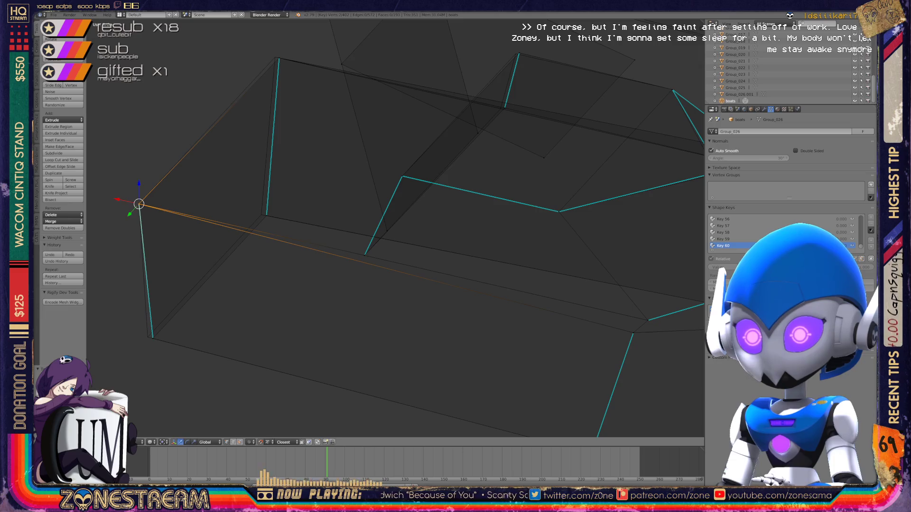
{"action": "left_click_drag", "start_coordinate": [139, 187], "coordinate": [147, 319]}
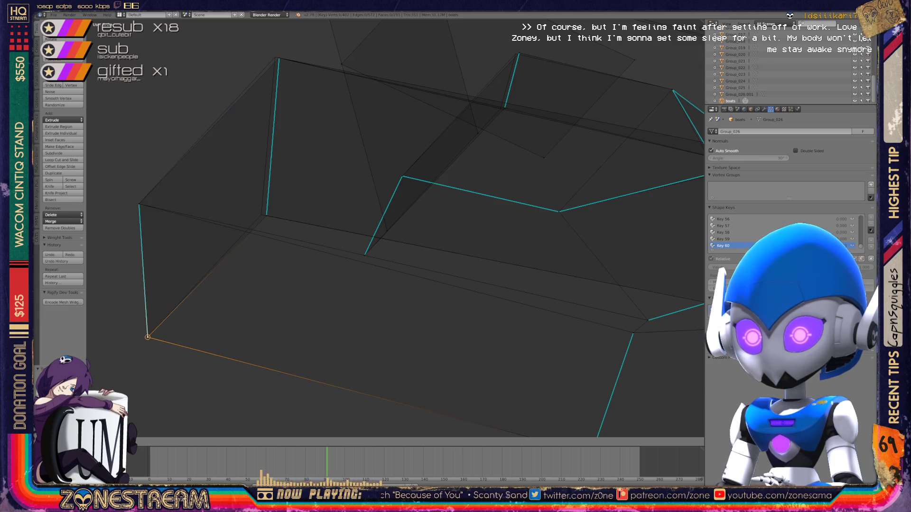
- Select the inner, upper and overlapping side vertices while orbiting to new angles
{"action": "right_click", "coordinate": [266, 215]}
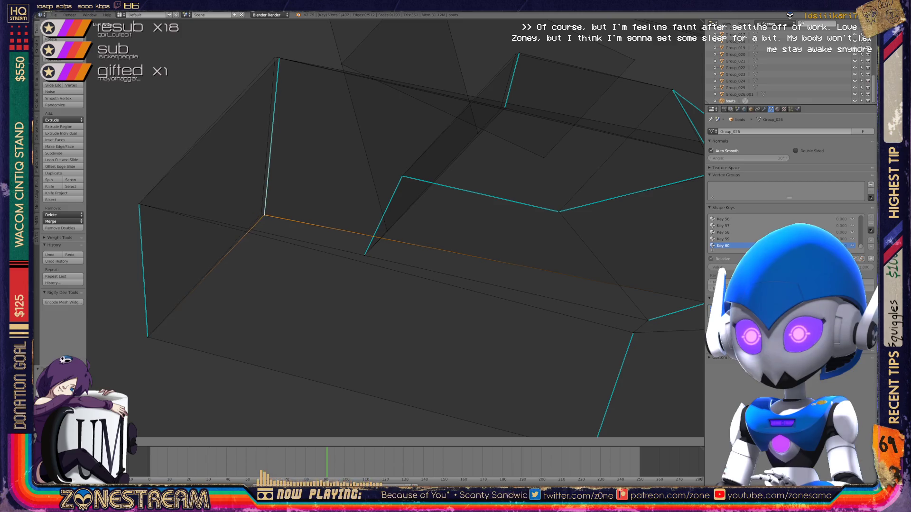
{"action": "mouse_move", "coordinate": [266, 215]}
{"action": "middle_mouse_down"}
{"action": "mouse_move", "coordinate": [280, 265]}
{"action": "mouse_move", "coordinate": [266, 292]}
{"action": "middle_mouse_up"}
{"action": "mouse_move", "coordinate": [394, 228]}
{"action": "middle_mouse_down"}
{"action": "mouse_move", "coordinate": [380, 214]}
{"action": "mouse_move", "coordinate": [427, 247]}
{"action": "mouse_move", "coordinate": [408, 263]}
{"action": "middle_mouse_up"}
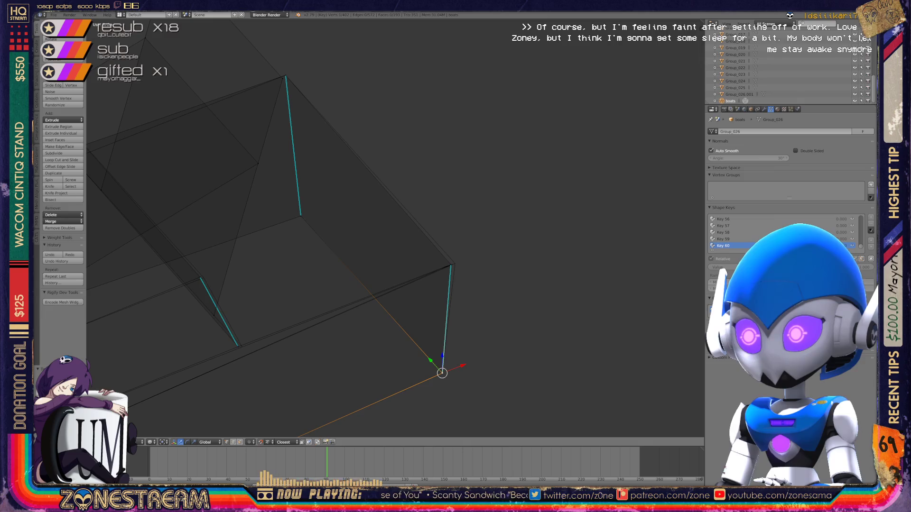
{"action": "right_click", "coordinate": [450, 264]}
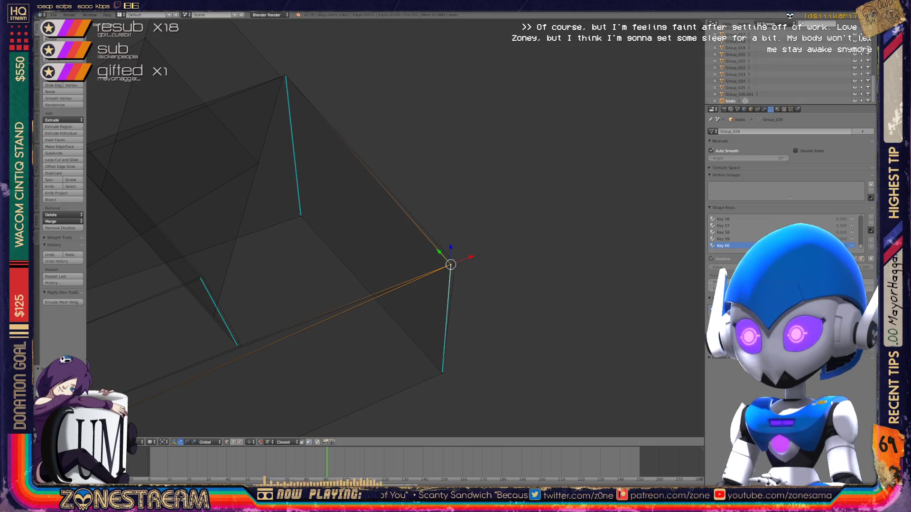
{"action": "middle_click_drag", "start_coordinate": [451, 265], "coordinate": [474, 247]}
{"action": "right_click", "coordinate": [335, 300]}
{"action": "right_click", "coordinate": [335, 300], "text": "shift"}
{"action": "right_click", "coordinate": [335, 300], "text": "shift"}
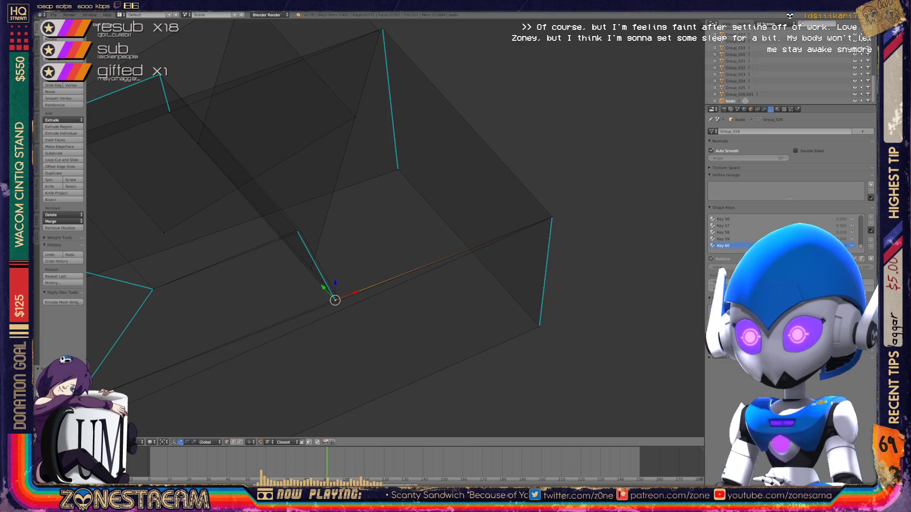
{"action": "mouse_move", "coordinate": [474, 246]}
{"action": "middle_mouse_down"}
{"action": "mouse_move", "coordinate": [439, 268]}
{"action": "mouse_move", "coordinate": [482, 269]}
{"action": "mouse_move", "coordinate": [496, 247]}
{"action": "middle_mouse_up"}
{"action": "right_click", "coordinate": [256, 280], "text": "shift"}
- Leave vertex editing for object mode, zoomed out on the whole reshaped boot
{"action": "scroll", "coordinate": [394, 227], "scroll_direction": "down", "scroll_amount": 5}
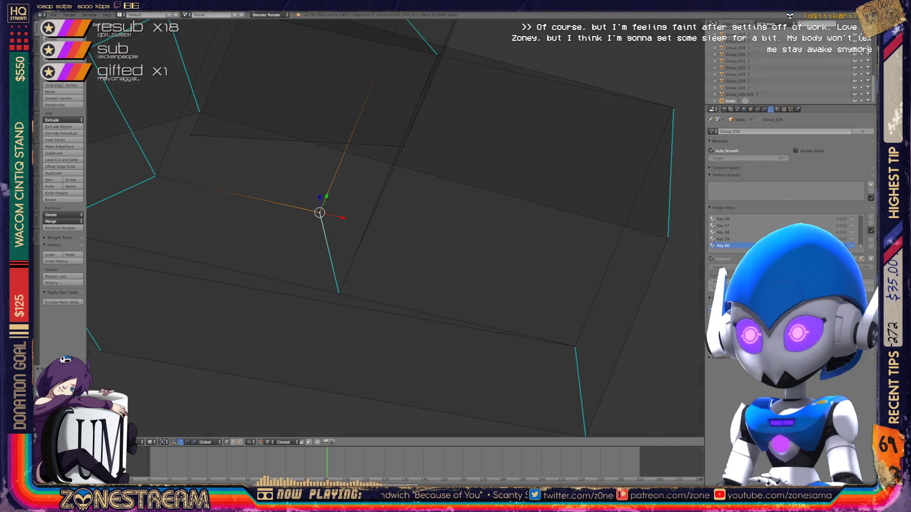
{"action": "middle_click_drag", "start_coordinate": [394, 228], "coordinate": [446, 220]}
{"action": "key", "text": "Tab"}
{"action": "scroll", "coordinate": [394, 228], "scroll_direction": "down", "scroll_amount": 4}
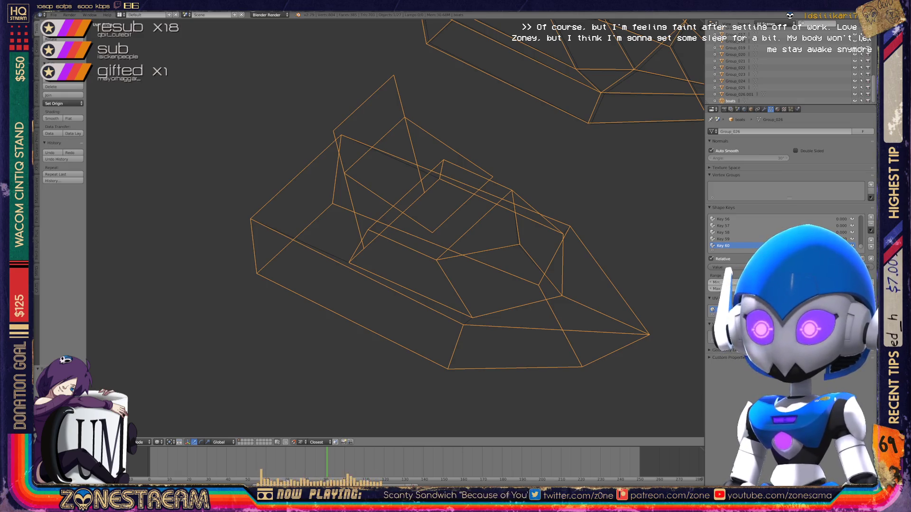
- Zoom out to compare both boots, then re-enter edit mode and select the toe tip vertex
{"action": "scroll", "coordinate": [427, 228], "scroll_direction": "up", "scroll_amount": 4}
{"action": "key", "text": "Tab"}
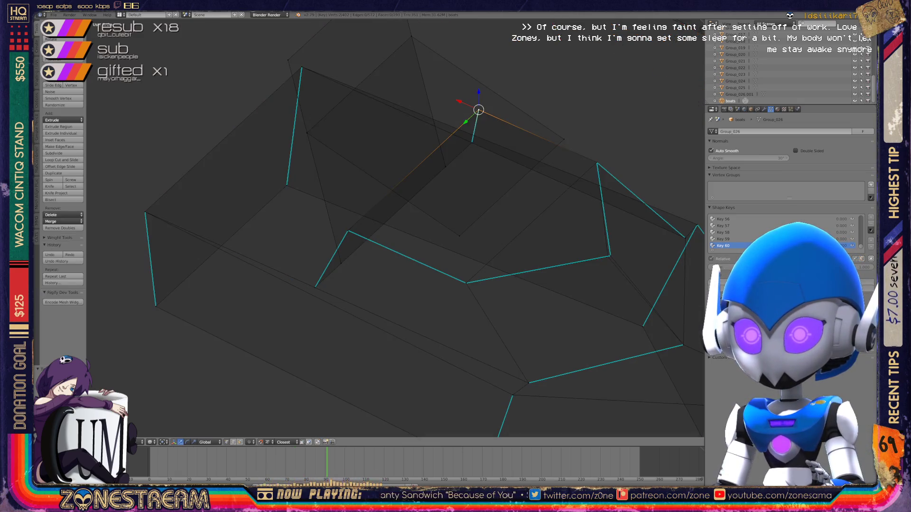
{"action": "key", "text": "Tab"}
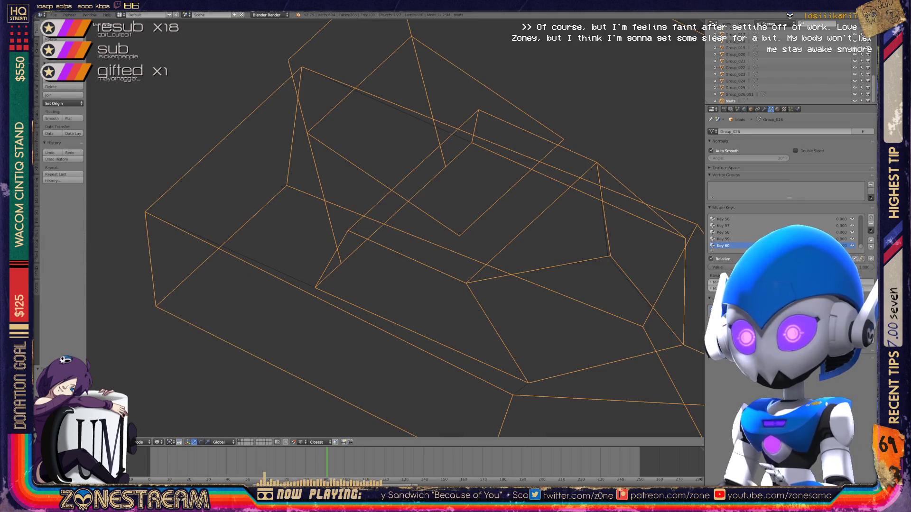
{"action": "scroll", "coordinate": [394, 228], "scroll_direction": "down", "scroll_amount": 5}
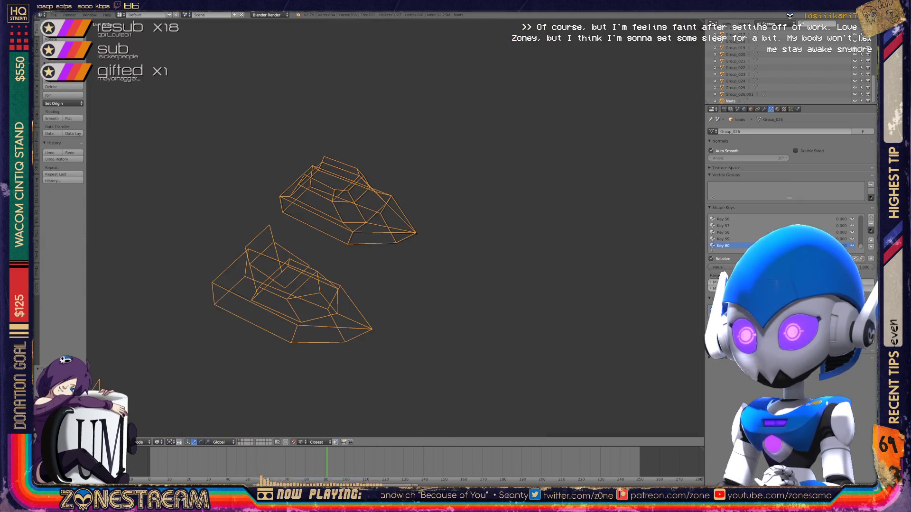
{"action": "scroll", "coordinate": [256, 294], "scroll_direction": "up", "scroll_amount": 6}
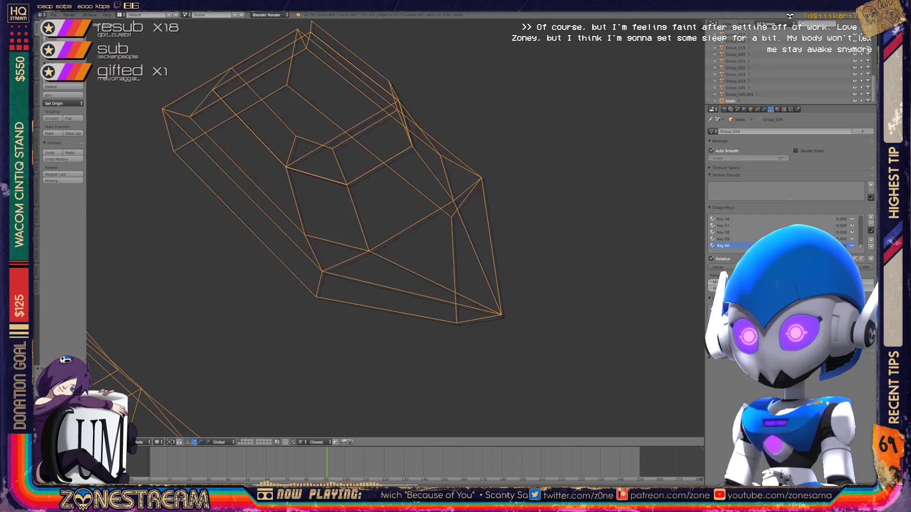
{"action": "key", "text": "Tab"}
{"action": "right_click", "coordinate": [579, 377]}
- Nudge the toe's lower, outline and inner-corner vertices onto the reference outline
{"action": "right_click", "coordinate": [579, 377], "text": "shift"}
{"action": "right_click", "coordinate": [578, 378]}
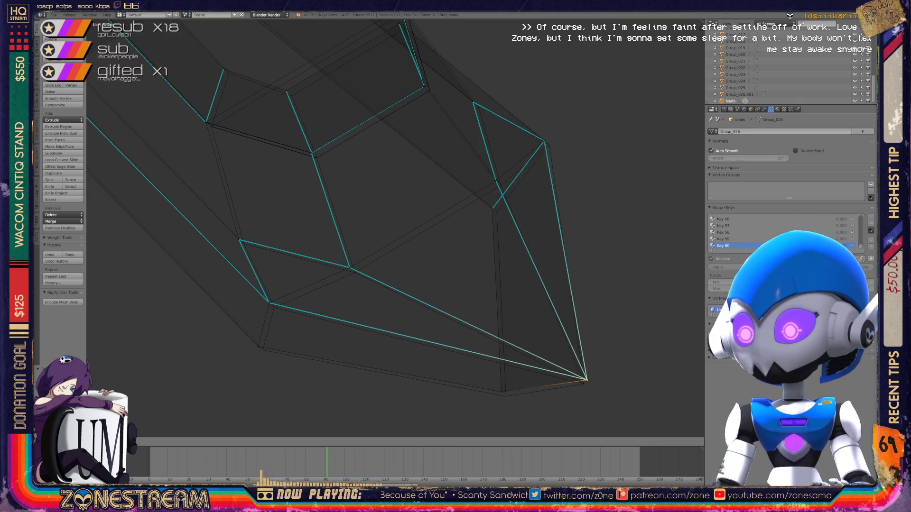
{"action": "right_click", "coordinate": [501, 392]}
{"action": "right_click_drag", "start_coordinate": [501, 392], "coordinate": [506, 396]}
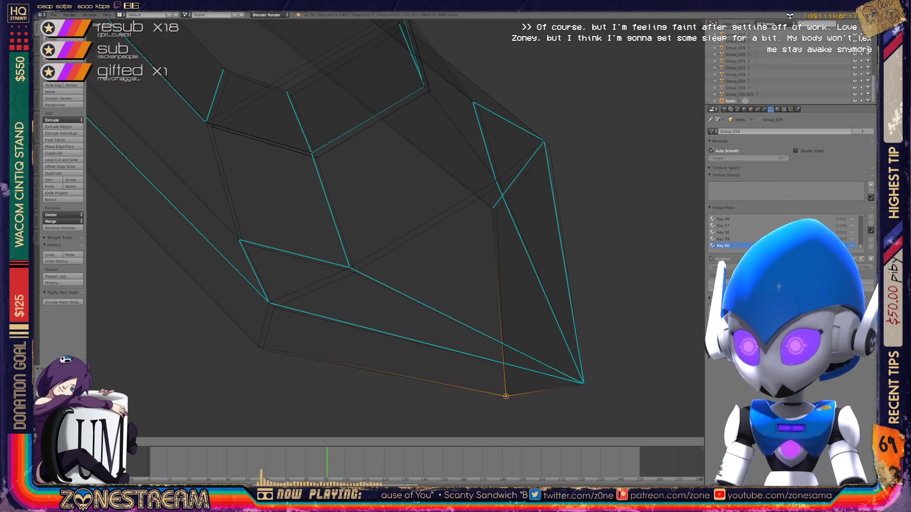
{"action": "right_click", "coordinate": [259, 348]}
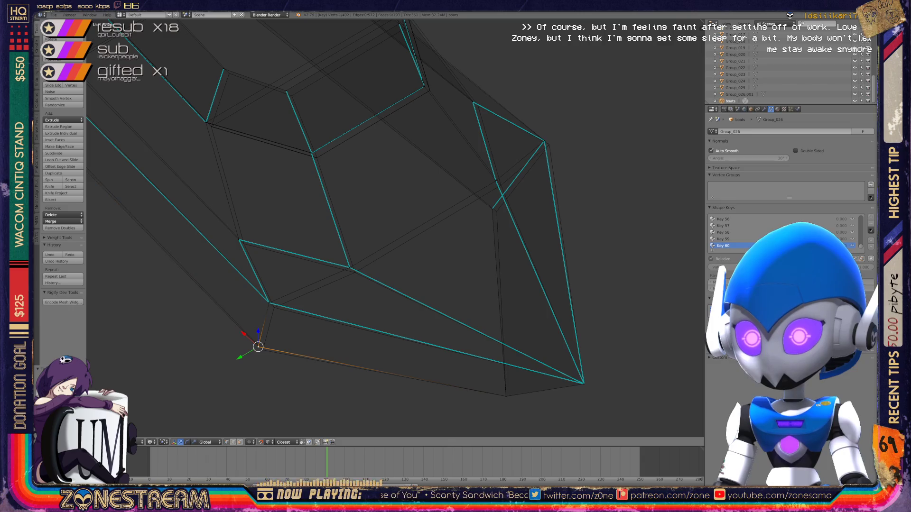
{"action": "right_click_drag", "start_coordinate": [259, 347], "coordinate": [263, 350]}
{"action": "right_click", "coordinate": [269, 302]}
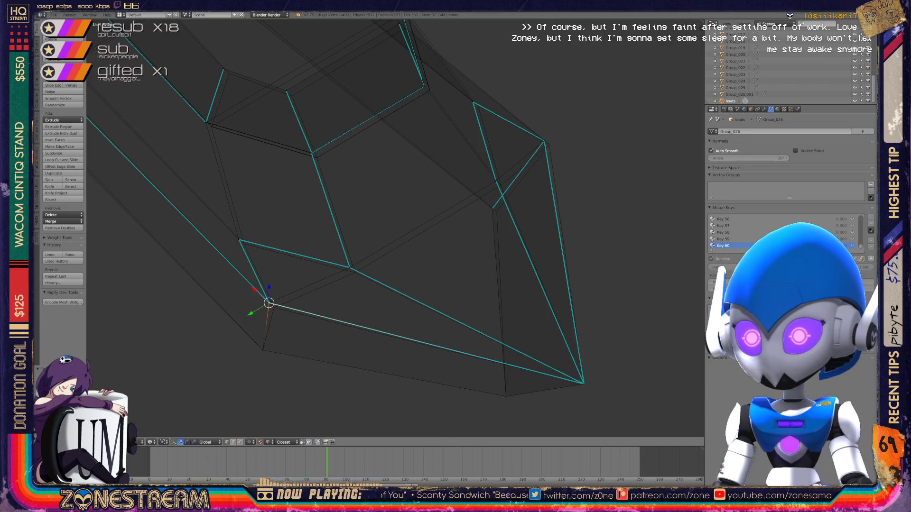
{"action": "right_click_drag", "start_coordinate": [269, 302], "coordinate": [275, 308]}
{"action": "right_click", "coordinate": [349, 267]}
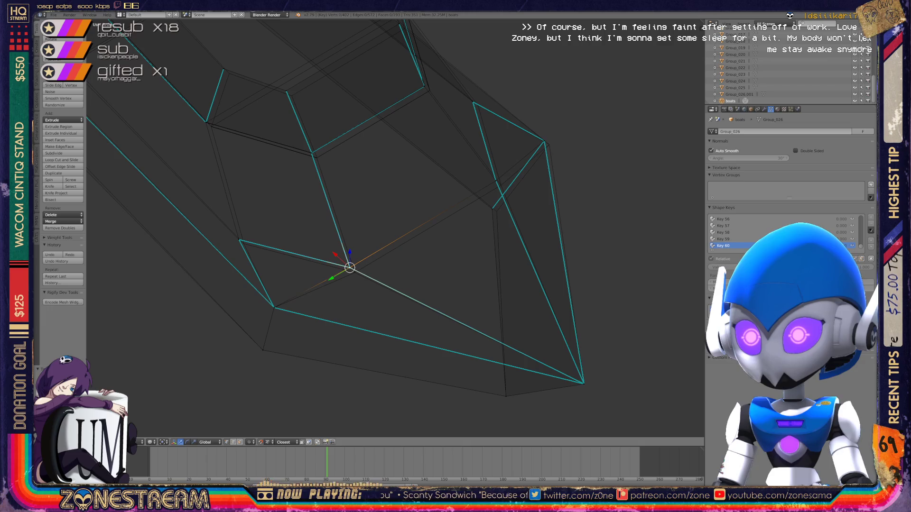
{"action": "right_click_drag", "start_coordinate": [350, 267], "coordinate": [355, 273]}
- Move the upper corner vertex up onto the reference mesh
{"action": "right_click", "coordinate": [239, 239]}
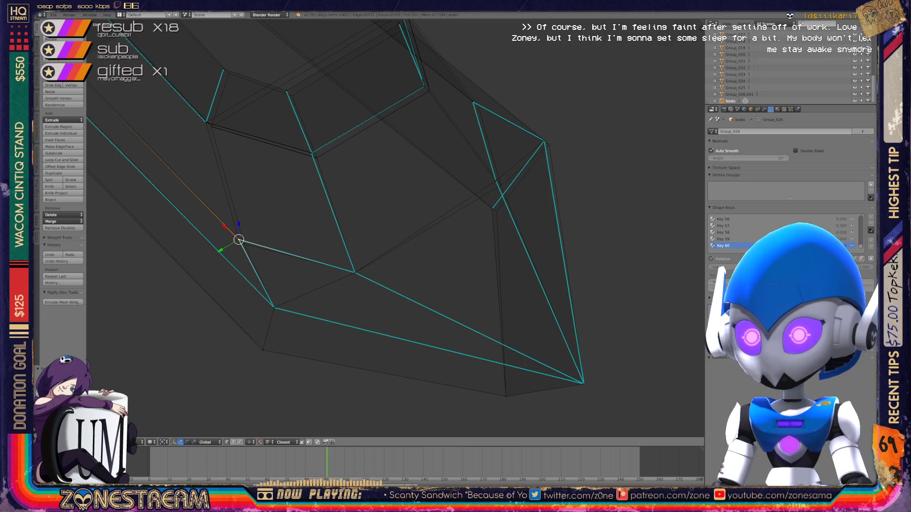
{"action": "middle_click_drag", "start_coordinate": [491, 208], "coordinate": [442, 235], "text": "shift"}
{"action": "right_click", "coordinate": [442, 235]}
{"action": "mouse_move", "coordinate": [441, 234]}
{"action": "right_mouse_down"}
{"action": "mouse_move", "coordinate": [443, 206]}
{"action": "mouse_move", "coordinate": [451, 211]}
{"action": "right_mouse_up"}
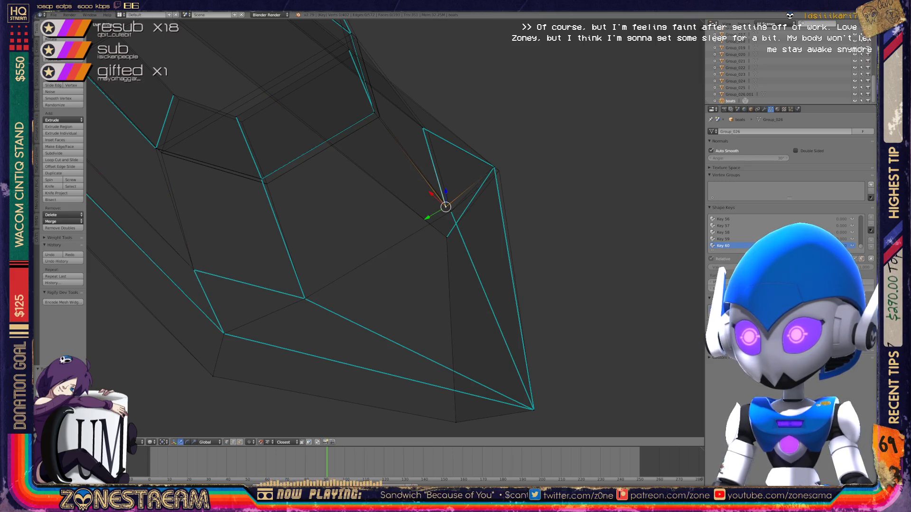
{"action": "mouse_move", "coordinate": [451, 212]}
{"action": "middle_mouse_down"}
{"action": "mouse_move", "coordinate": [431, 215]}
{"action": "mouse_move", "coordinate": [471, 213]}
{"action": "middle_mouse_up"}
{"action": "scroll", "coordinate": [472, 213], "scroll_direction": "up", "scroll_amount": 5}
{"action": "scroll", "coordinate": [228, 152], "scroll_direction": "down", "scroll_amount": 5}
{"action": "scroll", "coordinate": [330, 207], "scroll_direction": "up", "scroll_amount": 6}
- Snap the edge-junction, next corner and polygon top-left vertices onto reference corners
{"action": "right_click", "coordinate": [337, 260]}
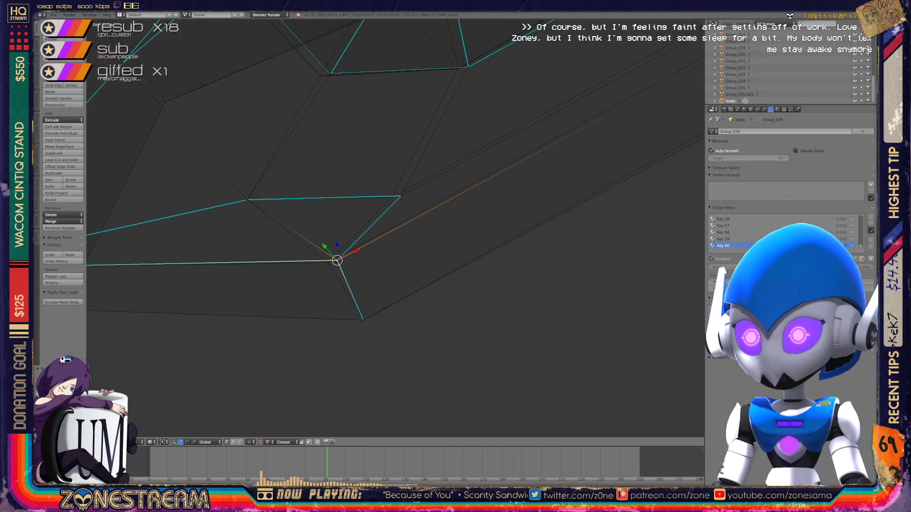
{"action": "key", "text": "g"}
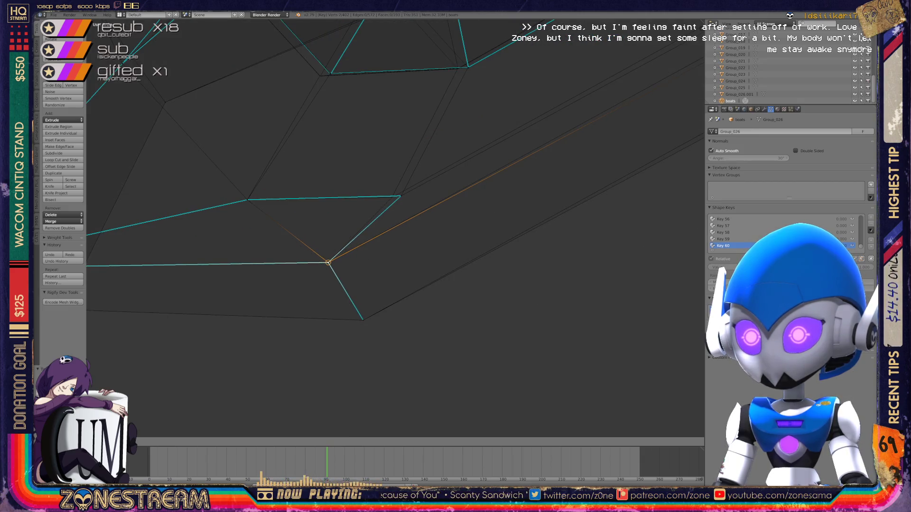
{"action": "left_click", "coordinate": [328, 262]}
{"action": "right_click", "coordinate": [399, 195]}
{"action": "key", "text": "g"}
{"action": "left_click", "coordinate": [391, 197]}
{"action": "middle_click_drag", "start_coordinate": [392, 197], "coordinate": [349, 415]}
{"action": "right_click", "coordinate": [332, 225]}
{"action": "key", "text": "g"}
{"action": "left_click", "coordinate": [322, 226]}
- Adjust the left corner vertices and lift the box corner to the reference's top corner
{"action": "right_click", "coordinate": [403, 218]}
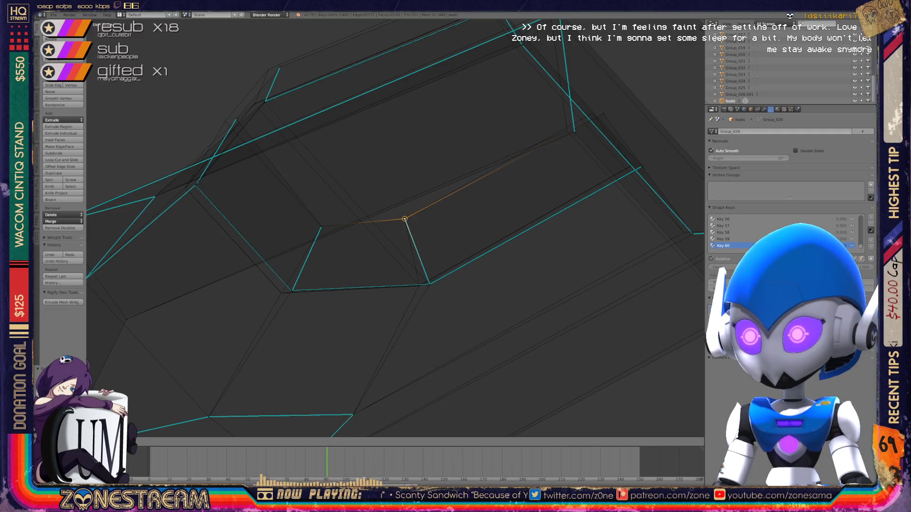
{"action": "mouse_move", "coordinate": [403, 218]}
{"action": "middle_mouse_down"}
{"action": "mouse_move", "coordinate": [436, 252]}
{"action": "mouse_move", "coordinate": [418, 204]}
{"action": "middle_mouse_up"}
{"action": "right_click", "coordinate": [315, 289]}
{"action": "key", "text": "g"}
{"action": "left_click", "coordinate": [316, 290]}
{"action": "right_click", "coordinate": [277, 236]}
{"action": "key", "text": "g"}
{"action": "left_click", "coordinate": [277, 241]}
{"action": "mouse_move", "coordinate": [278, 240]}
{"action": "middle_mouse_down"}
{"action": "mouse_move", "coordinate": [291, 194]}
{"action": "mouse_move", "coordinate": [458, 145]}
{"action": "middle_mouse_up"}
{"action": "right_click", "coordinate": [391, 236]}
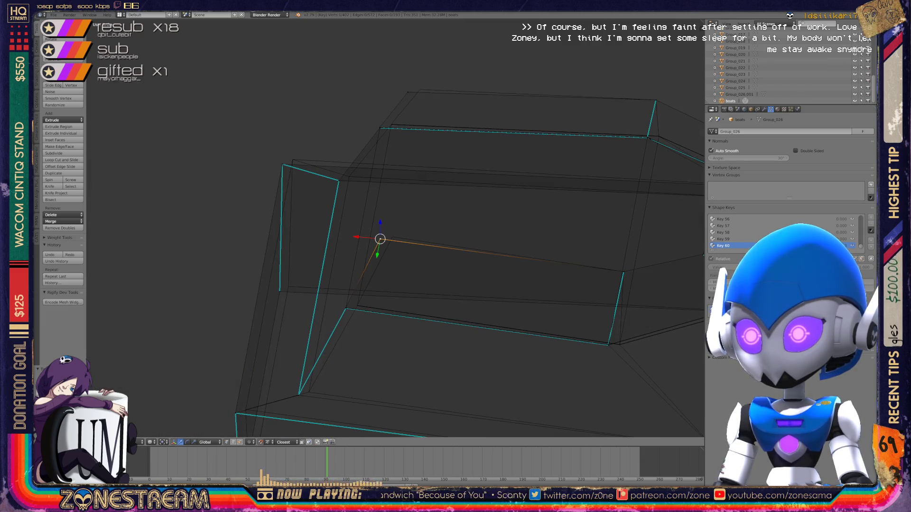
{"action": "key", "text": "g"}
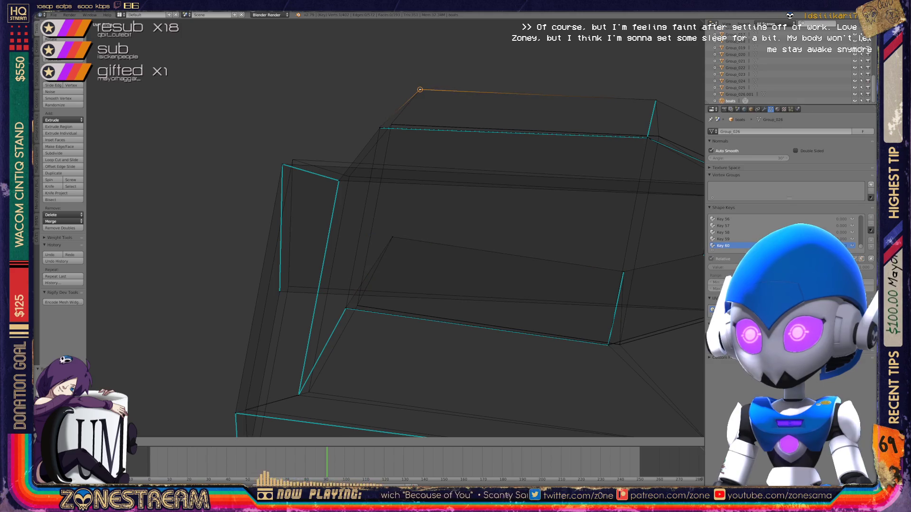
{"action": "left_click", "coordinate": [420, 89]}
- Place the box's lower and upper corner vertices onto the reference corners
{"action": "middle_click_drag", "start_coordinate": [379, 284], "coordinate": [435, 155], "text": "shift"}
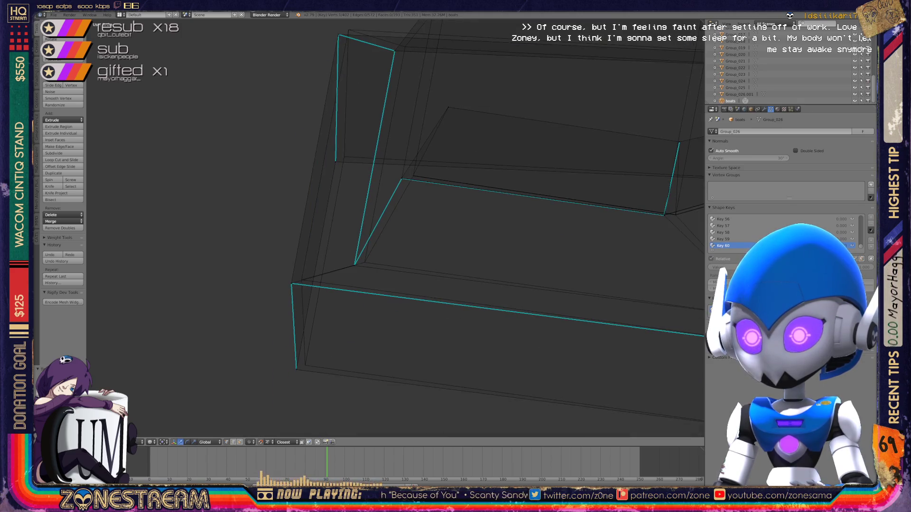
{"action": "right_click", "coordinate": [296, 370]}
{"action": "key", "text": "g"}
{"action": "left_click", "coordinate": [304, 365]}
{"action": "right_click", "coordinate": [291, 284]}
{"action": "key", "text": "g"}
{"action": "left_click", "coordinate": [302, 280]}
- Snap the left-edge and top corner vertices onto the reference box's top
{"action": "middle_click_drag", "start_coordinate": [379, 237], "coordinate": [397, 330], "text": "shift"}
{"action": "right_click", "coordinate": [354, 253]}
{"action": "key", "text": "g"}
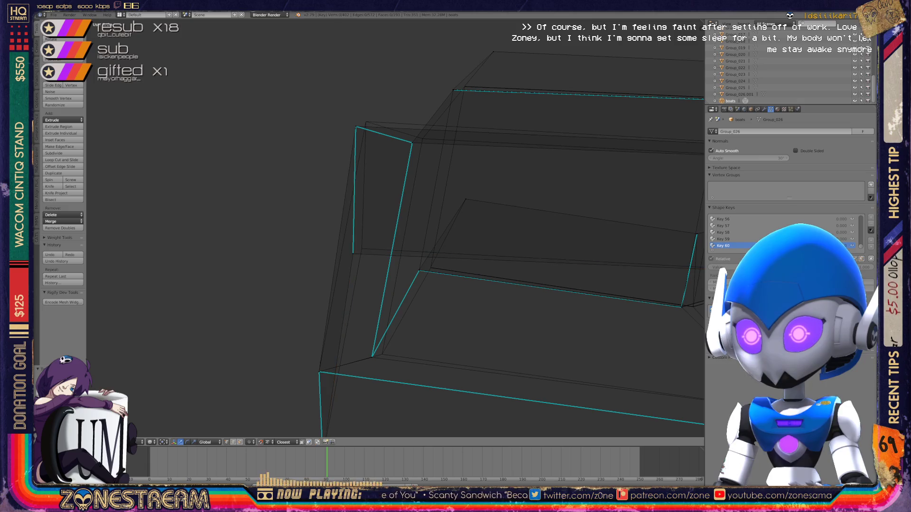
{"action": "left_click", "coordinate": [361, 249]}
{"action": "right_click", "coordinate": [356, 127]}
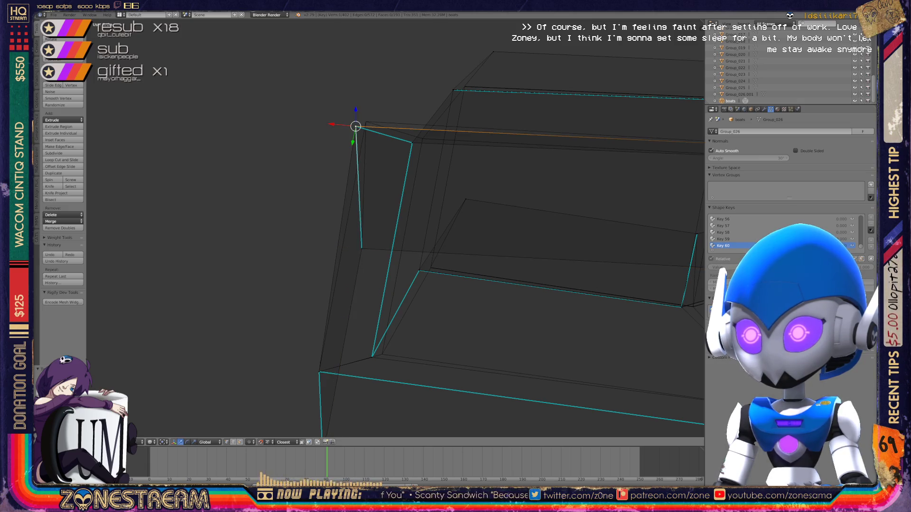
{"action": "key", "text": "g"}
{"action": "left_click", "coordinate": [365, 122]}
{"action": "scroll", "coordinate": [393, 227], "scroll_direction": "down", "scroll_amount": 4}
- Zoom into the lower boot and snap the vertex at the edge's end onto the reference endpoint
{"action": "middle_click_drag", "start_coordinate": [394, 227], "coordinate": [479, 190]}
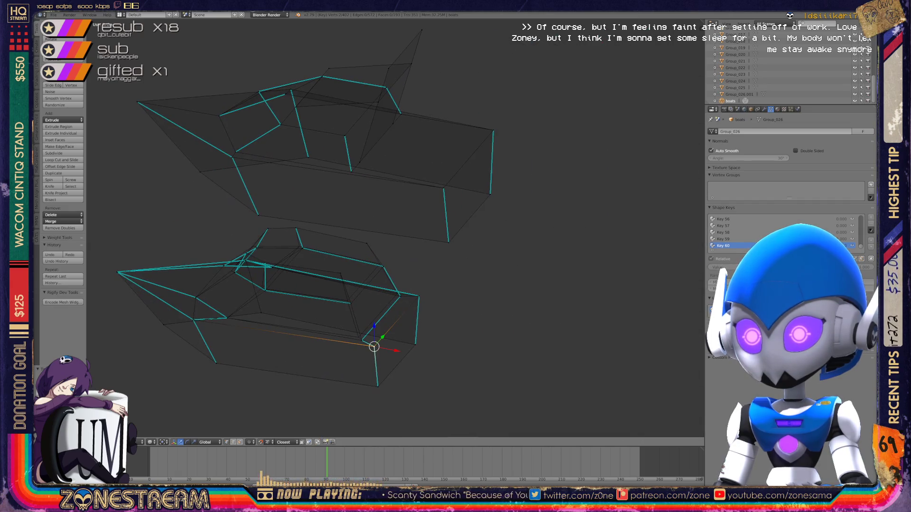
{"action": "scroll", "coordinate": [374, 332], "scroll_direction": "up", "scroll_amount": 6}
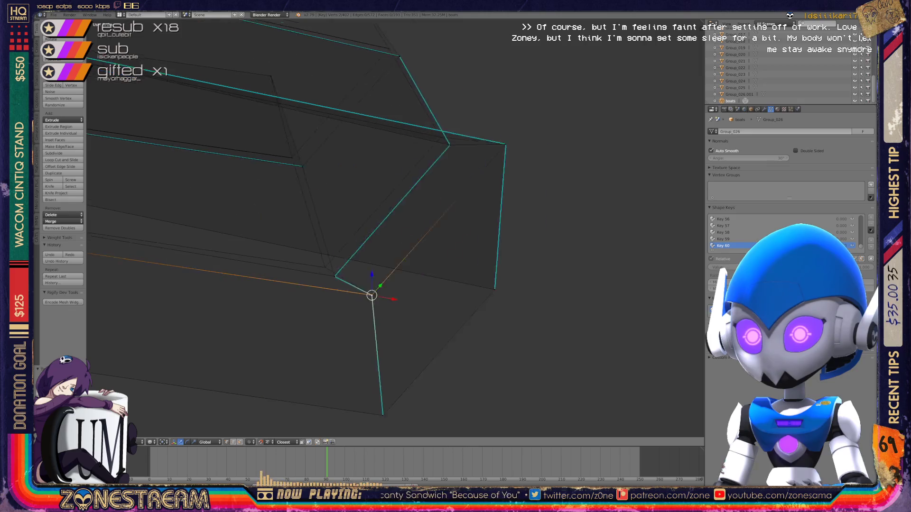
{"action": "mouse_move", "coordinate": [427, 238]}
{"action": "middle_mouse_down"}
{"action": "mouse_move", "coordinate": [456, 228]}
{"action": "mouse_move", "coordinate": [499, 232]}
{"action": "mouse_move", "coordinate": [434, 238]}
{"action": "mouse_move", "coordinate": [491, 225]}
{"action": "mouse_move", "coordinate": [420, 228]}
{"action": "mouse_move", "coordinate": [499, 289]}
{"action": "middle_mouse_up"}
{"action": "scroll", "coordinate": [384, 329], "scroll_direction": "up", "scroll_amount": 4}
{"action": "right_click", "coordinate": [376, 295]}
{"action": "key", "text": "g"}
{"action": "left_click", "coordinate": [375, 291]}
- Snap the next corner vertex onto its neighbouring reference vertex
{"action": "mouse_move", "coordinate": [376, 292]}
{"action": "middle_mouse_down", "text": "shift"}
{"action": "mouse_move", "coordinate": [216, 152]}
{"action": "mouse_move", "coordinate": [359, 211]}
{"action": "mouse_move", "coordinate": [594, 223]}
{"action": "mouse_move", "coordinate": [560, 360]}
{"action": "mouse_move", "coordinate": [631, 351]}
{"action": "mouse_move", "coordinate": [753, 371]}
{"action": "mouse_move", "coordinate": [830, 354]}
{"action": "middle_mouse_up", "text": "shift"}
{"action": "mouse_move", "coordinate": [514, 196]}
{"action": "middle_mouse_down", "text": "shift"}
{"action": "mouse_move", "coordinate": [396, 291]}
{"action": "mouse_move", "coordinate": [399, 323]}
{"action": "middle_mouse_up", "text": "shift"}
{"action": "right_click", "coordinate": [399, 324]}
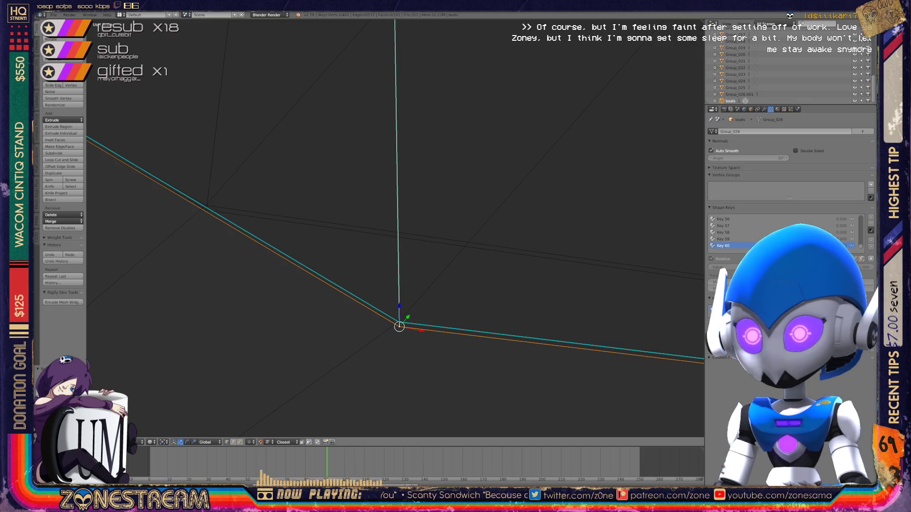
{"action": "key", "text": "g"}
{"action": "left_click", "coordinate": [207, 208]}
- Move the vertex where the edges meet onto the reference corner, cancelling a second attempted move
{"action": "right_click", "coordinate": [399, 322]}
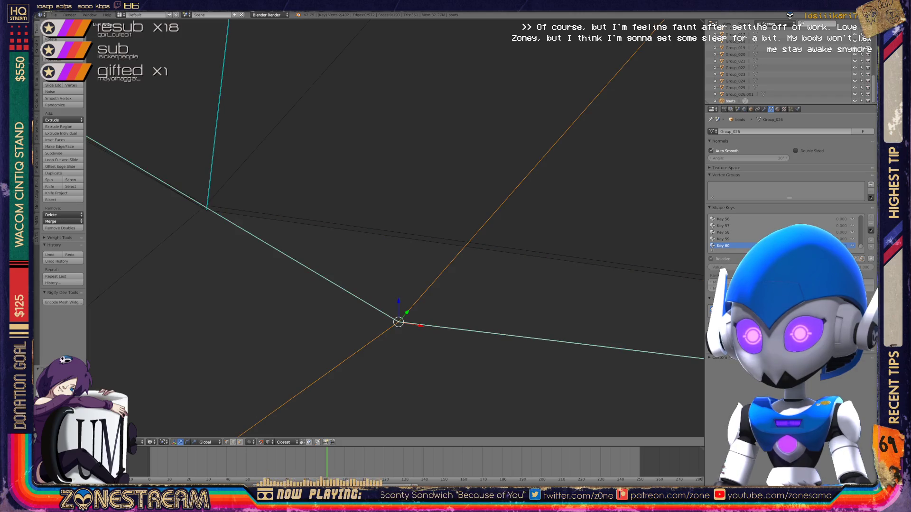
{"action": "mouse_move", "coordinate": [398, 237]}
{"action": "middle_mouse_down"}
{"action": "mouse_move", "coordinate": [432, 209]}
{"action": "mouse_move", "coordinate": [403, 223]}
{"action": "mouse_move", "coordinate": [506, 190]}
{"action": "middle_mouse_up"}
{"action": "right_click", "coordinate": [472, 270]}
{"action": "right_click", "coordinate": [260, 230]}
{"action": "left_click_drag", "start_coordinate": [259, 231], "coordinate": [389, 301]}
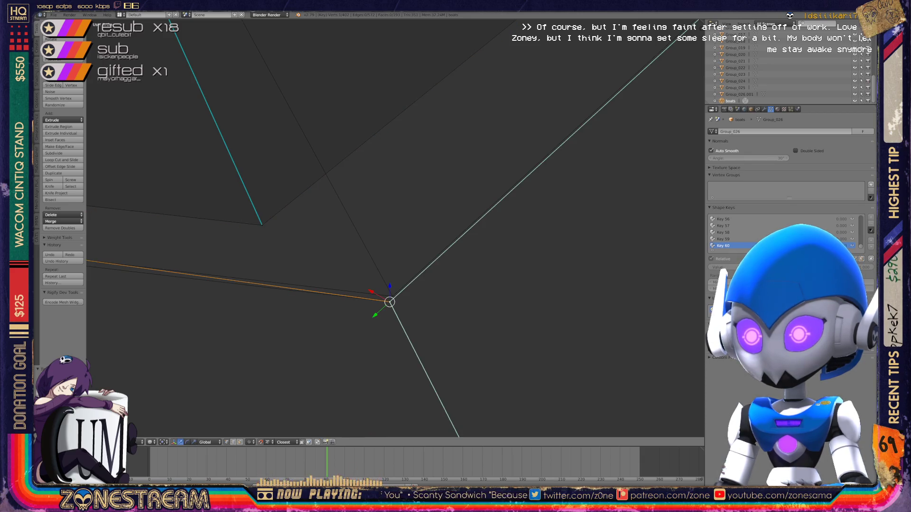
{"action": "right_click", "coordinate": [262, 225]}
{"action": "mouse_move", "coordinate": [395, 228]}
{"action": "middle_mouse_down"}
{"action": "mouse_move", "coordinate": [370, 218]}
{"action": "mouse_move", "coordinate": [394, 235]}
{"action": "mouse_move", "coordinate": [570, 259]}
{"action": "mouse_move", "coordinate": [532, 271]}
{"action": "mouse_move", "coordinate": [550, 256]}
{"action": "middle_mouse_up"}
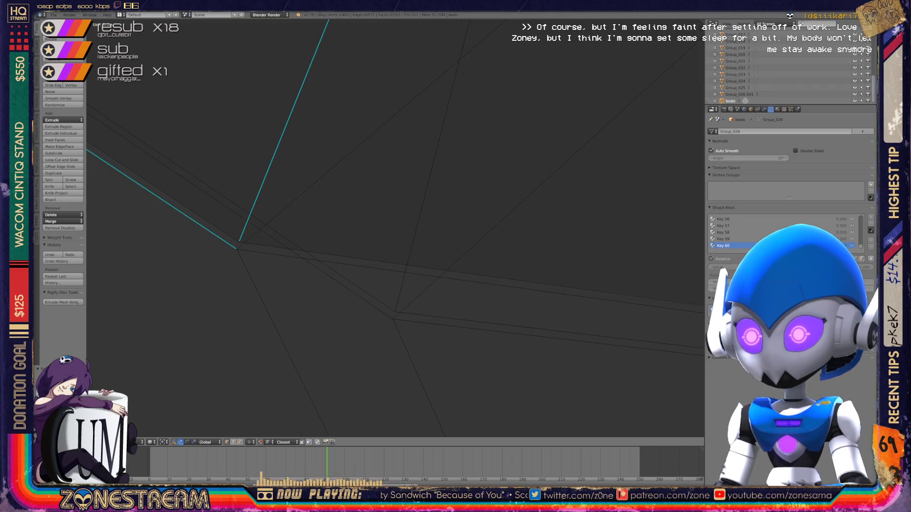
{"action": "key", "text": "g"}
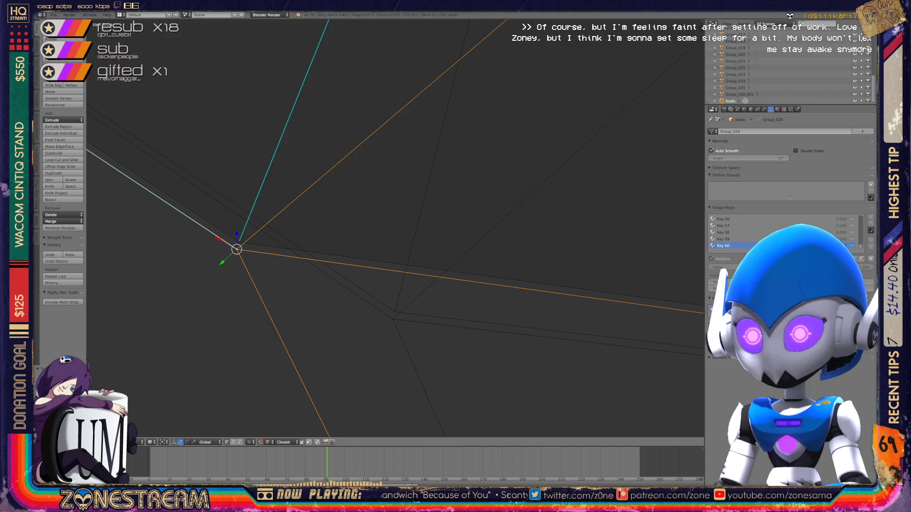
{"action": "key", "text": "Escape"}
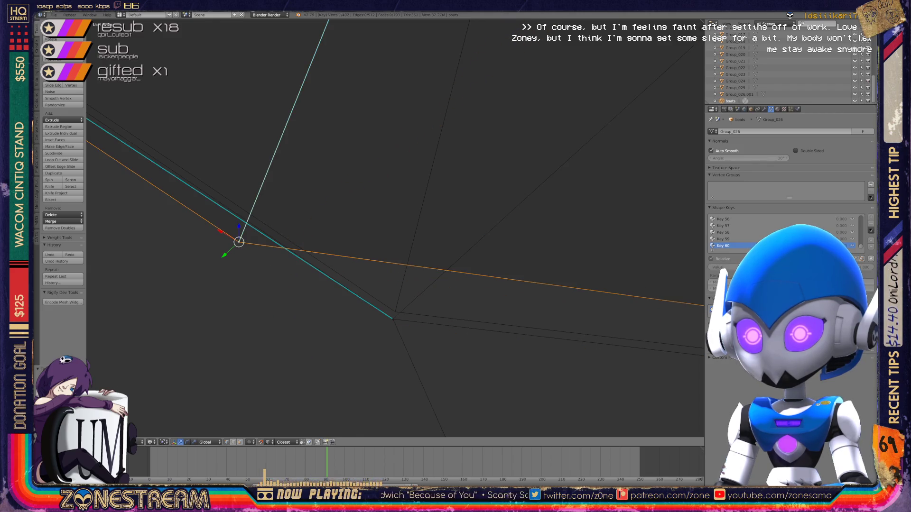
{"action": "key", "text": "KP_Decimal"}
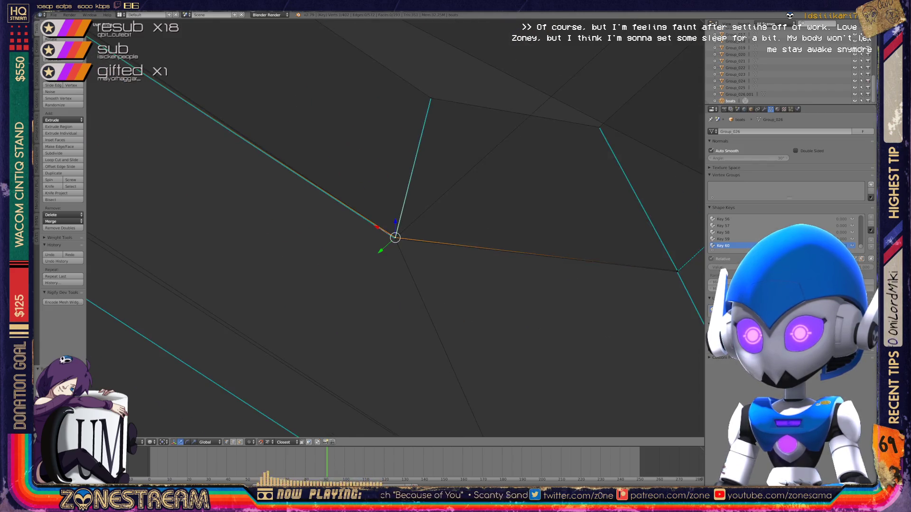
{"action": "middle_click_drag", "start_coordinate": [396, 232], "coordinate": [474, 213]}
{"action": "scroll", "coordinate": [317, 345], "scroll_direction": "up", "scroll_amount": 2}
- Snap the two vertices near the lower-left corner onto the same reference vertex, merging them
{"action": "right_click", "coordinate": [317, 345]}
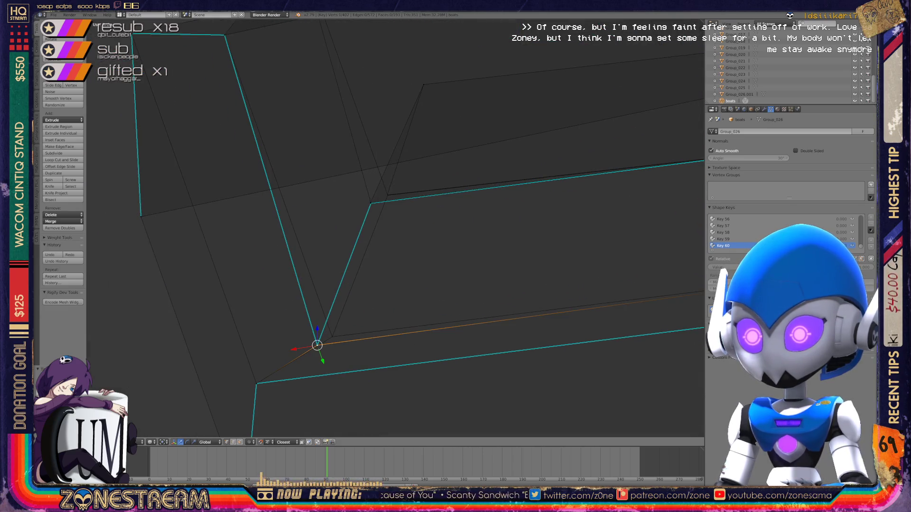
{"action": "scroll", "coordinate": [276, 278], "scroll_direction": "up", "scroll_amount": 5}
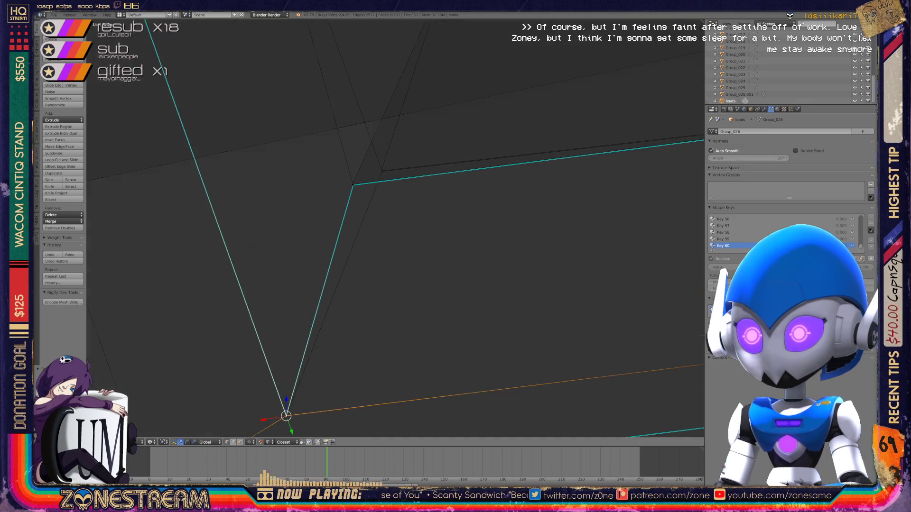
{"action": "mouse_move", "coordinate": [276, 277]}
{"action": "middle_mouse_down", "text": "shift"}
{"action": "mouse_move", "coordinate": [326, 370]}
{"action": "mouse_move", "coordinate": [363, 494]}
{"action": "middle_mouse_up", "text": "shift"}
{"action": "middle_click_drag", "start_coordinate": [400, 437], "coordinate": [431, 413]}
{"action": "right_click", "coordinate": [310, 321]}
{"action": "key", "text": "g"}
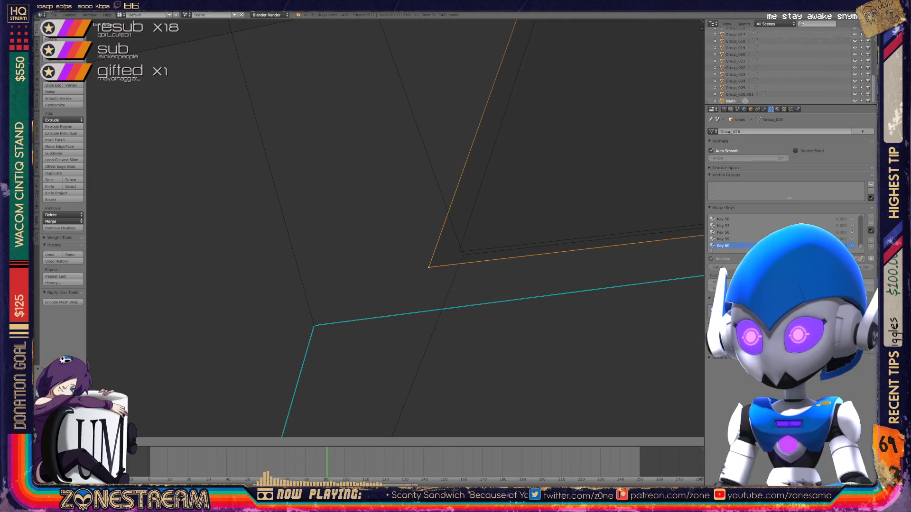
{"action": "left_click", "coordinate": [458, 252]}
{"action": "right_click", "coordinate": [314, 325]}
{"action": "key", "text": "g"}
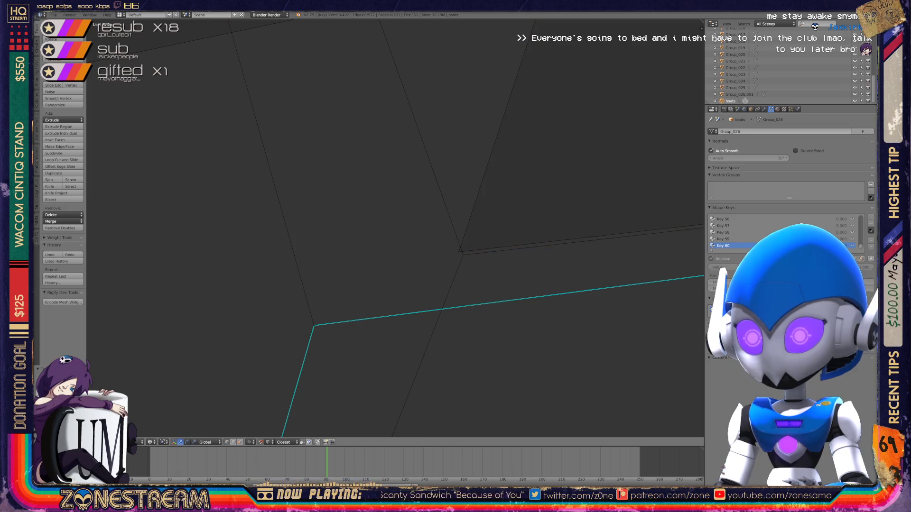
{"action": "left_click", "coordinate": [463, 255]}
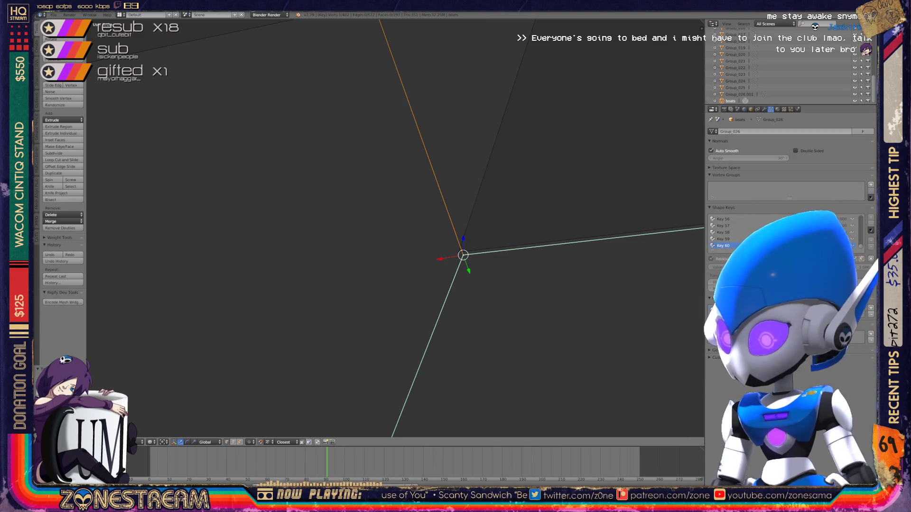
- Move the selected boot vertex to its new position on the wireframe
{"action": "scroll", "coordinate": [394, 228], "scroll_direction": "down", "scroll_amount": 10}
{"action": "scroll", "coordinate": [394, 227], "scroll_direction": "up", "scroll_amount": 10}
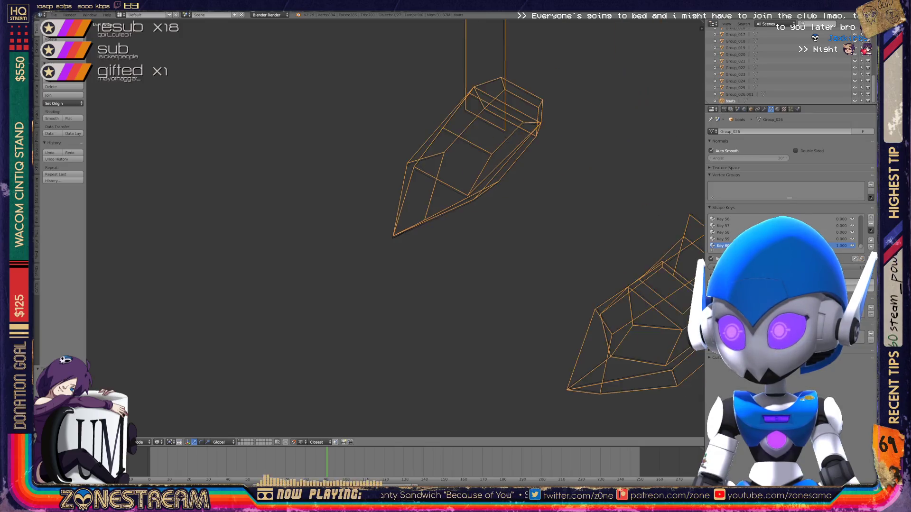
{"action": "middle_click_drag", "start_coordinate": [394, 228], "coordinate": [322, 283], "text": "shift"}
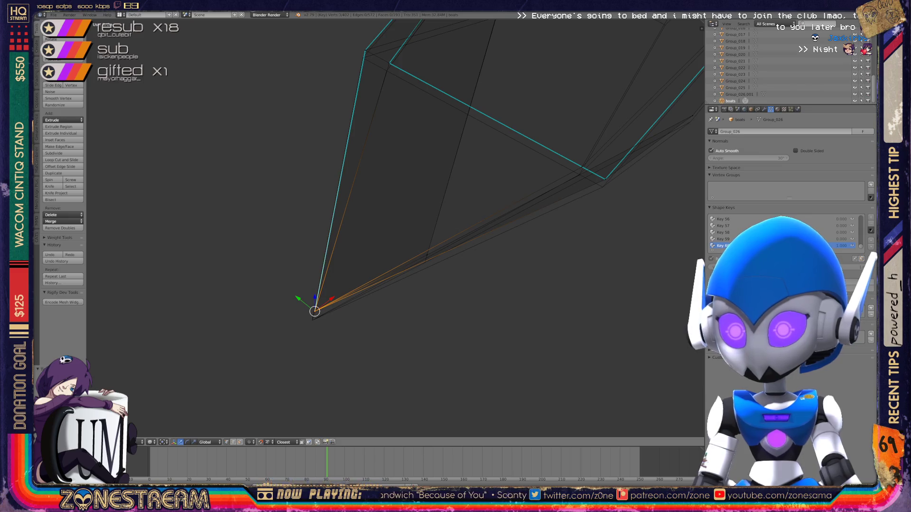
{"action": "key", "text": "g"}
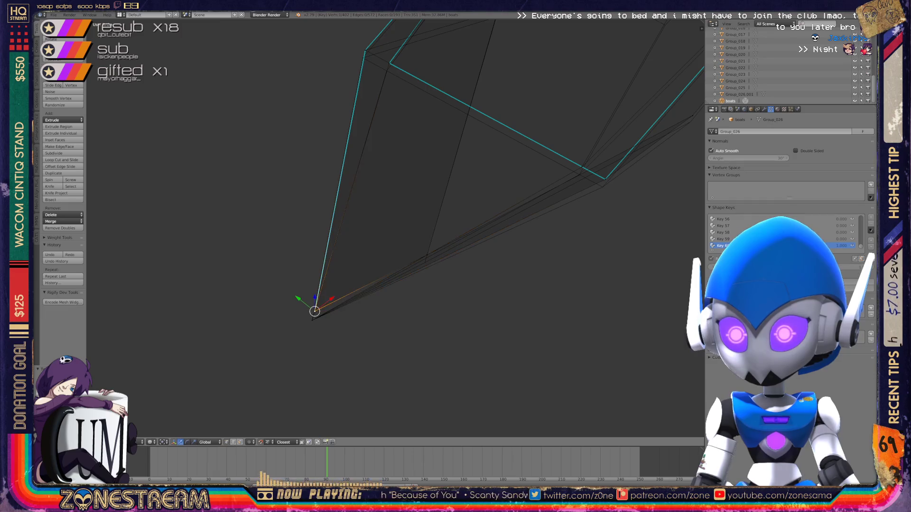
{"action": "left_click", "coordinate": [311, 320]}
- Pull the edge vertex, its neighbour and the bottom vertex down onto the reference
{"action": "mouse_move", "coordinate": [394, 228]}
{"action": "middle_mouse_down", "text": "shift"}
{"action": "mouse_move", "coordinate": [273, 308]}
{"action": "mouse_move", "coordinate": [365, 216]}
{"action": "mouse_move", "coordinate": [336, 204]}
{"action": "middle_mouse_up", "text": "shift"}
{"action": "key", "text": "KP_Decimal"}
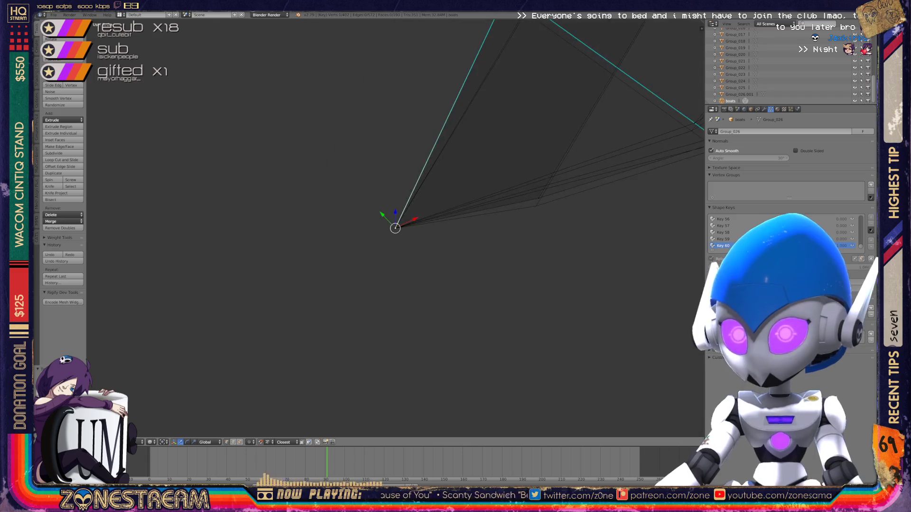
{"action": "scroll", "coordinate": [395, 228], "scroll_direction": "down", "scroll_amount": 5}
{"action": "mouse_move", "coordinate": [395, 228]}
{"action": "middle_mouse_down", "text": "shift"}
{"action": "mouse_move", "coordinate": [322, 283]}
{"action": "mouse_move", "coordinate": [313, 278]}
{"action": "middle_mouse_up", "text": "shift"}
{"action": "scroll", "coordinate": [395, 228], "scroll_direction": "up", "scroll_amount": 2}
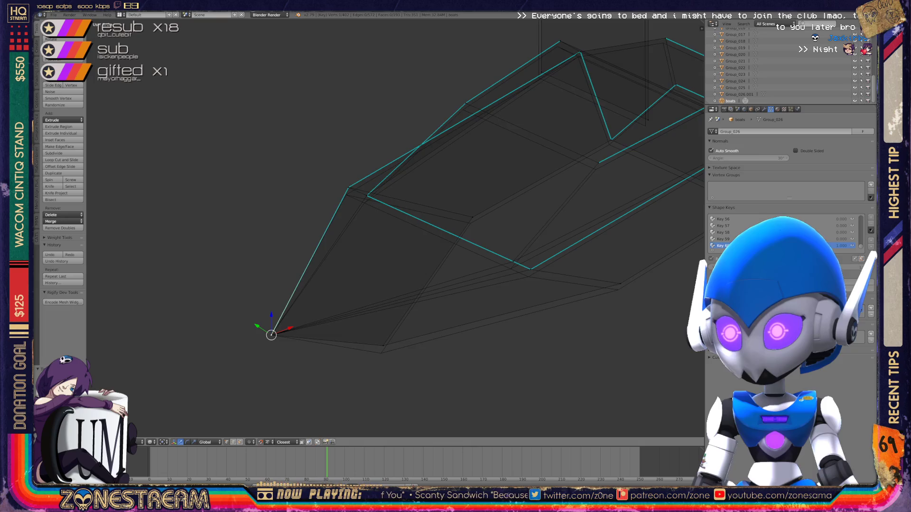
{"action": "scroll", "coordinate": [629, 277], "scroll_direction": "up", "scroll_amount": 2}
{"action": "right_click", "coordinate": [486, 266]}
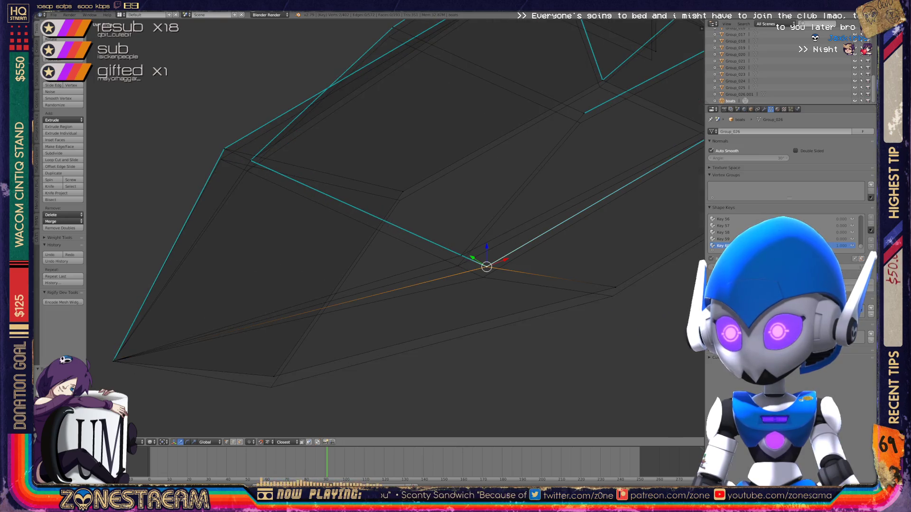
{"action": "right_click_drag", "start_coordinate": [486, 266], "coordinate": [482, 277]}
{"action": "right_click", "coordinate": [616, 287]}
{"action": "right_click_drag", "start_coordinate": [615, 287], "coordinate": [612, 296]}
{"action": "right_click", "coordinate": [272, 376]}
{"action": "right_click_drag", "start_coordinate": [273, 376], "coordinate": [269, 385]}
- Nudge another vertex down and move the upper-left vertex onto the reference
{"action": "middle_click_drag", "start_coordinate": [270, 387], "coordinate": [270, 417], "text": "shift"}
{"action": "right_click", "coordinate": [461, 285]}
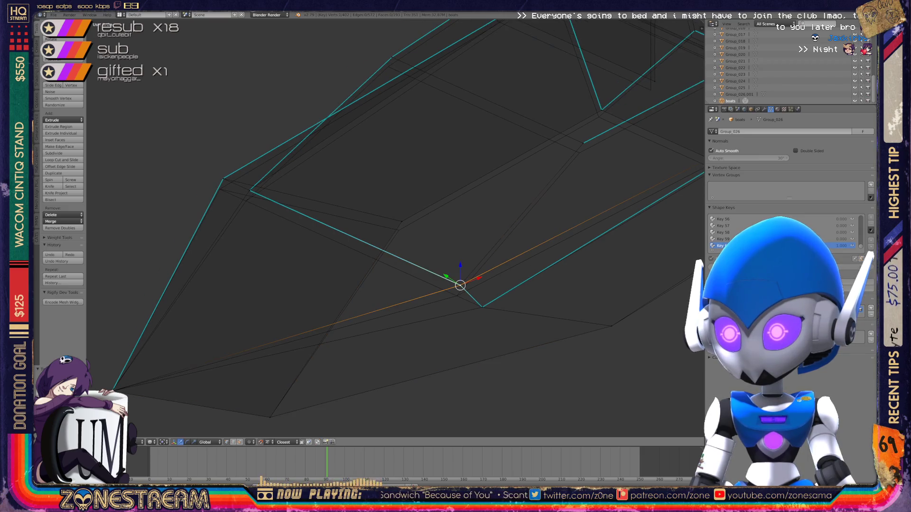
{"action": "right_click_drag", "start_coordinate": [460, 285], "coordinate": [458, 295]}
{"action": "middle_click_drag", "start_coordinate": [458, 295], "coordinate": [489, 314], "text": "shift"}
{"action": "right_click", "coordinate": [281, 209]}
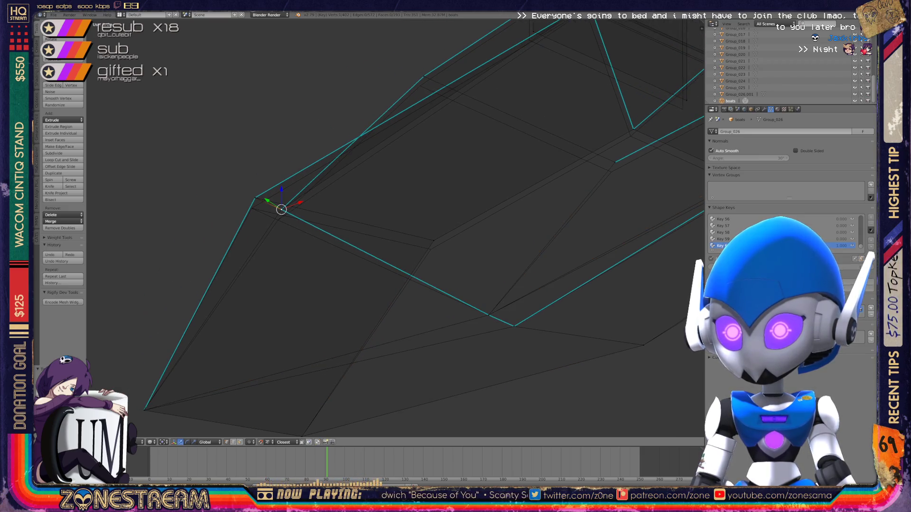
{"action": "mouse_move", "coordinate": [281, 209]}
{"action": "right_mouse_down"}
{"action": "mouse_move", "coordinate": [280, 218]}
{"action": "mouse_move", "coordinate": [255, 198]}
{"action": "mouse_move", "coordinate": [251, 208]}
{"action": "right_mouse_up"}
{"action": "key", "text": "a"}
{"action": "right_click", "coordinate": [434, 240]}
- Undo the bend vertex change and lower a vertex further along the edge onto the reference surface
{"action": "mouse_move", "coordinate": [433, 241]}
{"action": "middle_mouse_down"}
{"action": "mouse_move", "coordinate": [350, 281]}
{"action": "mouse_move", "coordinate": [536, 195]}
{"action": "mouse_move", "coordinate": [326, 156]}
{"action": "mouse_move", "coordinate": [302, 169]}
{"action": "mouse_move", "coordinate": [491, 134]}
{"action": "mouse_move", "coordinate": [468, 122]}
{"action": "mouse_move", "coordinate": [533, 118]}
{"action": "middle_mouse_up"}
{"action": "right_click", "coordinate": [307, 179]}
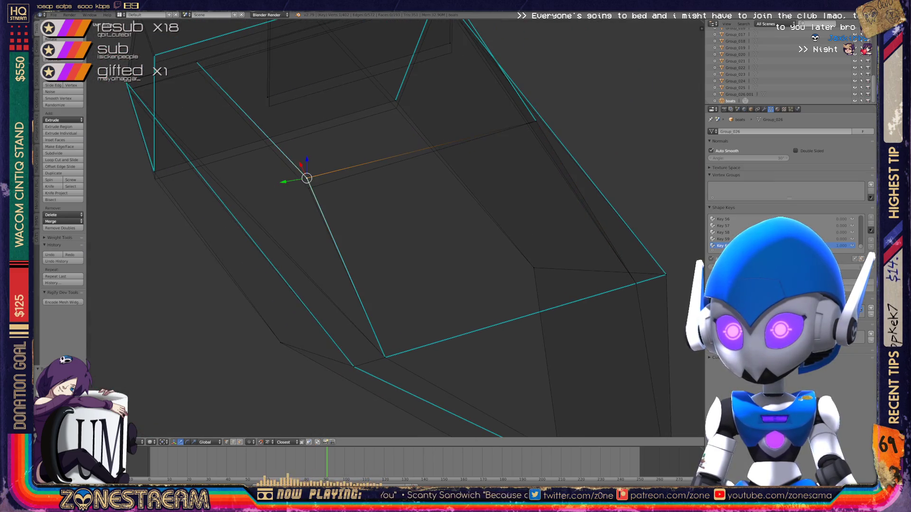
{"action": "key", "text": "ctrl+z"}
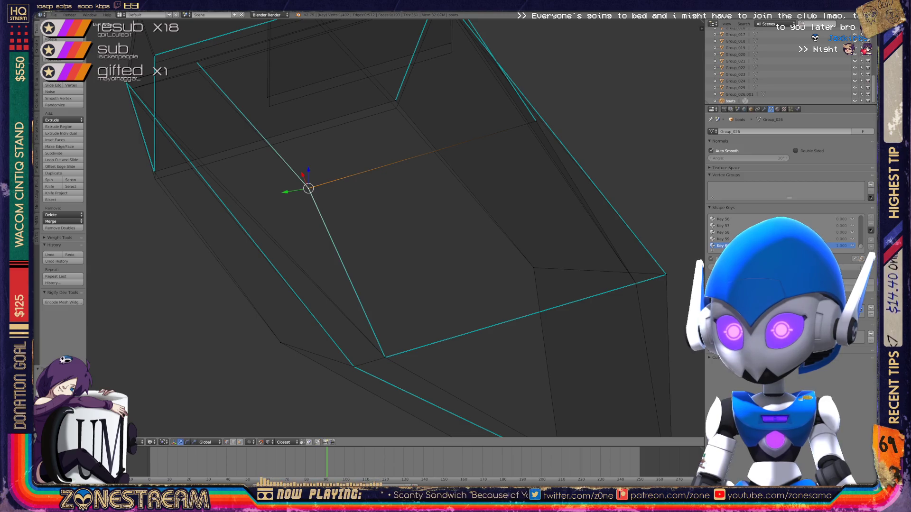
{"action": "key", "text": "KP_Decimal"}
{"action": "middle_click_drag", "start_coordinate": [369, 242], "coordinate": [299, 282]}
{"action": "right_click", "coordinate": [473, 194]}
{"action": "right_click", "coordinate": [416, 242]}
{"action": "left_click_drag", "start_coordinate": [416, 243], "coordinate": [417, 250]}
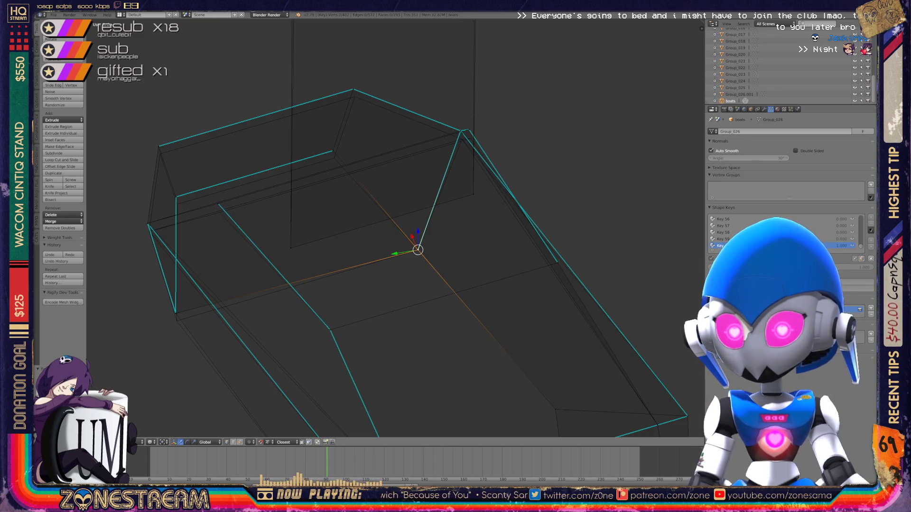
- Lower the corner vertex, edge-slide another vertex, and bring the top vertex down onto the reference
{"action": "middle_click_drag", "start_coordinate": [427, 285], "coordinate": [379, 237]}
{"action": "right_click", "coordinate": [262, 279]}
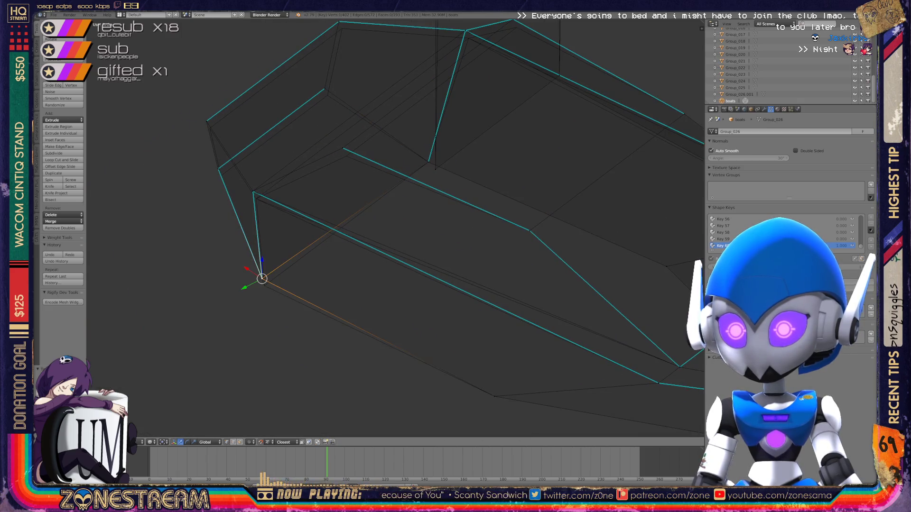
{"action": "left_click_drag", "start_coordinate": [262, 278], "coordinate": [265, 286]}
{"action": "right_click", "coordinate": [253, 191]}
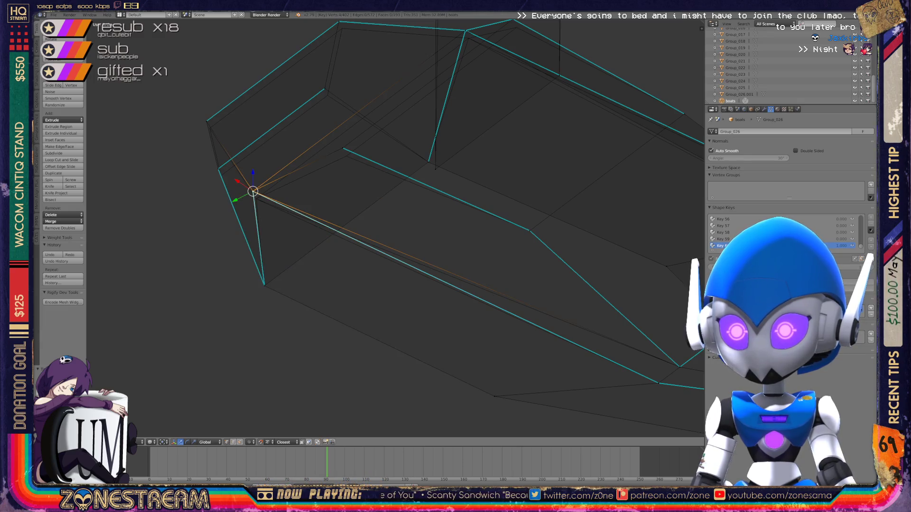
{"action": "middle_click_drag", "start_coordinate": [379, 214], "coordinate": [353, 289], "text": "shift"}
{"action": "right_click", "coordinate": [192, 244]}
{"action": "key", "text": "g"}
{"action": "key", "text": "Return"}
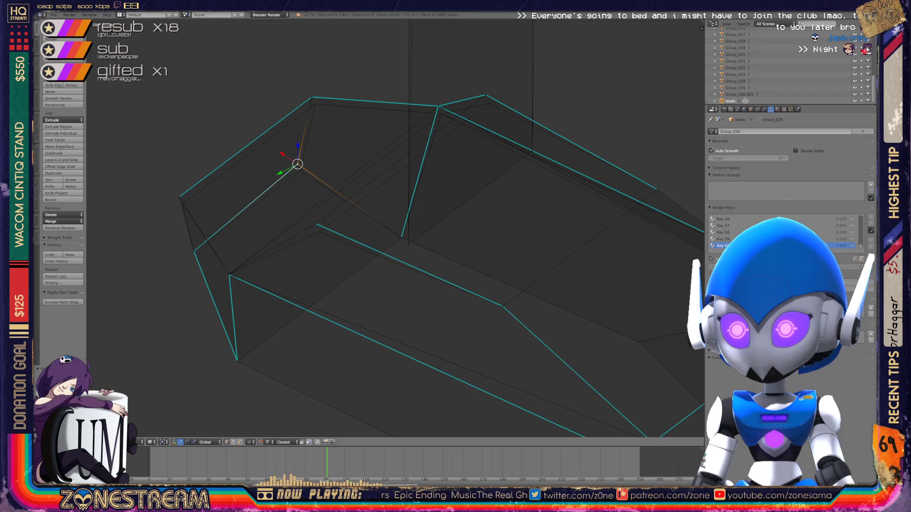
{"action": "key", "text": "g"}
{"action": "key", "text": "Return"}
{"action": "right_click", "coordinate": [312, 97]}
{"action": "right_click_drag", "start_coordinate": [312, 96], "coordinate": [315, 103]}
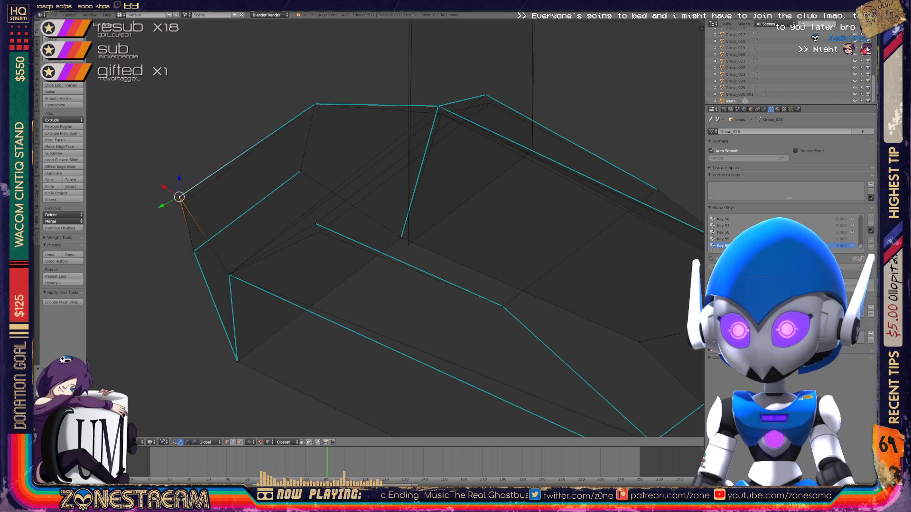
- Edge-slide more vertices and move the top vertex and another onto the reference
{"action": "key", "text": "g"}
{"action": "key", "text": "Return"}
{"action": "key", "text": "g"}
{"action": "key", "text": "g"}
{"action": "key", "text": "Return"}
{"action": "middle_click_drag", "start_coordinate": [379, 237], "coordinate": [346, 194]}
{"action": "scroll", "coordinate": [394, 228], "scroll_direction": "up", "scroll_amount": 2}
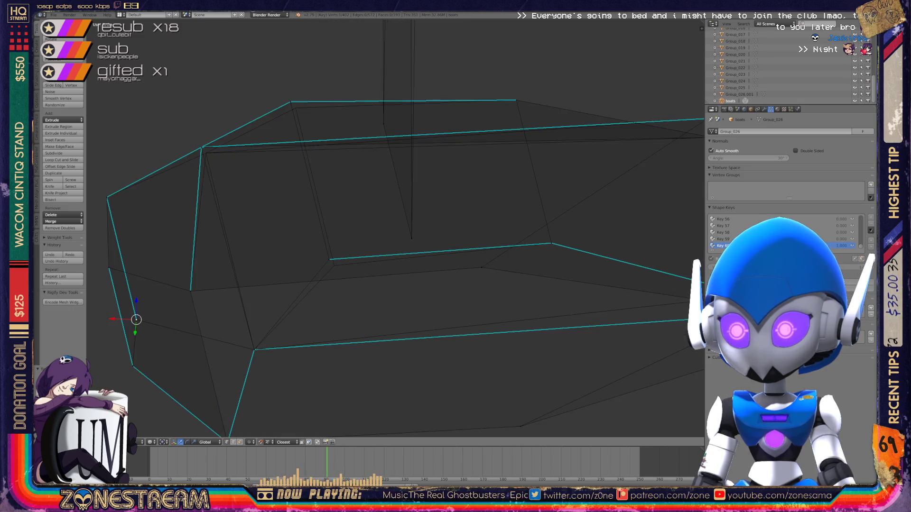
{"action": "key", "text": "g"}
{"action": "key", "text": "g"}
{"action": "key", "text": "Return"}
{"action": "right_click", "coordinate": [290, 101]}
{"action": "right_click_drag", "start_coordinate": [291, 101], "coordinate": [295, 106]}
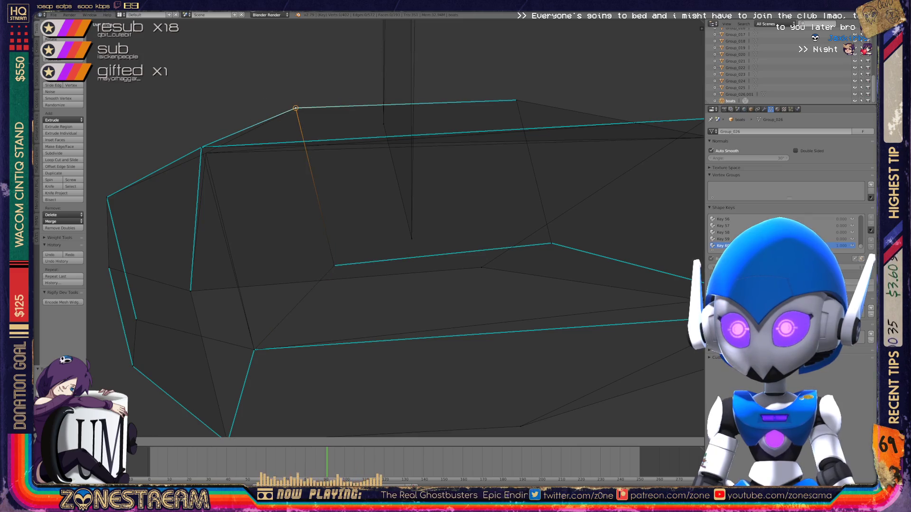
{"action": "right_click", "coordinate": [201, 148]}
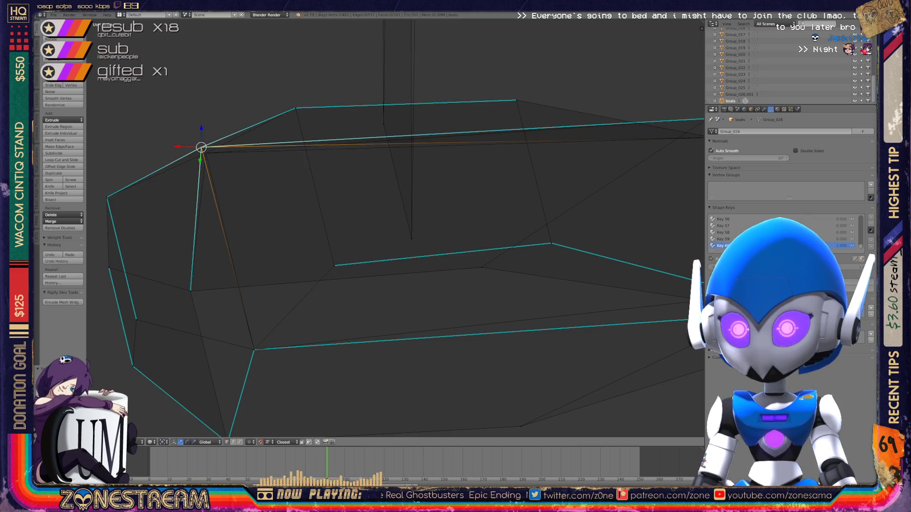
{"action": "right_click_drag", "start_coordinate": [202, 147], "coordinate": [206, 152]}
- Pull the last vertex and its edge into place, then return to Object Mode
{"action": "mouse_move", "coordinate": [394, 237]}
{"action": "middle_mouse_down"}
{"action": "mouse_move", "coordinate": [408, 317]}
{"action": "mouse_move", "coordinate": [396, 246]}
{"action": "middle_mouse_up"}
{"action": "mouse_move", "coordinate": [362, 186]}
{"action": "right_mouse_down"}
{"action": "mouse_move", "coordinate": [371, 192]}
{"action": "mouse_move", "coordinate": [348, 95]}
{"action": "right_mouse_up"}
{"action": "scroll", "coordinate": [348, 95], "scroll_direction": "down", "scroll_amount": 5}
{"action": "mouse_move", "coordinate": [393, 238]}
{"action": "middle_mouse_down"}
{"action": "mouse_move", "coordinate": [450, 223]}
{"action": "mouse_move", "coordinate": [413, 242]}
{"action": "mouse_move", "coordinate": [384, 232]}
{"action": "middle_mouse_up"}
{"action": "key", "text": "Tab"}
- Zoom out to the middle boot mesh and enter Edit Mode on it
{"action": "scroll", "coordinate": [380, 214], "scroll_direction": "down", "scroll_amount": 3}
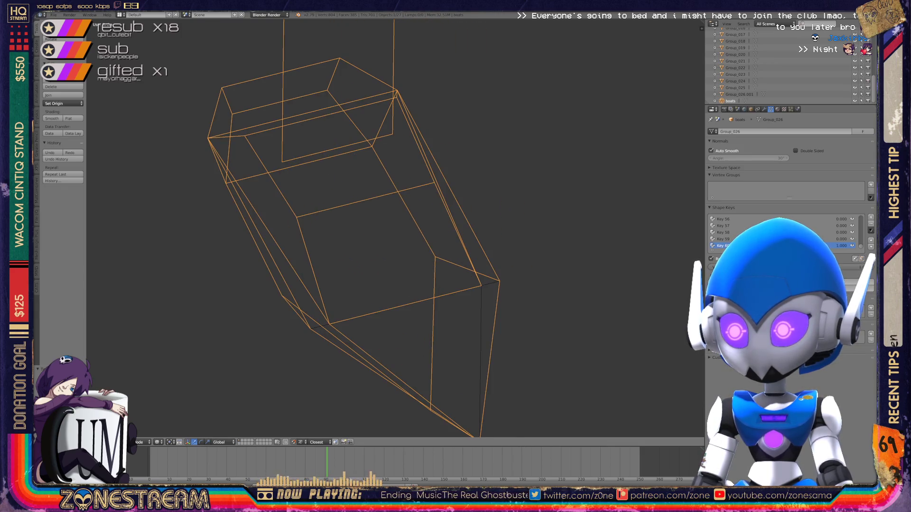
{"action": "scroll", "coordinate": [379, 213], "scroll_direction": "down", "scroll_amount": 2}
{"action": "scroll", "coordinate": [380, 213], "scroll_direction": "down", "scroll_amount": 2}
{"action": "middle_click_drag", "start_coordinate": [427, 213], "coordinate": [284, 214], "text": "shift"}
{"action": "key", "text": "Tab"}
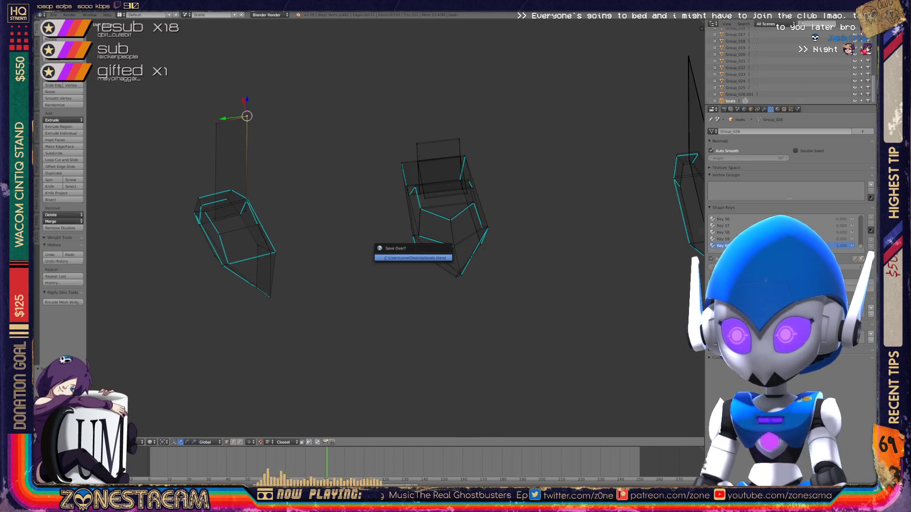
{"action": "scroll", "coordinate": [393, 228], "scroll_direction": "up", "scroll_amount": 5}
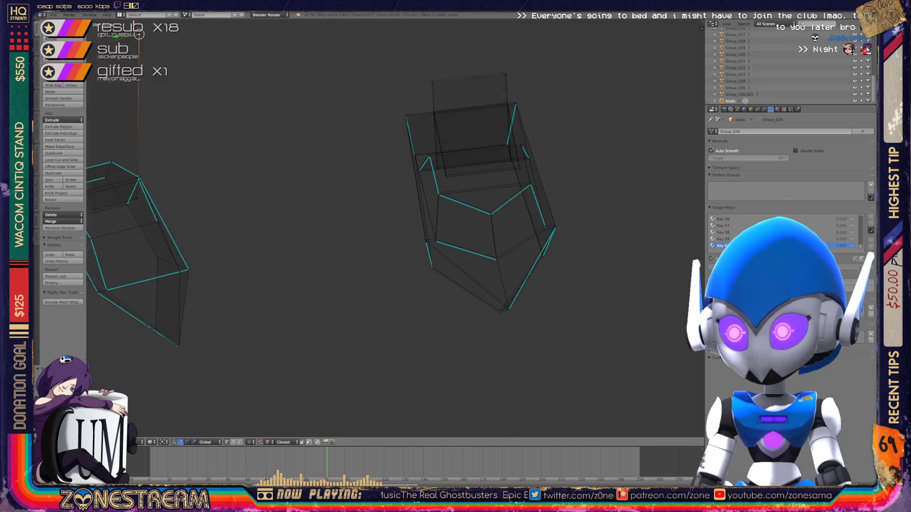
{"action": "mouse_move", "coordinate": [474, 214]}
{"action": "middle_mouse_down", "text": "shift"}
{"action": "mouse_move", "coordinate": [332, 214]}
{"action": "mouse_move", "coordinate": [380, 204]}
{"action": "middle_mouse_up", "text": "shift"}
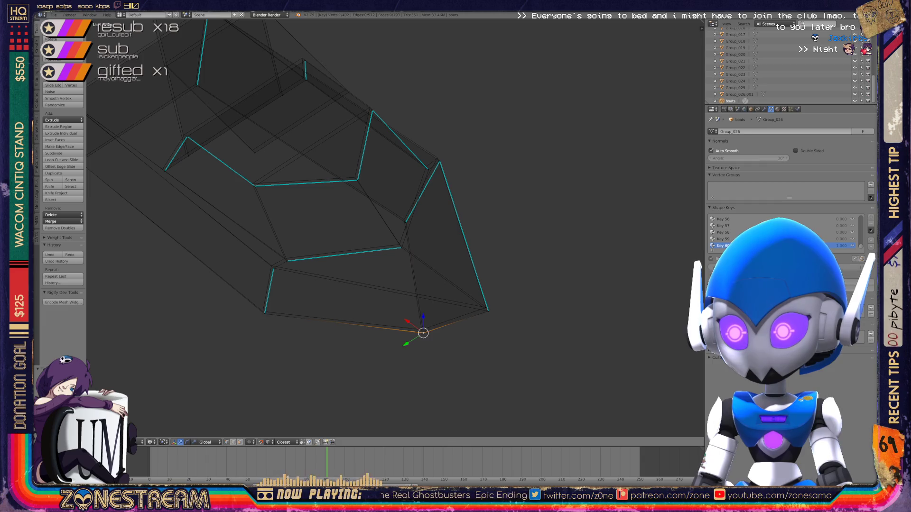
- Snap a vertex onto the reference corner with small adjustments, then nudge the corner vertex
{"action": "key", "text": "g"}
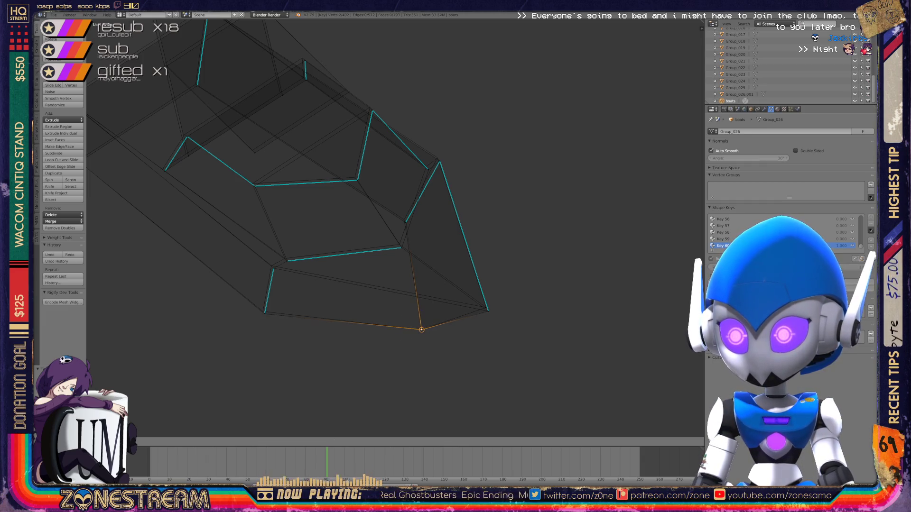
{"action": "left_click", "coordinate": [488, 311]}
{"action": "key", "text": "g"}
{"action": "left_click", "coordinate": [488, 311]}
{"action": "key", "text": "g"}
{"action": "left_click", "coordinate": [486, 307]}
{"action": "right_click", "coordinate": [264, 312]}
{"action": "key", "text": "g"}
{"action": "left_click", "coordinate": [263, 311]}
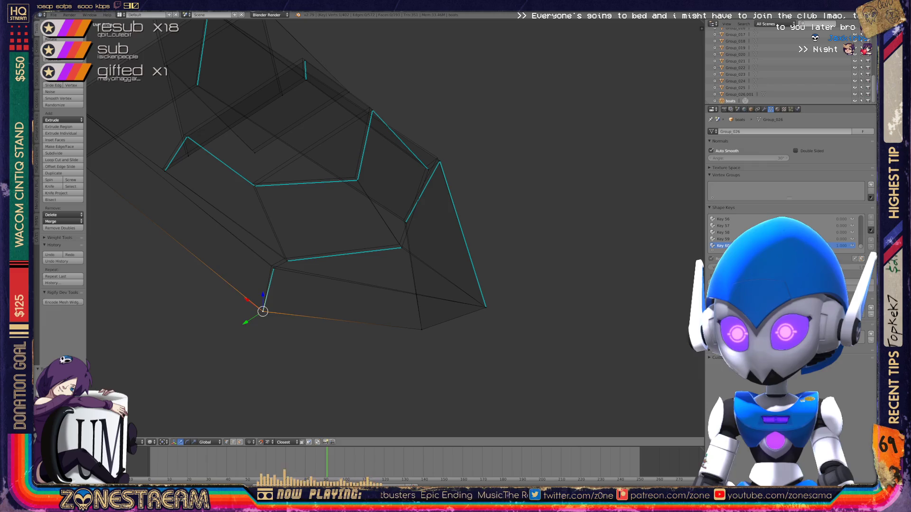
- Snap four more vertices of the middle boot onto the reference corners
{"action": "right_click", "coordinate": [274, 269]}
{"action": "key", "text": "g"}
{"action": "left_click", "coordinate": [271, 265]}
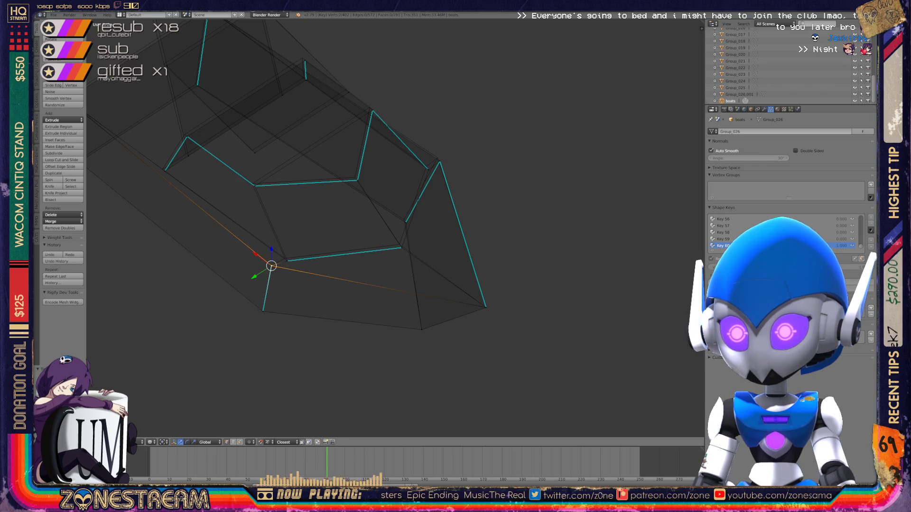
{"action": "right_click", "coordinate": [287, 261]}
{"action": "key", "text": "g"}
{"action": "left_click", "coordinate": [284, 258]}
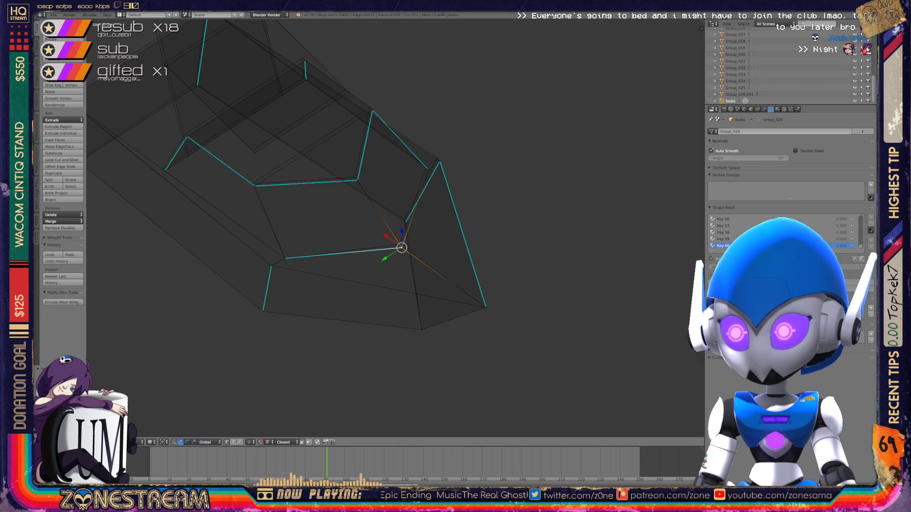
{"action": "key", "text": "g"}
{"action": "left_click", "coordinate": [399, 245]}
{"action": "middle_click_drag", "start_coordinate": [398, 284], "coordinate": [437, 261]}
{"action": "key", "text": "g"}
{"action": "left_click", "coordinate": [485, 151]}
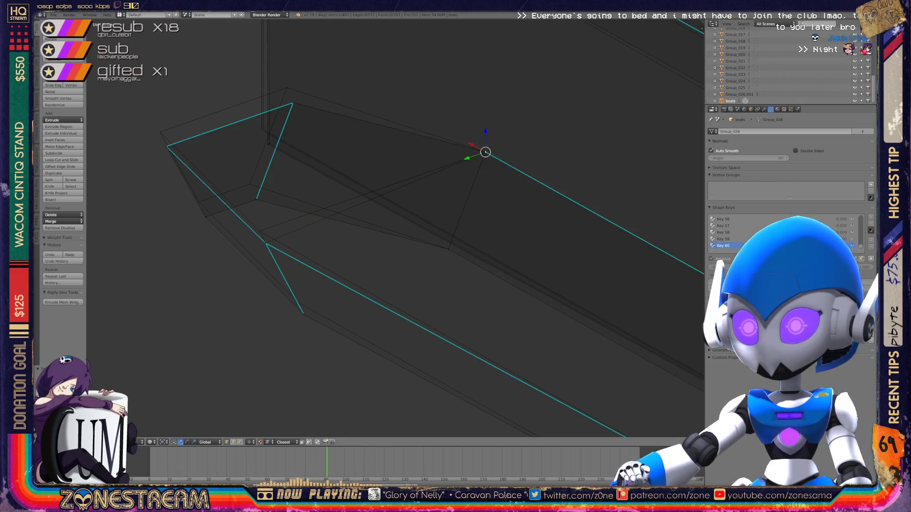
- Move two of the boot's vertices onto matching corners of the reference mesh
{"action": "right_click", "coordinate": [266, 243]}
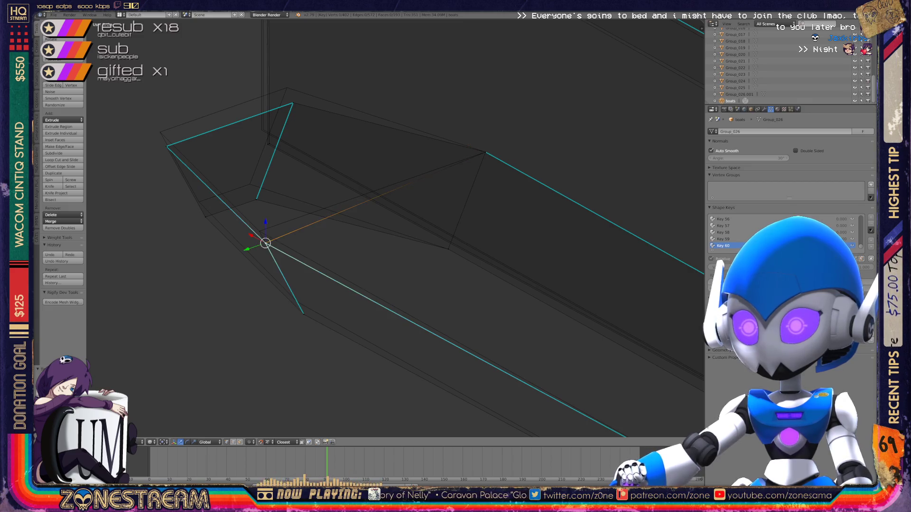
{"action": "key", "text": "g"}
{"action": "left_click", "coordinate": [260, 231]}
{"action": "right_click", "coordinate": [303, 314]}
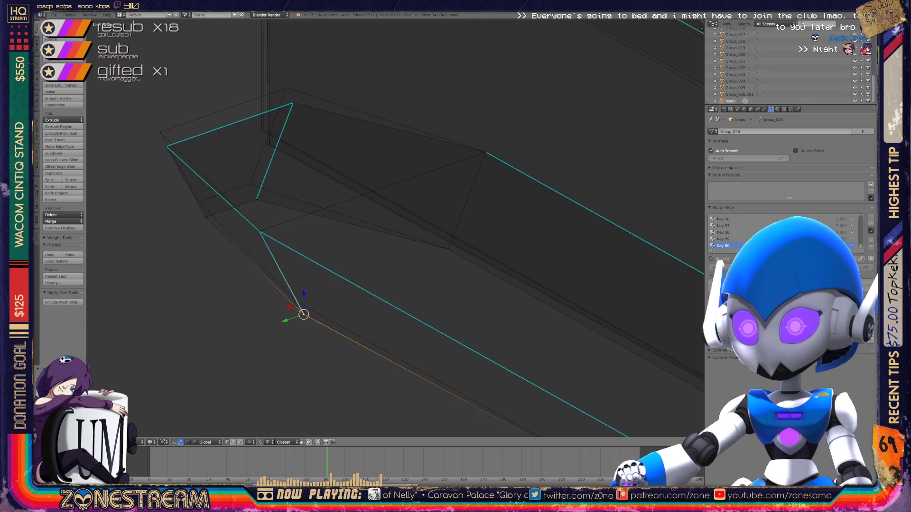
{"action": "middle_click_drag", "start_coordinate": [332, 237], "coordinate": [403, 281], "text": "shift"}
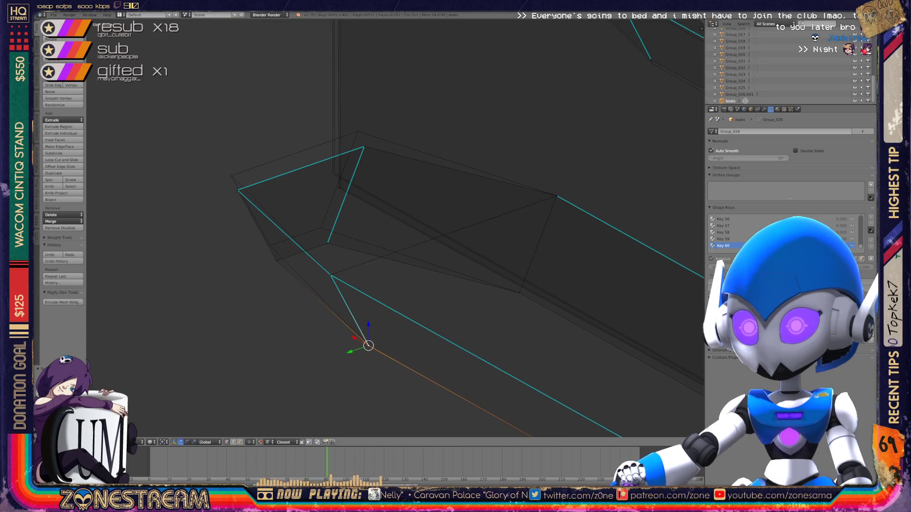
{"action": "right_click", "coordinate": [270, 245]}
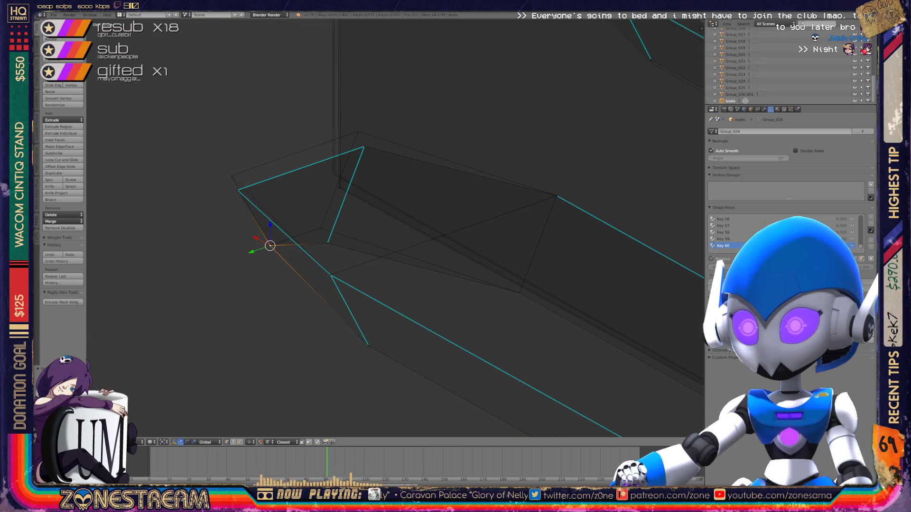
{"action": "key", "text": "g"}
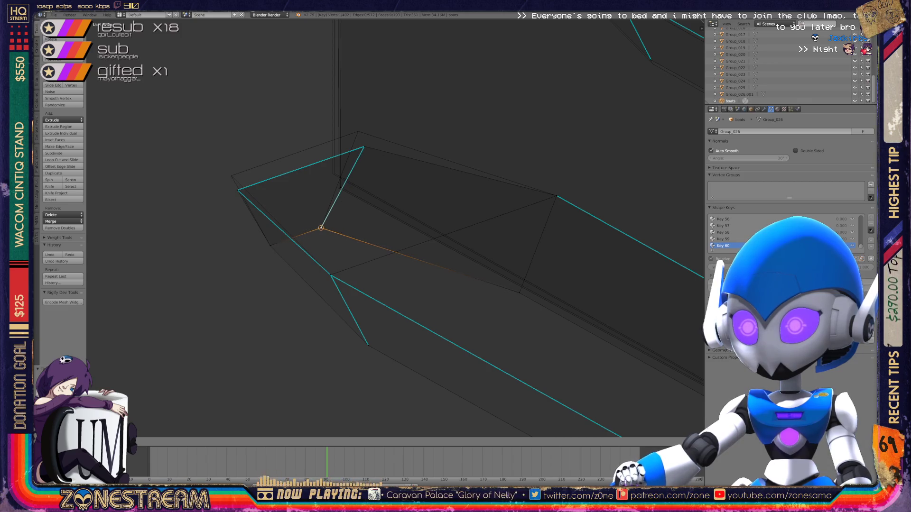
{"action": "left_click", "coordinate": [320, 228]}
- Snap a further corner vertex of the boot onto the reference outline
{"action": "scroll", "coordinate": [337, 158], "scroll_direction": "up", "scroll_amount": 5}
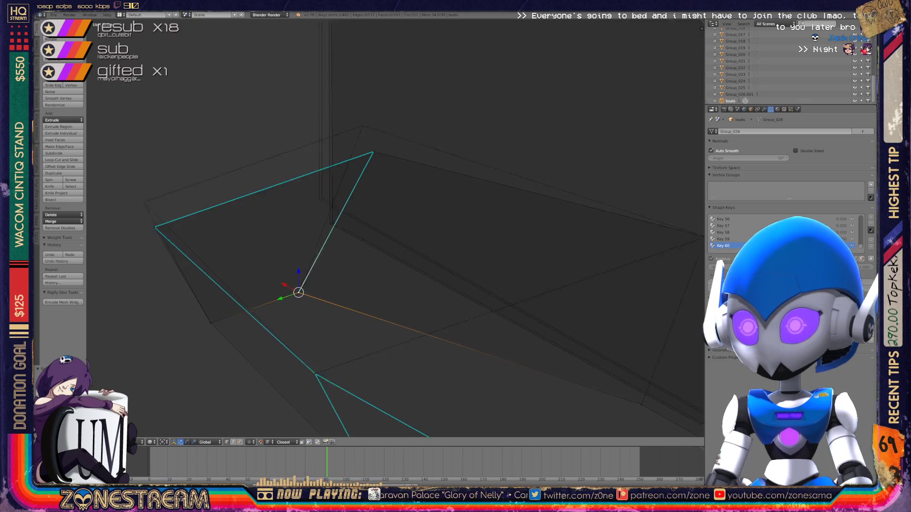
{"action": "middle_click_drag", "start_coordinate": [329, 195], "coordinate": [396, 210], "text": "shift"}
{"action": "right_click", "coordinate": [395, 210]}
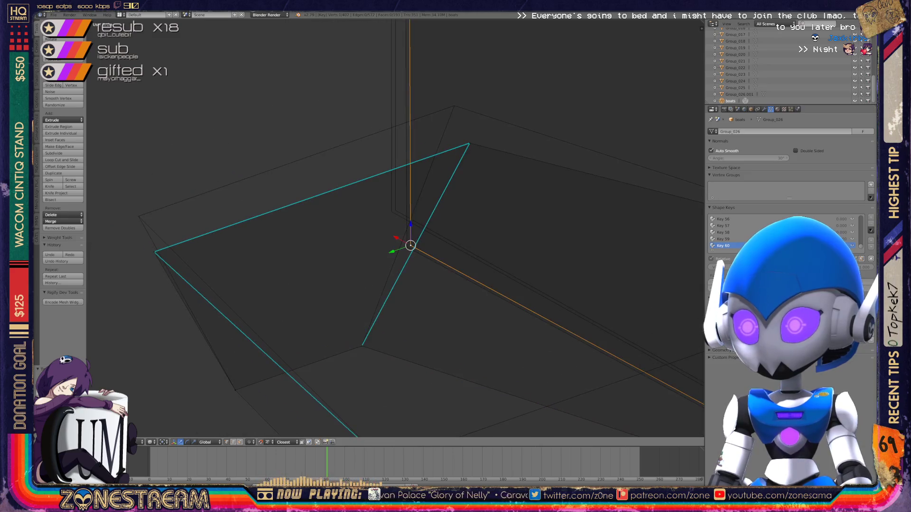
{"action": "key", "text": "g"}
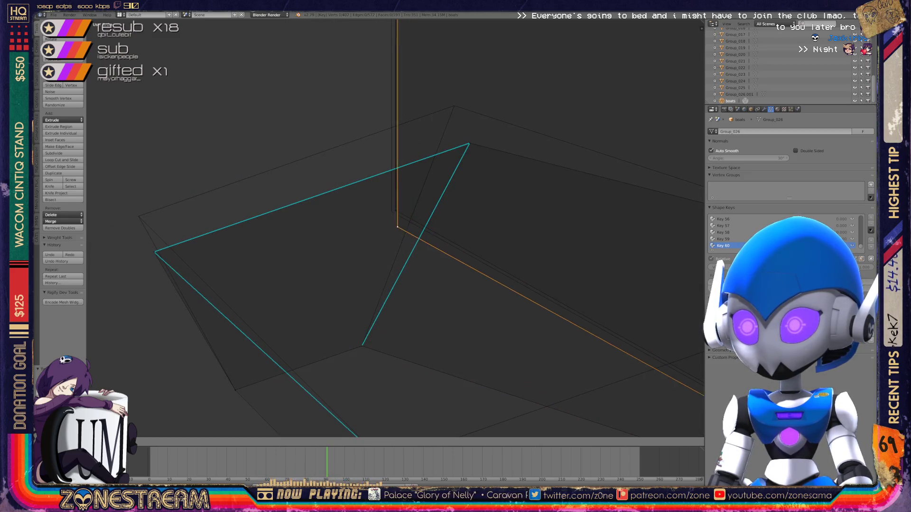
{"action": "left_click", "coordinate": [391, 212]}
- Raise the triangle's apex and pull its left corner up-left to match the reference
{"action": "right_click", "coordinate": [469, 143]}
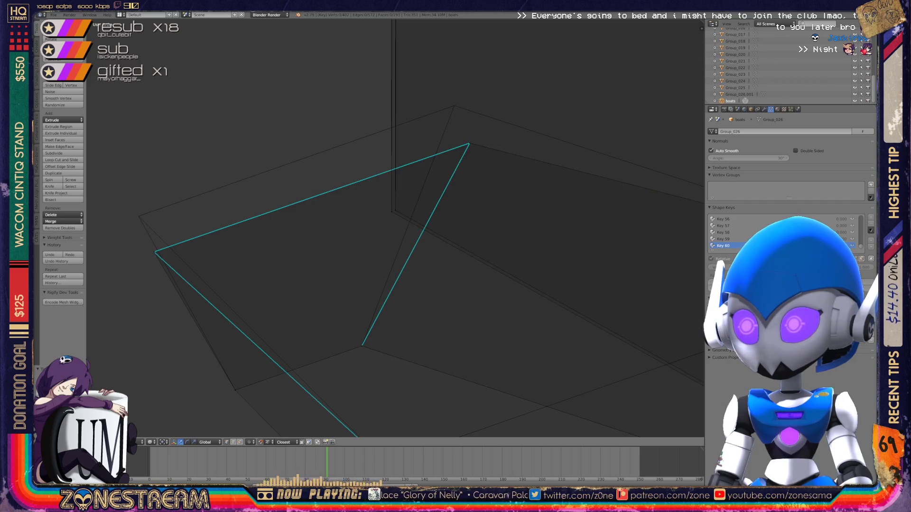
{"action": "key", "text": "g"}
{"action": "left_click", "coordinate": [454, 105]}
{"action": "right_click", "coordinate": [154, 252]}
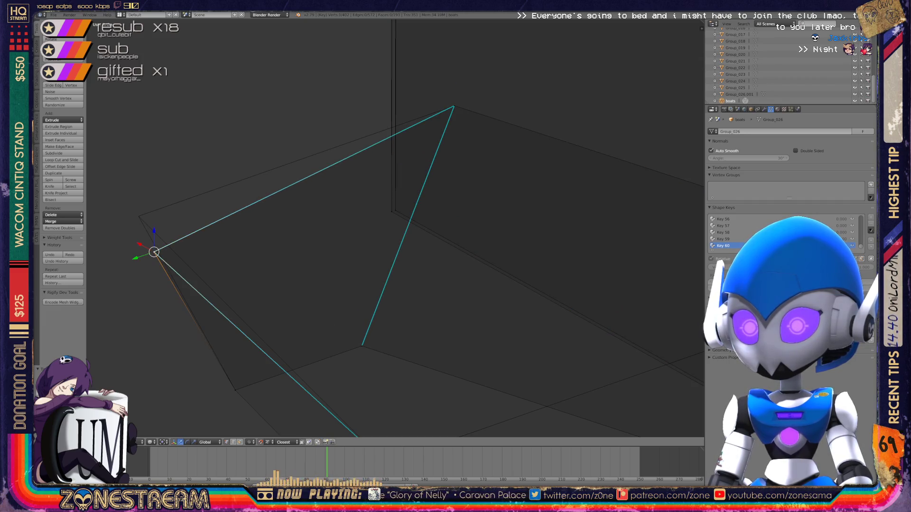
{"action": "key", "text": "g"}
{"action": "left_click", "coordinate": [138, 213]}
{"action": "key", "text": "KP_Decimal"}
{"action": "scroll", "coordinate": [394, 227], "scroll_direction": "down", "scroll_amount": 3}
- Nudge the plane's corner vertex near the lower part's pointed end onto the reference
{"action": "middle_click_drag", "start_coordinate": [393, 228], "coordinate": [332, 190]}
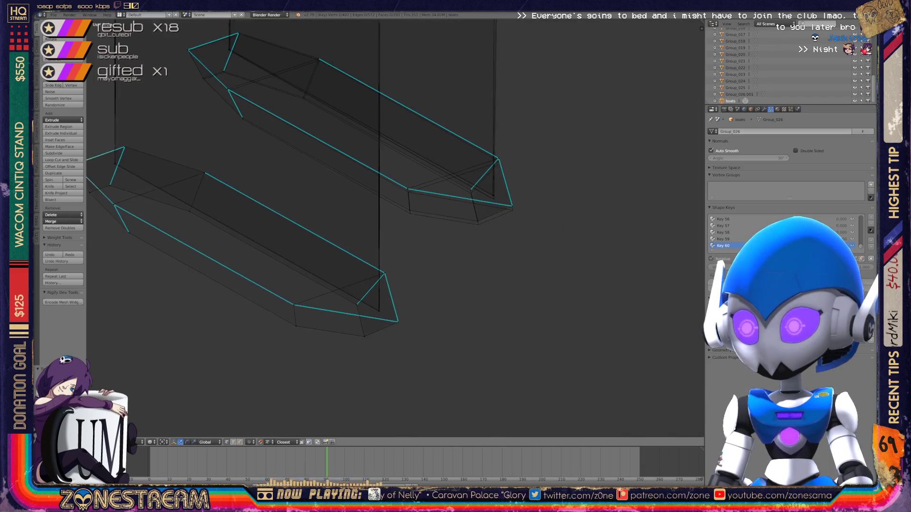
{"action": "scroll", "coordinate": [332, 189], "scroll_direction": "up", "scroll_amount": 4}
{"action": "middle_click_drag", "start_coordinate": [393, 238], "coordinate": [354, 177], "text": "shift"}
{"action": "scroll", "coordinate": [394, 228], "scroll_direction": "up", "scroll_amount": 3}
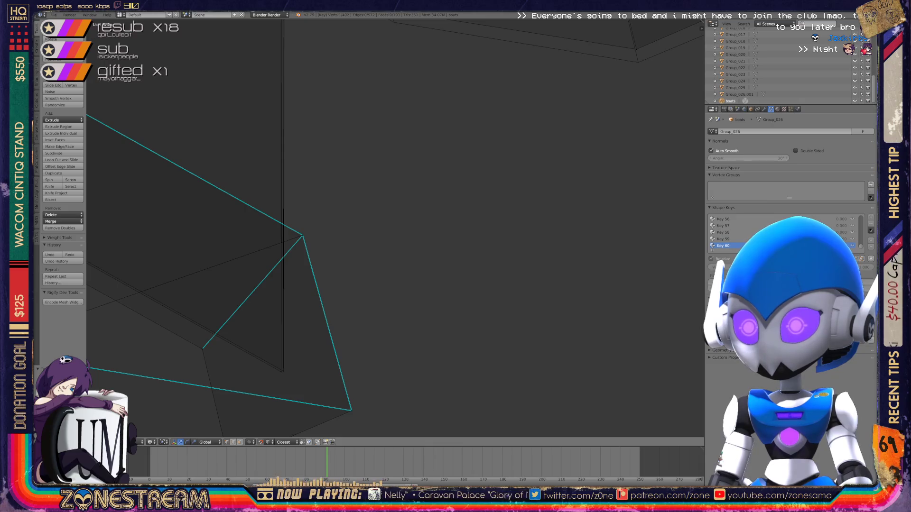
{"action": "scroll", "coordinate": [393, 228], "scroll_direction": "down", "scroll_amount": 5}
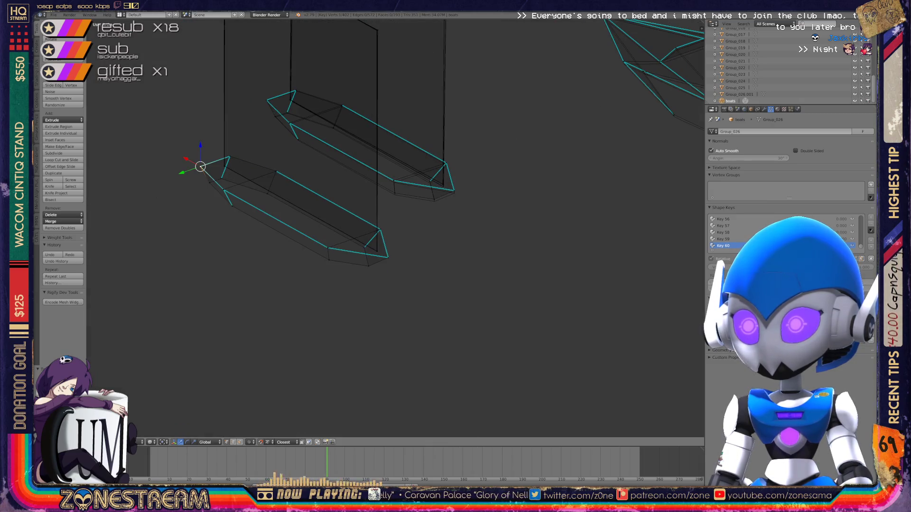
{"action": "scroll", "coordinate": [394, 228], "scroll_direction": "down", "scroll_amount": 3}
{"action": "scroll", "coordinate": [394, 228], "scroll_direction": "up", "scroll_amount": 5}
{"action": "scroll", "coordinate": [395, 228], "scroll_direction": "up", "scroll_amount": 6}
{"action": "scroll", "coordinate": [395, 228], "scroll_direction": "up", "scroll_amount": 2}
{"action": "right_click", "coordinate": [296, 296]}
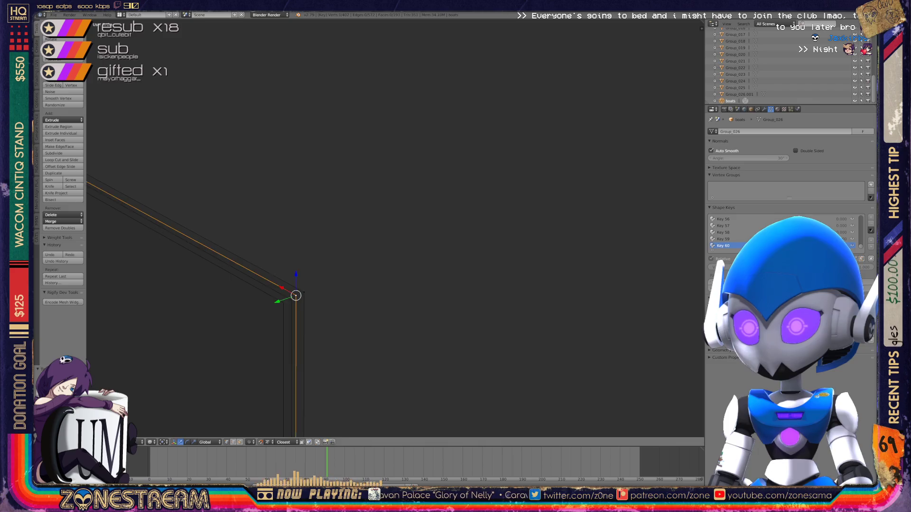
{"action": "key", "text": "g"}
{"action": "left_click", "coordinate": [292, 301]}
- Shift the triangle's top corner vertex left to meet the reference outline
{"action": "middle_click_drag", "start_coordinate": [351, 256], "coordinate": [427, 214]}
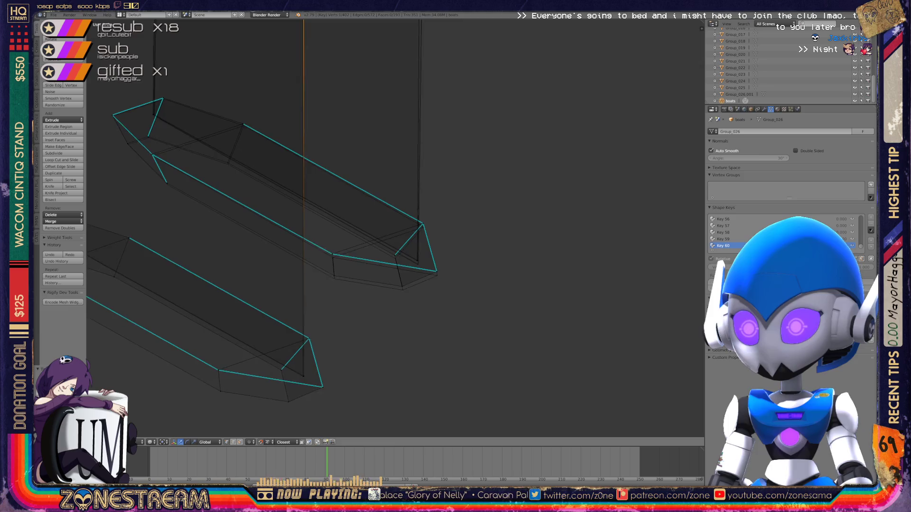
{"action": "scroll", "coordinate": [396, 227], "scroll_direction": "up", "scroll_amount": 5}
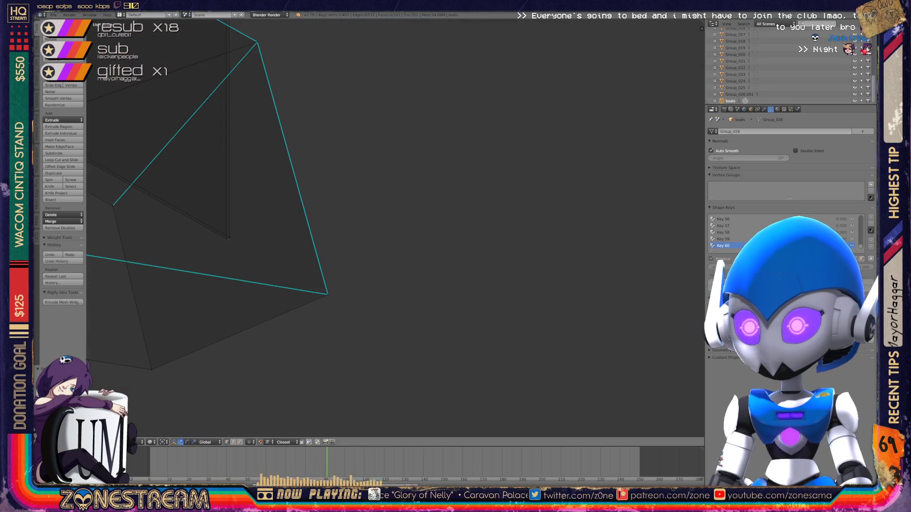
{"action": "scroll", "coordinate": [395, 228], "scroll_direction": "down", "scroll_amount": 6}
{"action": "middle_click_drag", "start_coordinate": [395, 228], "coordinate": [417, 199]}
{"action": "scroll", "coordinate": [418, 199], "scroll_direction": "up", "scroll_amount": 6}
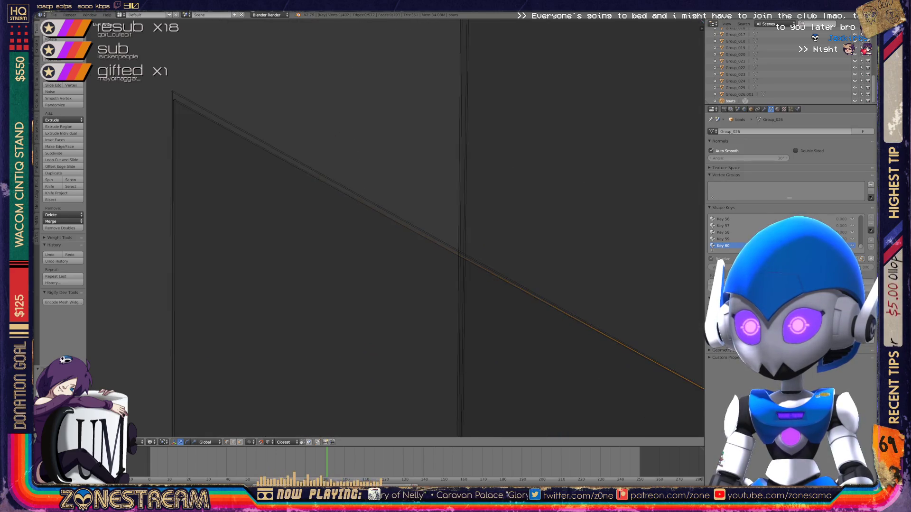
{"action": "scroll", "coordinate": [395, 228], "scroll_direction": "down", "scroll_amount": 5}
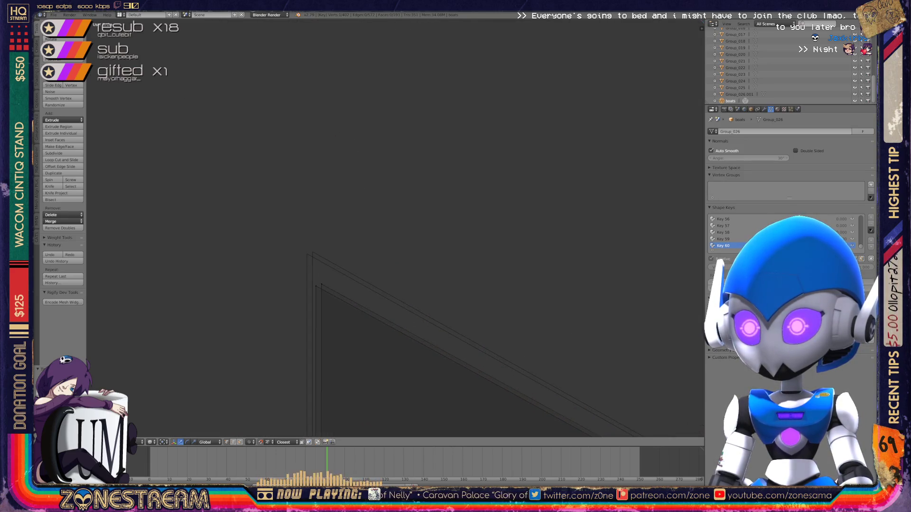
{"action": "scroll", "coordinate": [395, 228], "scroll_direction": "up", "scroll_amount": 2}
{"action": "left_click", "coordinate": [292, 308]}
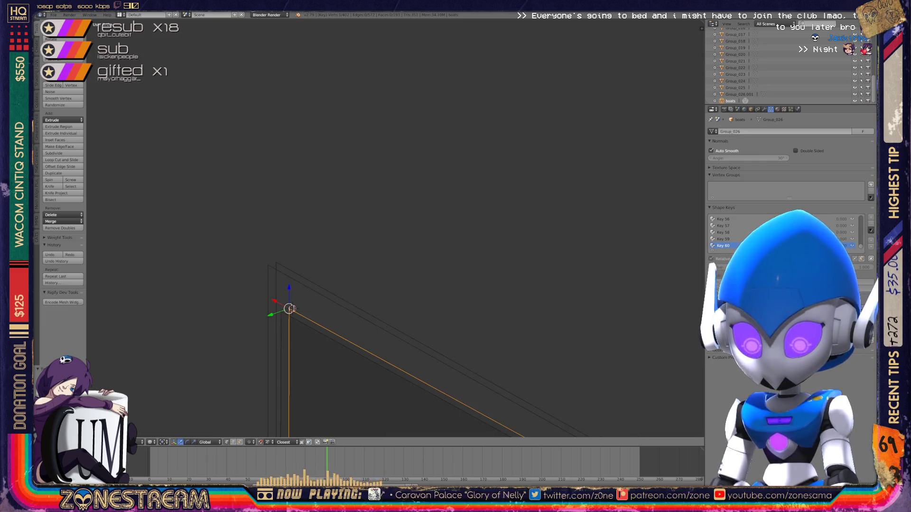
{"action": "right_click", "coordinate": [276, 262], "text": "alt"}
{"action": "key", "text": "g"}
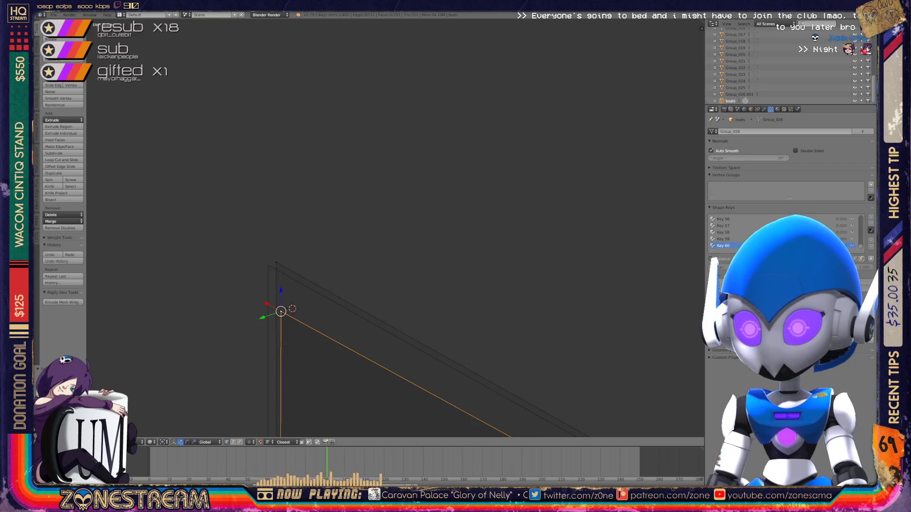
{"action": "left_click", "coordinate": [268, 265]}
- Save the Blender file over its existing copy with Ctrl+S
{"action": "scroll", "coordinate": [393, 228], "scroll_direction": "down", "scroll_amount": 5}
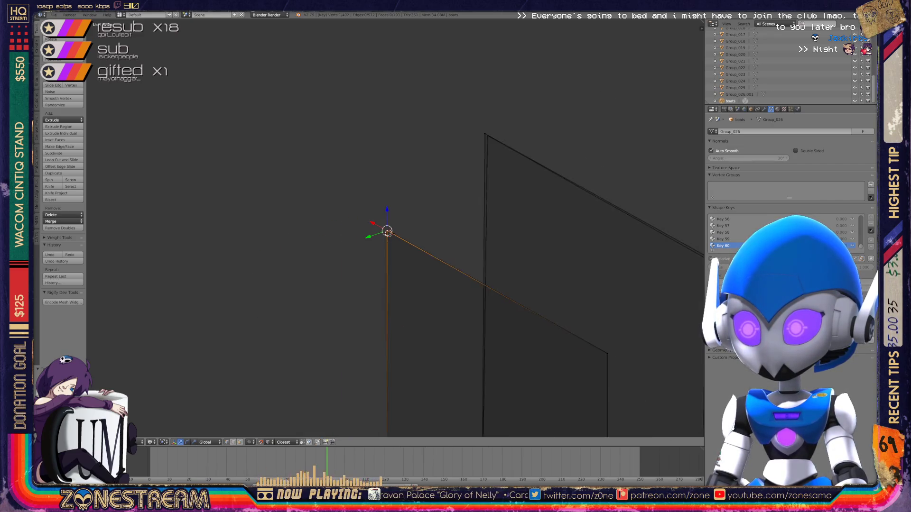
{"action": "mouse_move", "coordinate": [393, 227]}
{"action": "middle_mouse_down", "text": "shift"}
{"action": "mouse_move", "coordinate": [239, 125]}
{"action": "mouse_move", "coordinate": [304, 269]}
{"action": "middle_mouse_up", "text": "shift"}
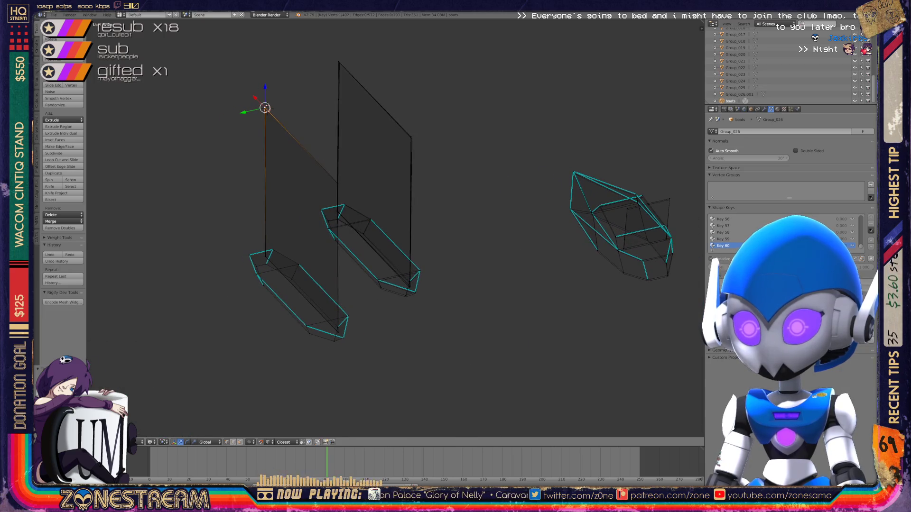
{"action": "key", "text": "ctrl+s"}
{"action": "key", "text": "Return"}
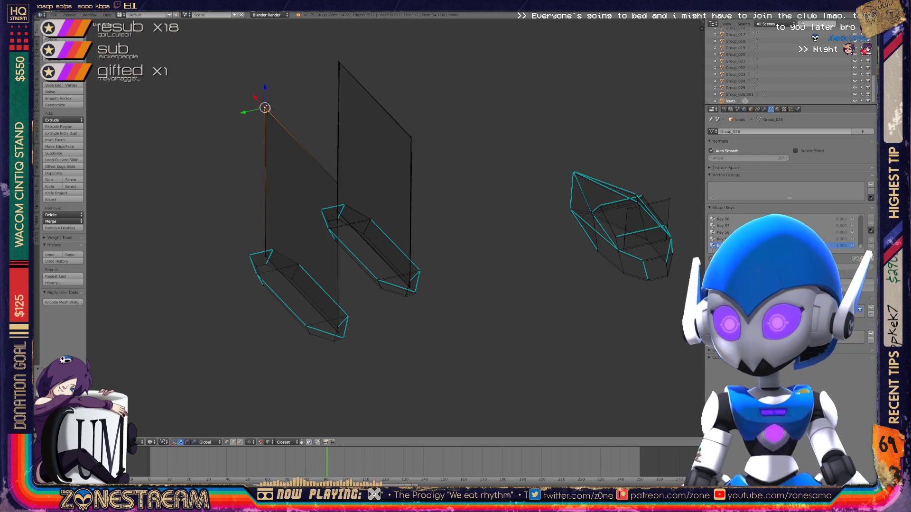
- Check the whole boot in object mode, then return to editing its vertices
{"action": "mouse_move", "coordinate": [394, 227]}
{"action": "middle_mouse_down", "text": "shift"}
{"action": "mouse_move", "coordinate": [349, 190]}
{"action": "mouse_move", "coordinate": [394, 291]}
{"action": "middle_mouse_up", "text": "shift"}
{"action": "scroll", "coordinate": [282, 237], "scroll_direction": "up", "scroll_amount": 4}
{"action": "key", "text": "Tab"}
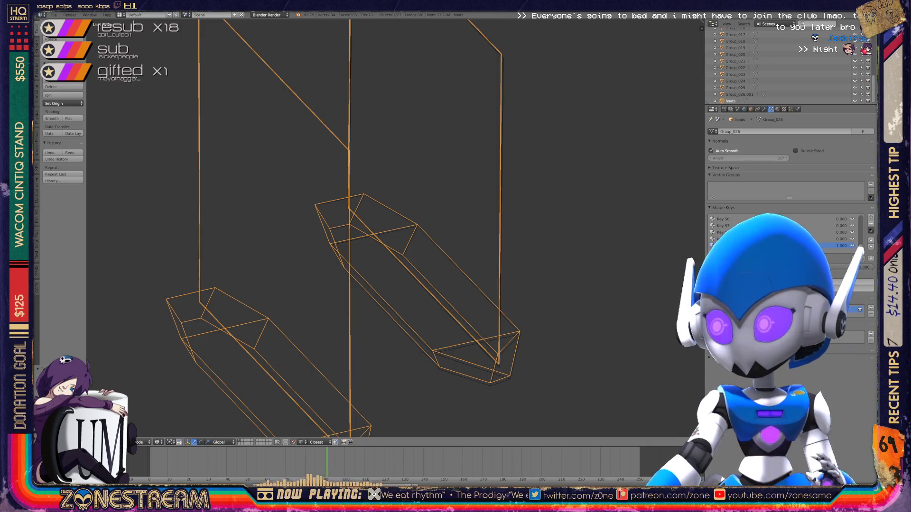
{"action": "middle_click_drag", "start_coordinate": [380, 237], "coordinate": [329, 160], "text": "shift"}
{"action": "scroll", "coordinate": [332, 237], "scroll_direction": "up", "scroll_amount": 5}
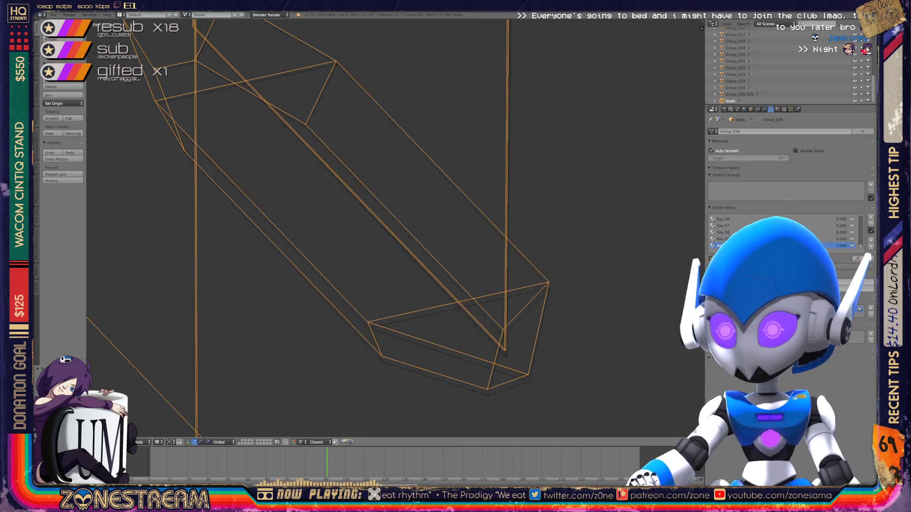
{"action": "key", "text": "Tab"}
- Lower two vertices near the pointed end and place the bottom vertex on the cyan corner
{"action": "middle_click_drag", "start_coordinate": [332, 284], "coordinate": [332, 213], "text": "shift"}
{"action": "left_click", "coordinate": [321, 286], "text": "shift"}
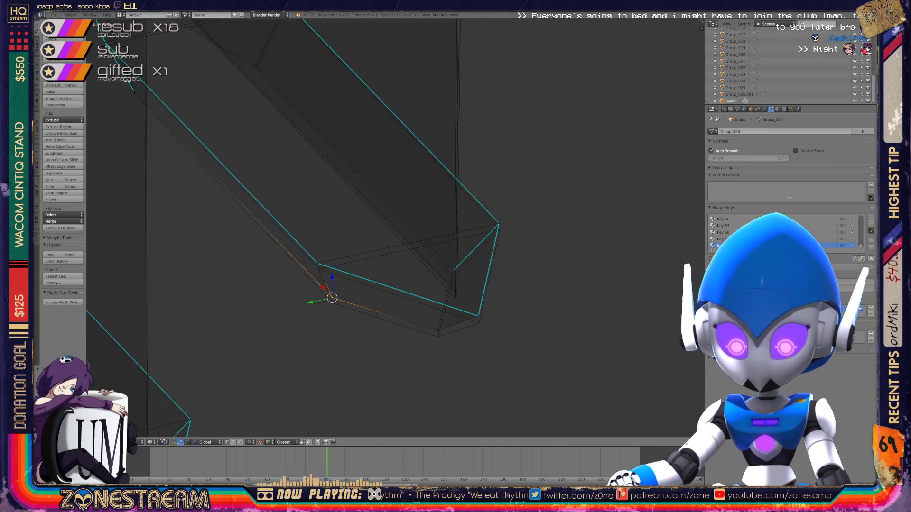
{"action": "key", "text": "g"}
{"action": "left_click", "coordinate": [318, 263]}
{"action": "left_click_drag", "start_coordinate": [317, 262], "coordinate": [318, 270]}
{"action": "left_click", "coordinate": [438, 337]}
{"action": "middle_click_drag", "start_coordinate": [438, 337], "coordinate": [385, 310], "text": "shift"}
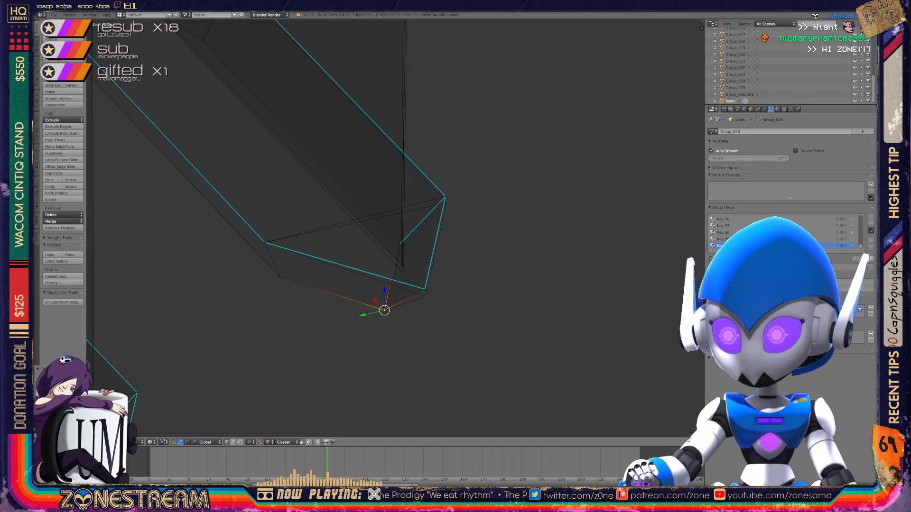
{"action": "mouse_move", "coordinate": [384, 310]}
{"action": "left_mouse_down"}
{"action": "mouse_move", "coordinate": [422, 286]}
{"action": "mouse_move", "coordinate": [427, 297]}
{"action": "left_mouse_up"}
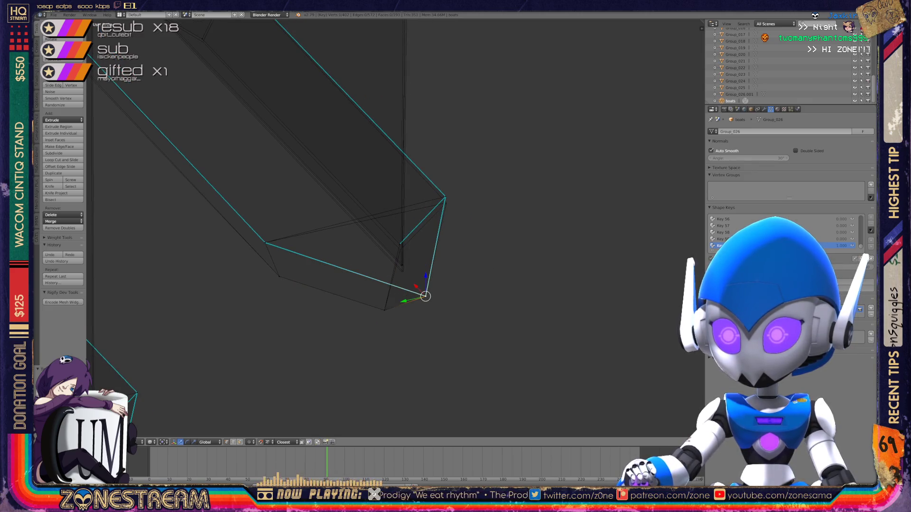
- Nudge a lower vertex right and pull the top corner vertex slightly down
{"action": "scroll", "coordinate": [395, 227], "scroll_direction": "up", "scroll_amount": 4}
{"action": "scroll", "coordinate": [458, 369], "scroll_direction": "up", "scroll_amount": 2}
{"action": "left_click", "coordinate": [415, 359]}
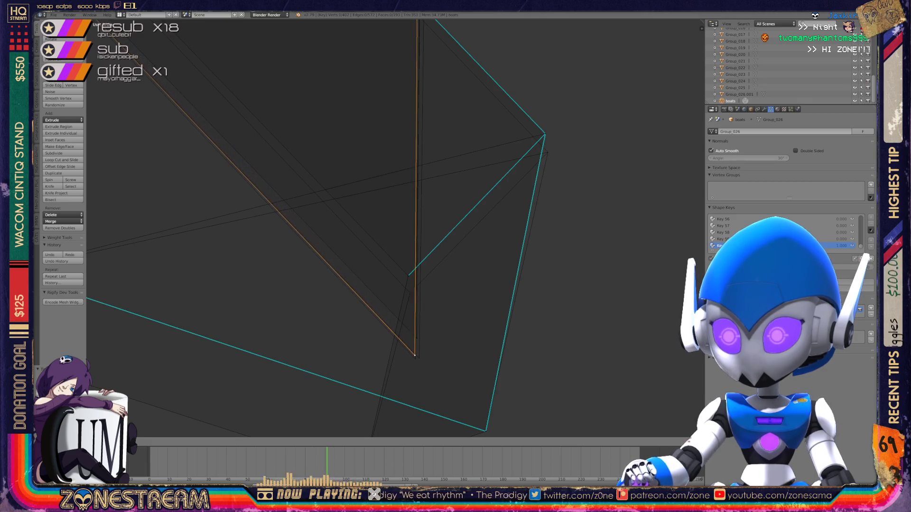
{"action": "mouse_move", "coordinate": [415, 359]}
{"action": "left_mouse_down"}
{"action": "mouse_move", "coordinate": [407, 275]}
{"action": "mouse_move", "coordinate": [410, 293]}
{"action": "left_mouse_up"}
{"action": "left_click", "coordinate": [544, 134]}
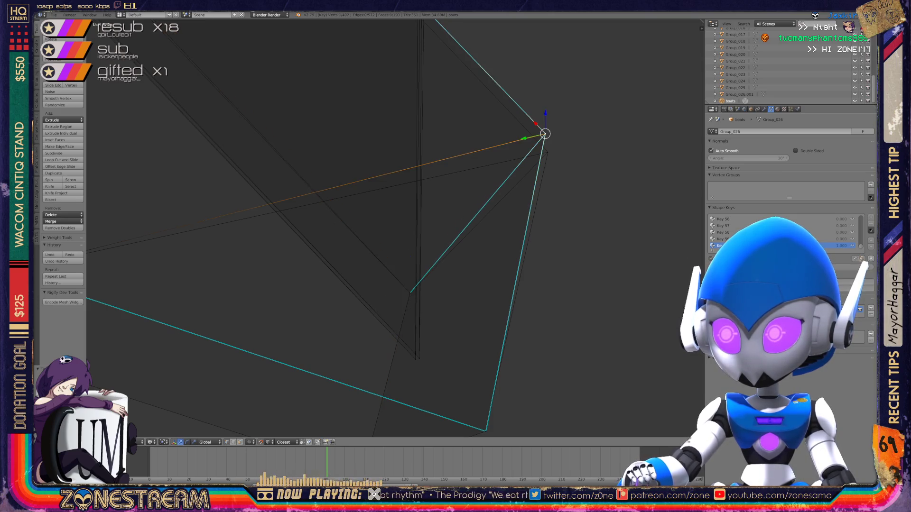
{"action": "left_click_drag", "start_coordinate": [545, 135], "coordinate": [548, 152]}
{"action": "scroll", "coordinate": [548, 153], "scroll_direction": "down", "scroll_amount": 4}
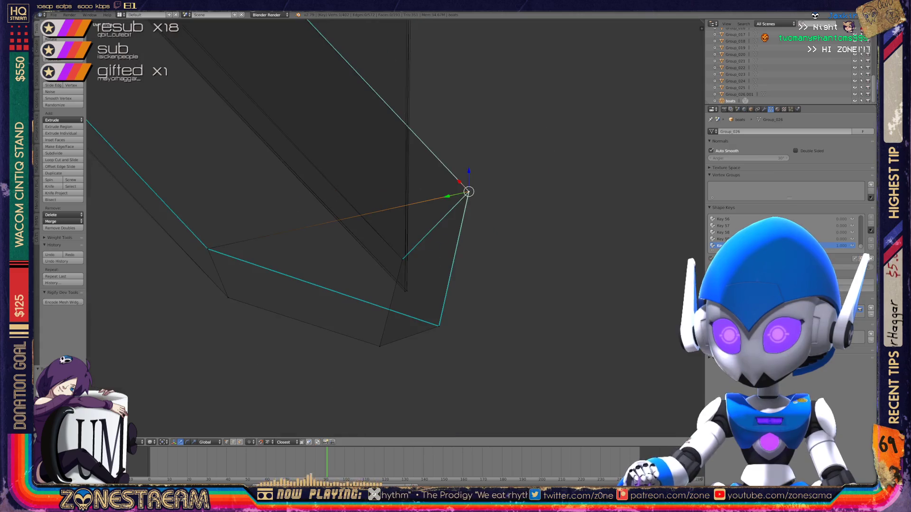
{"action": "middle_click_drag", "start_coordinate": [468, 192], "coordinate": [420, 315]}
{"action": "scroll", "coordinate": [394, 228], "scroll_direction": "up", "scroll_amount": 6}
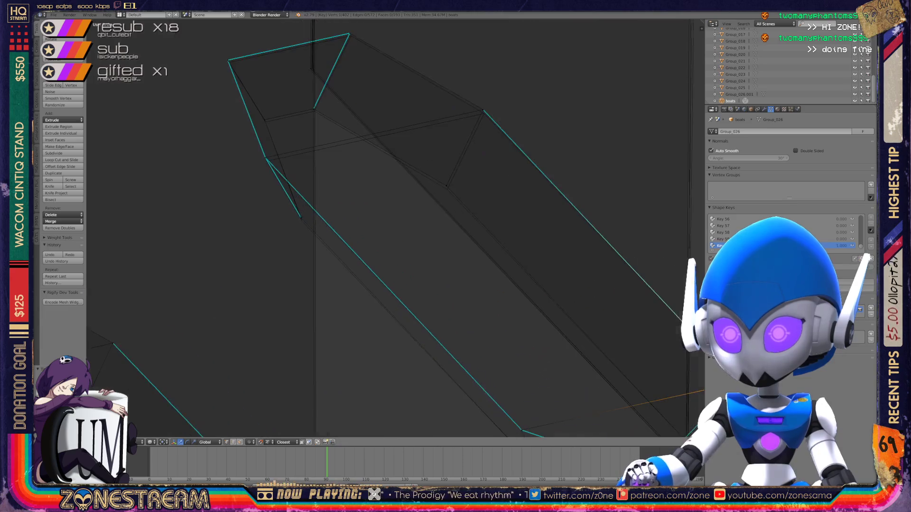
- Nudge three boot side vertices down onto the reference outline
{"action": "right_click", "coordinate": [208, 284]}
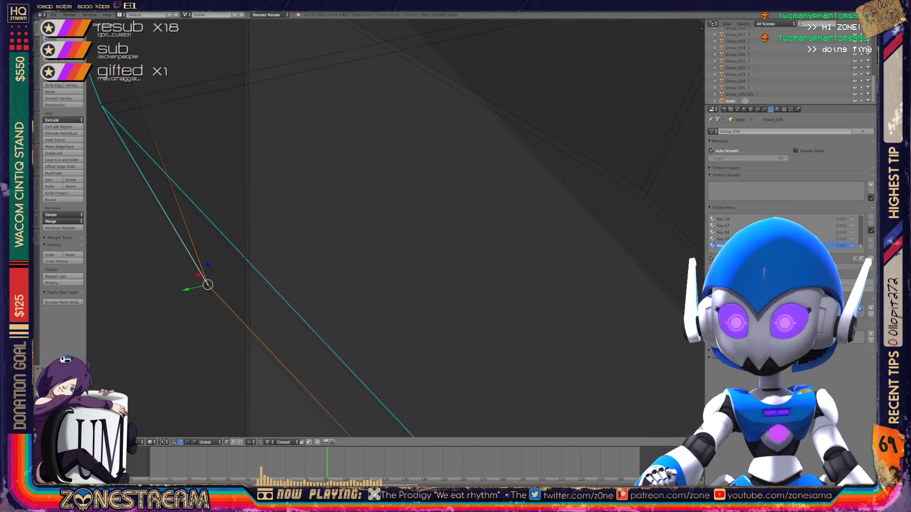
{"action": "mouse_move", "coordinate": [208, 284]}
{"action": "right_mouse_down"}
{"action": "mouse_move", "coordinate": [211, 295]}
{"action": "mouse_move", "coordinate": [640, 189]}
{"action": "mouse_move", "coordinate": [643, 199]}
{"action": "right_mouse_up"}
{"action": "mouse_move", "coordinate": [644, 199]}
{"action": "middle_mouse_down"}
{"action": "mouse_move", "coordinate": [538, 209]}
{"action": "mouse_move", "coordinate": [616, 309]}
{"action": "mouse_move", "coordinate": [679, 336]}
{"action": "middle_mouse_up"}
{"action": "right_click", "coordinate": [402, 168]}
{"action": "right_click_drag", "start_coordinate": [402, 168], "coordinate": [404, 172]}
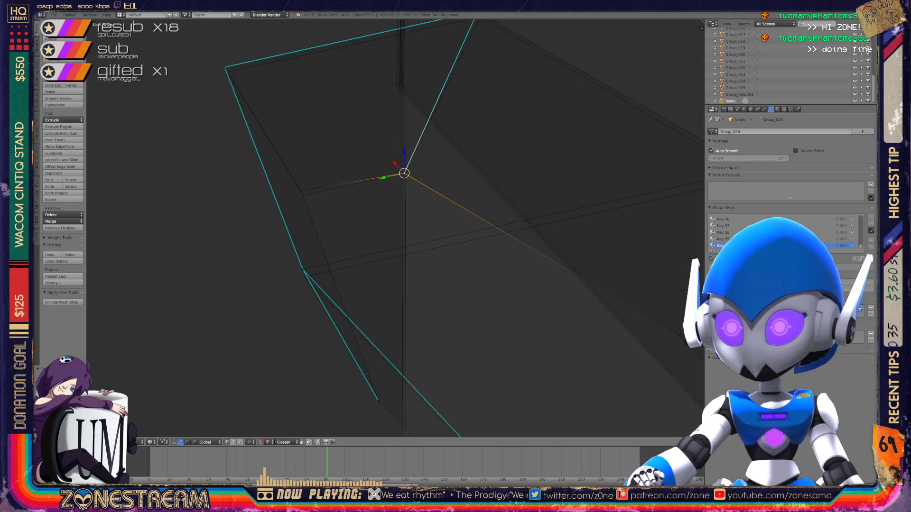
{"action": "right_click", "coordinate": [301, 191]}
{"action": "right_click_drag", "start_coordinate": [301, 191], "coordinate": [303, 196]}
{"action": "middle_click_drag", "start_coordinate": [332, 214], "coordinate": [346, 267], "text": "shift"}
{"action": "scroll", "coordinate": [360, 90], "scroll_direction": "up", "scroll_amount": 2}
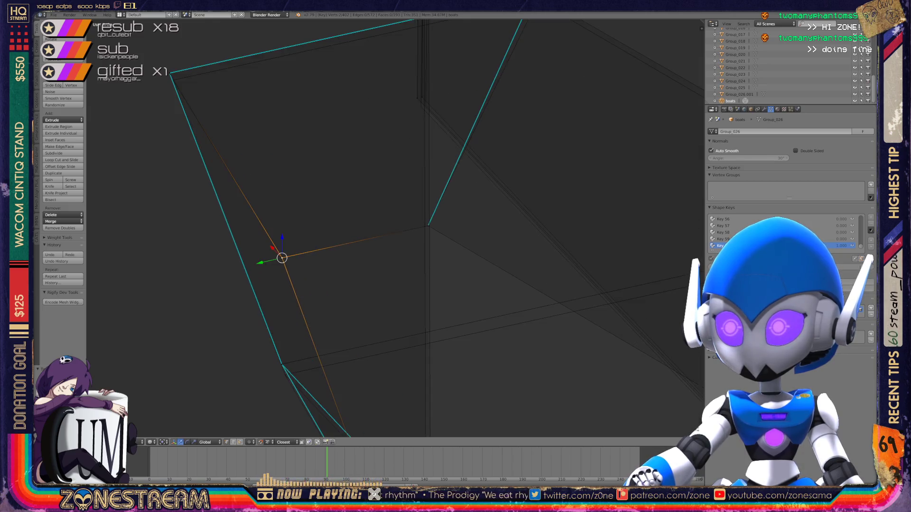
- Select the overlapping right corner vertex and zoom out to show the triangular plane
{"action": "right_click", "coordinate": [443, 166]}
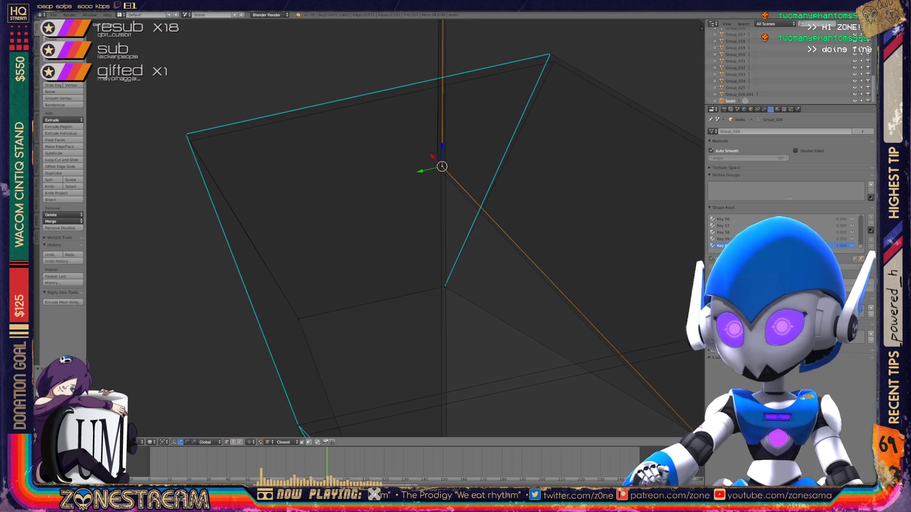
{"action": "right_click", "coordinate": [189, 141]}
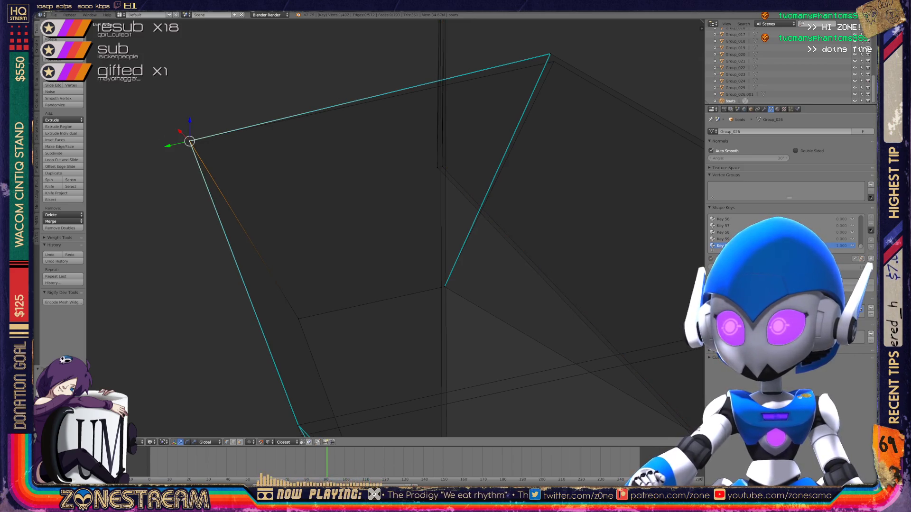
{"action": "mouse_move", "coordinate": [393, 228]}
{"action": "middle_mouse_down"}
{"action": "mouse_move", "coordinate": [431, 217]}
{"action": "mouse_move", "coordinate": [408, 237]}
{"action": "mouse_move", "coordinate": [427, 234]}
{"action": "mouse_move", "coordinate": [427, 178]}
{"action": "middle_mouse_up"}
{"action": "right_click", "coordinate": [349, 269]}
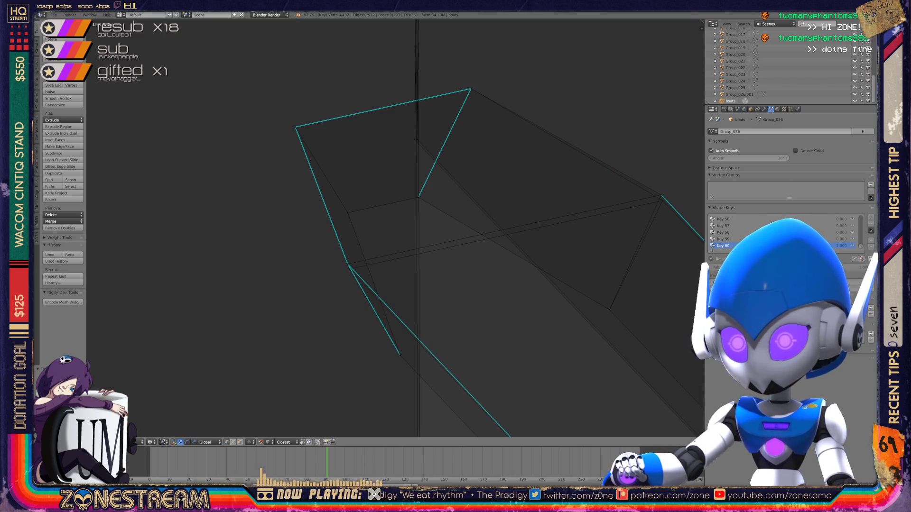
{"action": "right_click", "coordinate": [661, 195]}
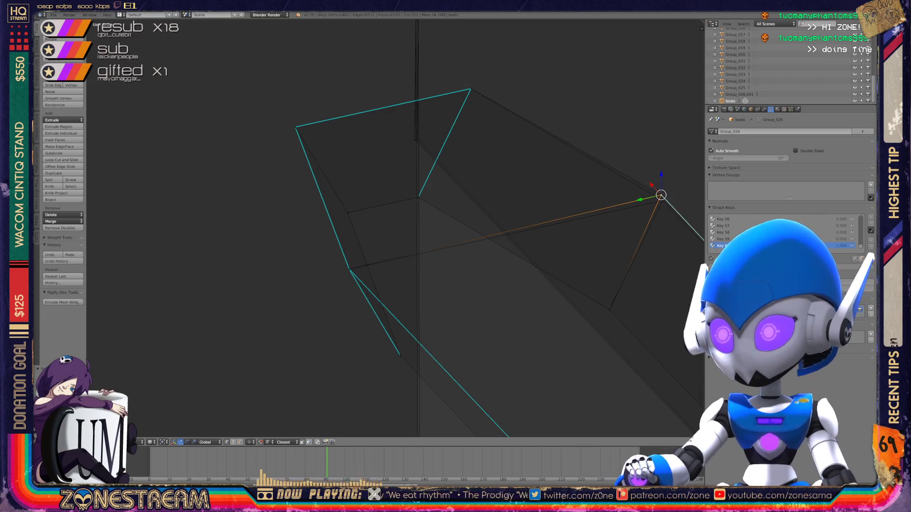
{"action": "right_click", "coordinate": [662, 201]}
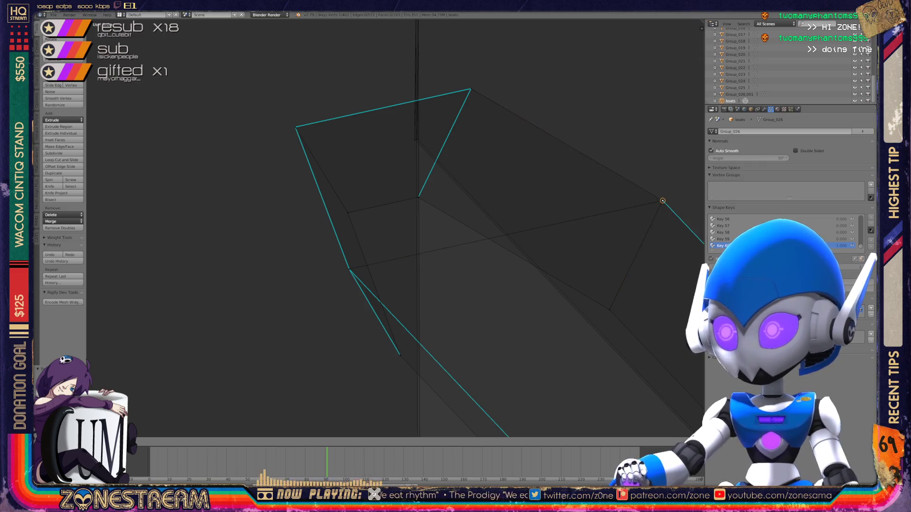
{"action": "scroll", "coordinate": [396, 228], "scroll_direction": "down", "scroll_amount": 5}
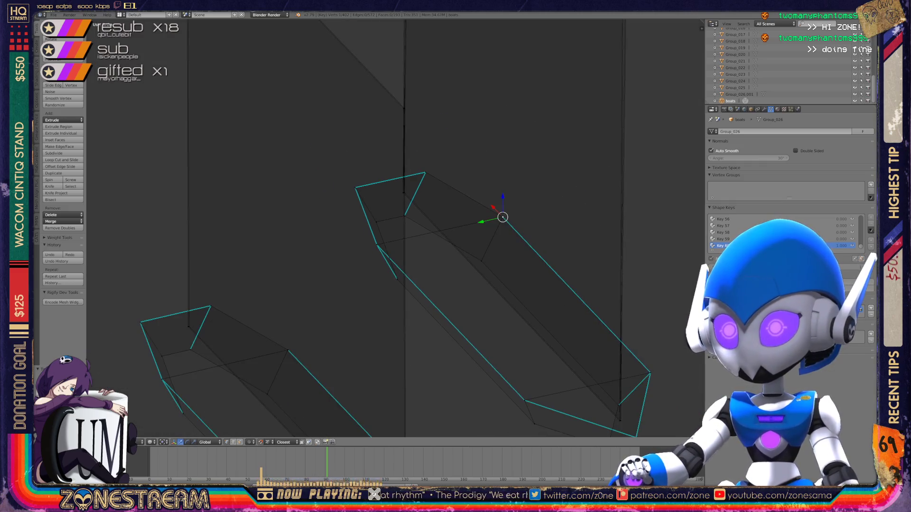
{"action": "scroll", "coordinate": [395, 228], "scroll_direction": "down", "scroll_amount": 10}
{"action": "scroll", "coordinate": [395, 228], "scroll_direction": "down", "scroll_amount": 4}
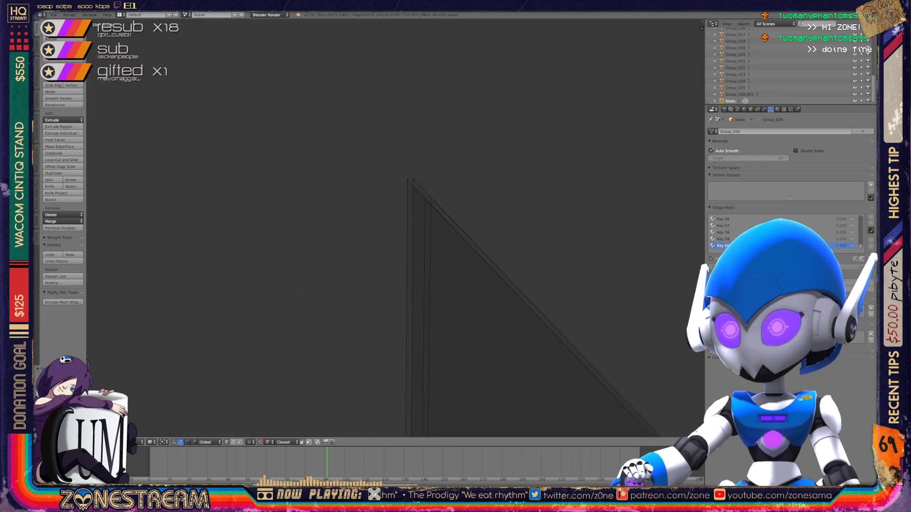
- Drop the dark triangle's corner vertex lower, then leave Edit Mode for object mode
{"action": "right_click", "coordinate": [425, 199]}
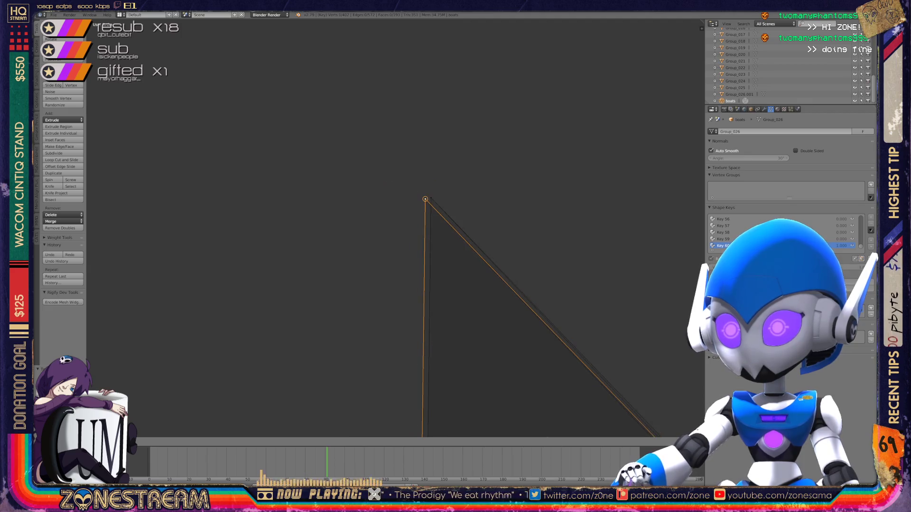
{"action": "scroll", "coordinate": [395, 228], "scroll_direction": "up", "scroll_amount": 5}
{"action": "scroll", "coordinate": [395, 228], "scroll_direction": "down", "scroll_amount": 4}
{"action": "right_click", "coordinate": [459, 210]}
{"action": "key", "text": "g"}
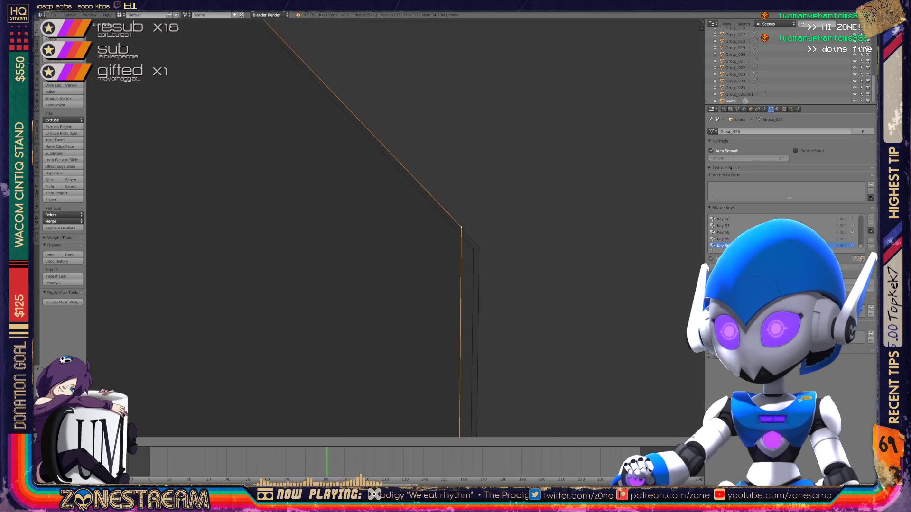
{"action": "key", "text": "Return"}
{"action": "mouse_move", "coordinate": [395, 229]}
{"action": "middle_mouse_down"}
{"action": "mouse_move", "coordinate": [360, 218]}
{"action": "mouse_move", "coordinate": [394, 190]}
{"action": "mouse_move", "coordinate": [322, 133]}
{"action": "mouse_move", "coordinate": [313, 128]}
{"action": "mouse_move", "coordinate": [289, 148]}
{"action": "mouse_move", "coordinate": [288, 171]}
{"action": "middle_mouse_up"}
{"action": "key", "text": "Tab"}
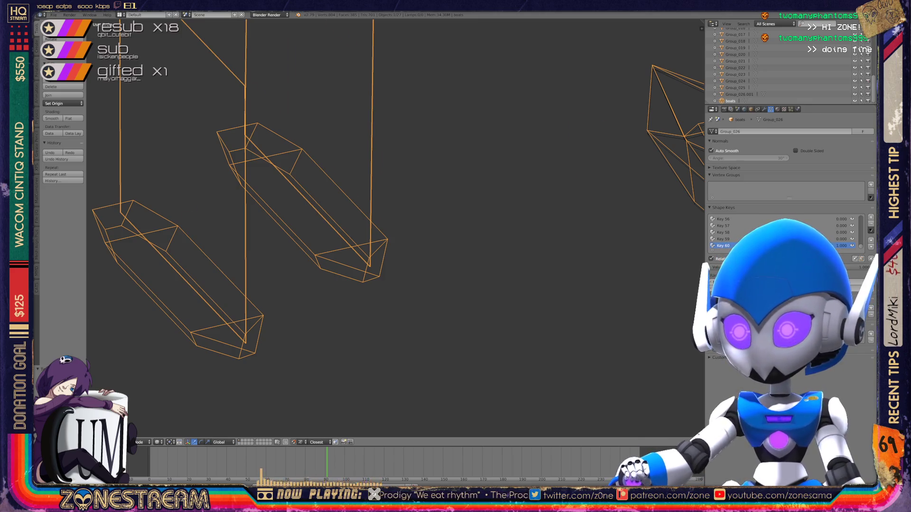
- Frame one boot wireframe, enter Edit Mode and nudge its bottom vertex down
{"action": "scroll", "coordinate": [394, 227], "scroll_direction": "down", "scroll_amount": 5}
{"action": "middle_click_drag", "start_coordinate": [393, 227], "coordinate": [209, 228]}
{"action": "key", "text": "KP_Decimal"}
{"action": "key", "text": "Tab"}
{"action": "right_click", "coordinate": [409, 362]}
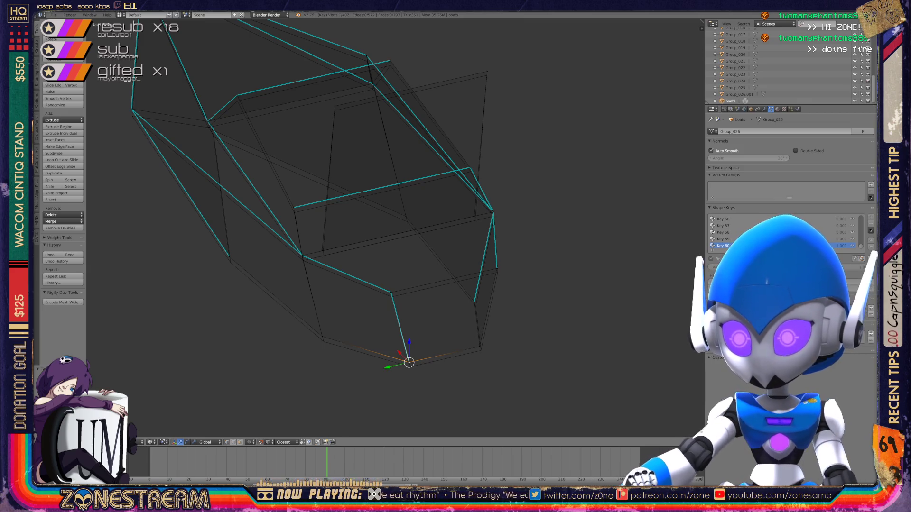
{"action": "key", "text": "g"}
- Move the boot's right-side vertex and check other corner vertices against the reference
{"action": "right_click", "coordinate": [480, 350]}
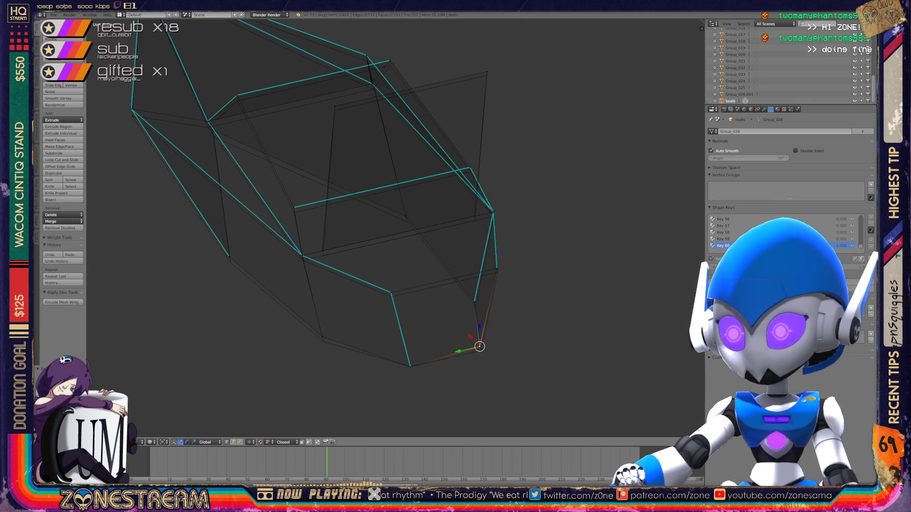
{"action": "right_click", "coordinate": [474, 302]}
{"action": "key", "text": "g"}
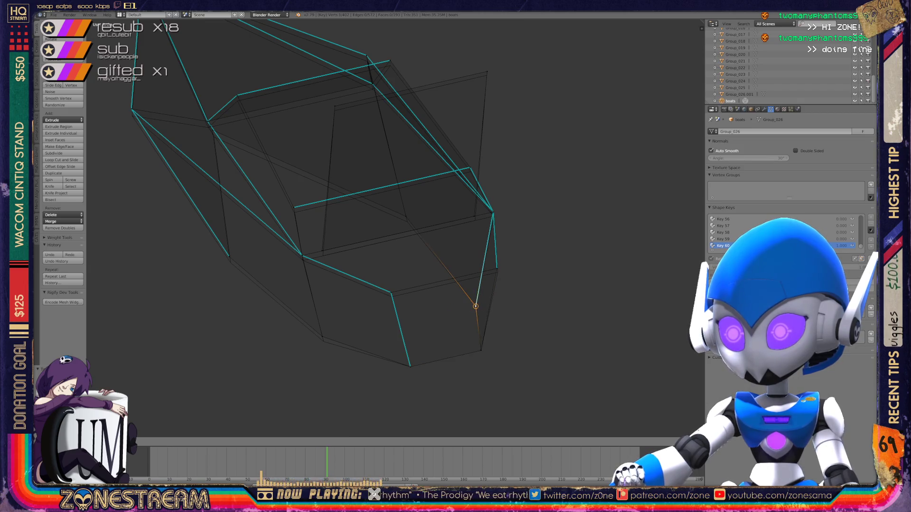
{"action": "right_click", "coordinate": [391, 297]}
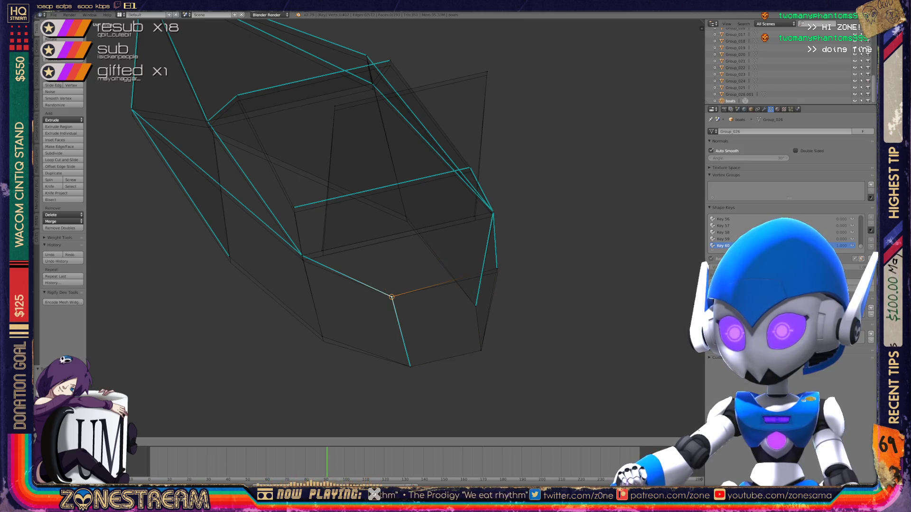
{"action": "right_click", "coordinate": [497, 272]}
{"action": "right_click", "coordinate": [322, 339]}
{"action": "right_click", "coordinate": [302, 256]}
{"action": "right_click", "coordinate": [493, 213], "text": "shift"}
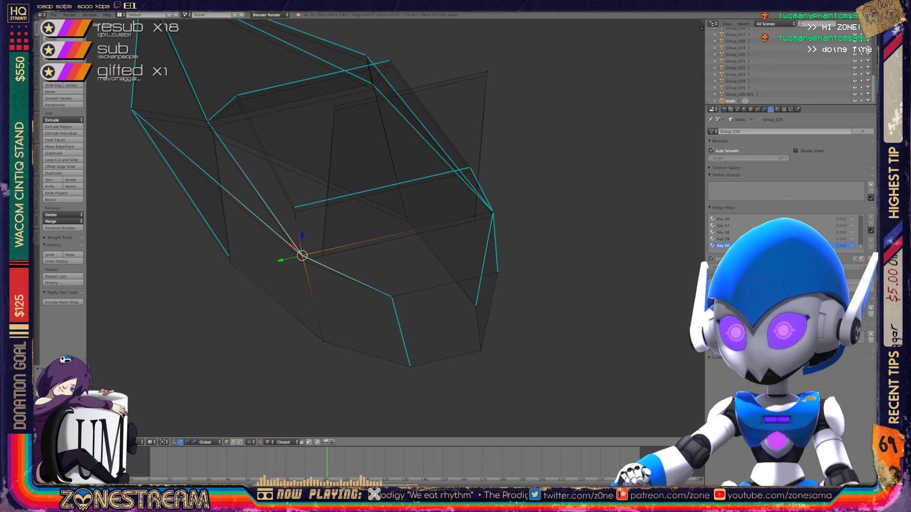
{"action": "left_click", "coordinate": [303, 260]}
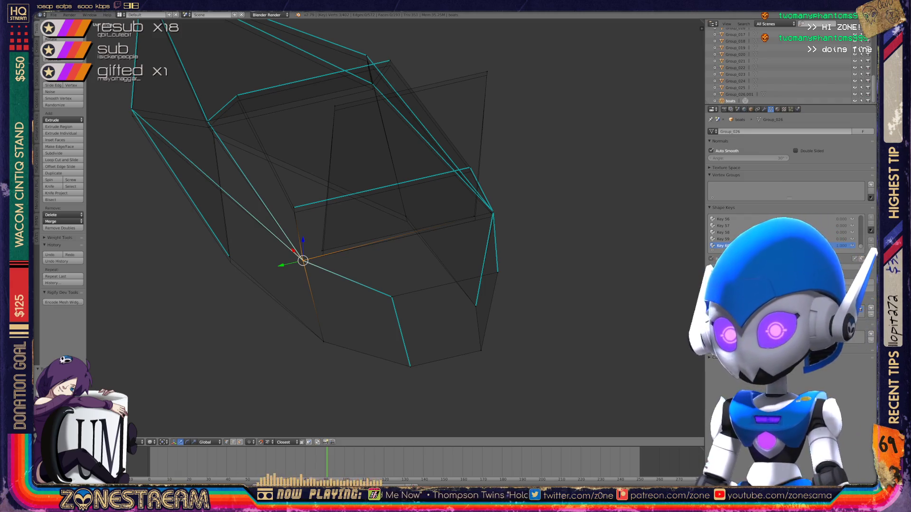
{"action": "right_click", "coordinate": [229, 256]}
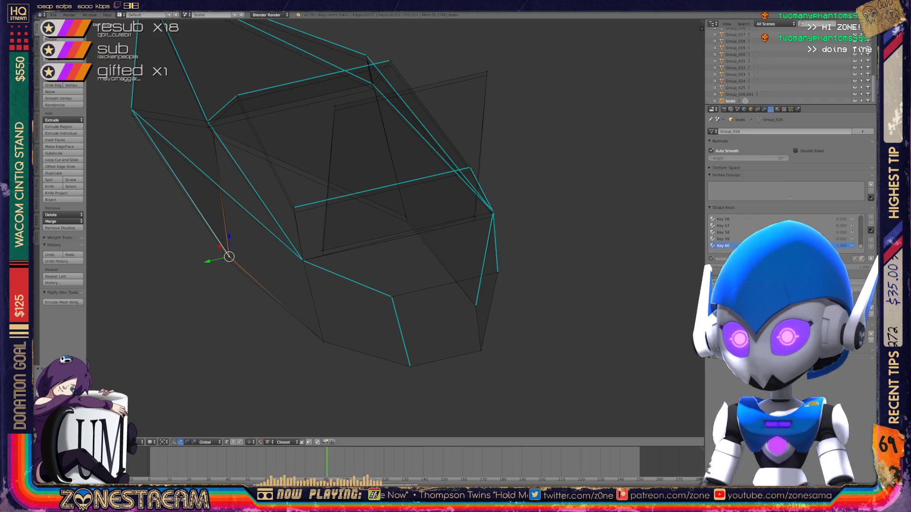
- Lower a vertex onto the reference, then drop another left vertex slightly
{"action": "right_click_drag", "start_coordinate": [230, 256], "coordinate": [323, 256]}
{"action": "right_click", "coordinate": [334, 106]}
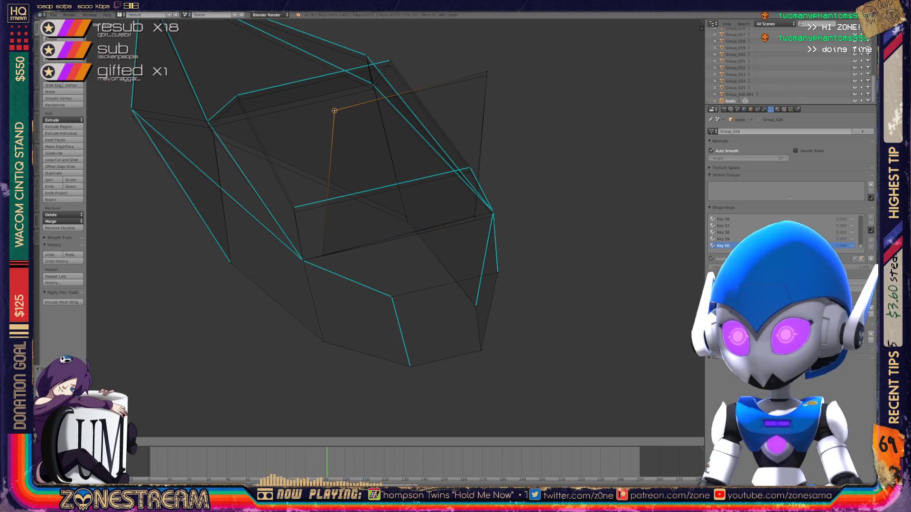
{"action": "right_click", "coordinate": [486, 75]}
{"action": "right_click", "coordinate": [475, 217]}
{"action": "scroll", "coordinate": [475, 216], "scroll_direction": "up", "scroll_amount": 2}
{"action": "right_click", "coordinate": [249, 199]}
{"action": "right_click_drag", "start_coordinate": [249, 199], "coordinate": [250, 206]}
- Lower the upper-right, right-edge, top-left and left vertices onto the reference
{"action": "right_click", "coordinate": [503, 141]}
{"action": "right_click_drag", "start_coordinate": [503, 141], "coordinate": [504, 148]}
{"action": "right_click", "coordinate": [536, 205]}
{"action": "right_click_drag", "start_coordinate": [536, 205], "coordinate": [537, 211]}
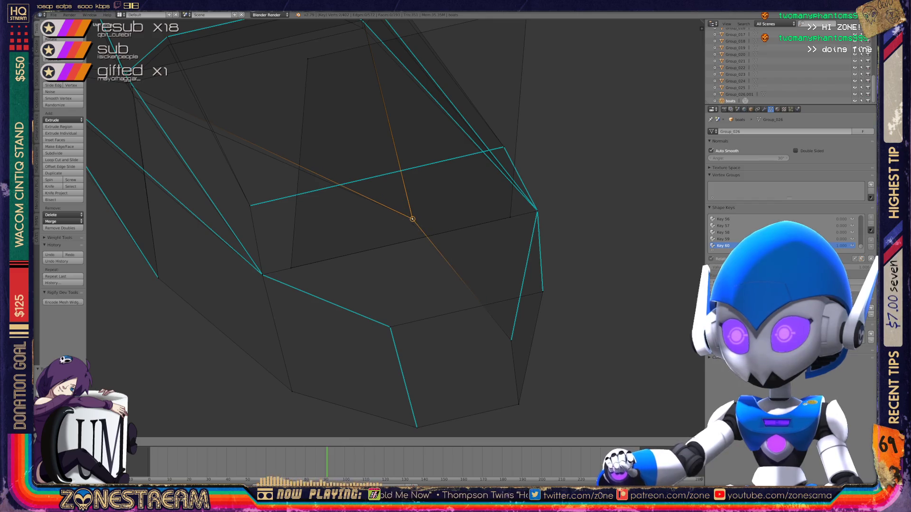
{"action": "middle_click_drag", "start_coordinate": [394, 227], "coordinate": [417, 221]}
{"action": "right_click", "coordinate": [169, 40]}
{"action": "right_click_drag", "start_coordinate": [169, 40], "coordinate": [171, 48]}
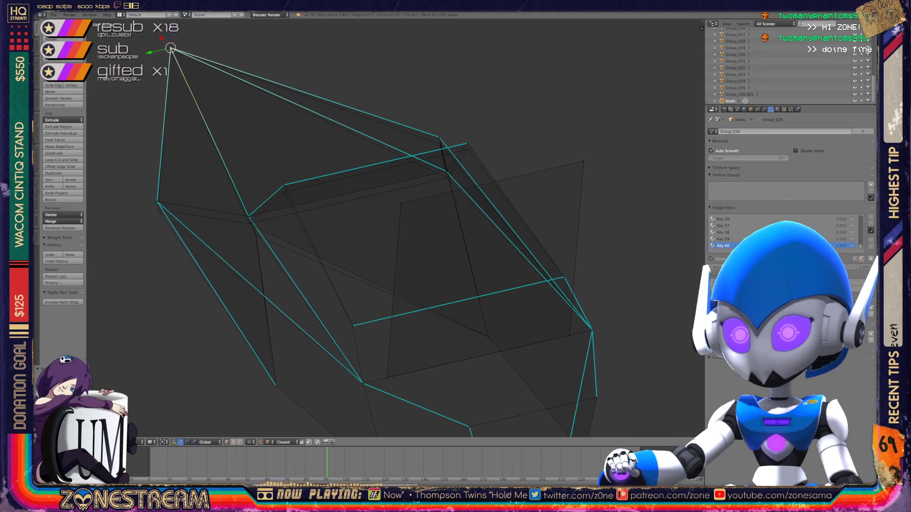
{"action": "right_click_drag", "start_coordinate": [157, 202], "coordinate": [158, 210]}
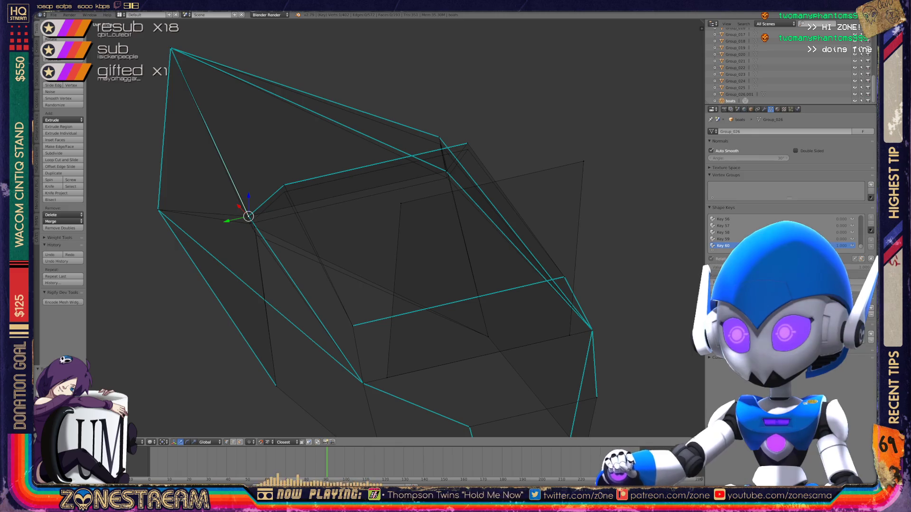
{"action": "scroll", "coordinate": [158, 209], "scroll_direction": "down", "scroll_amount": 3}
{"action": "scroll", "coordinate": [158, 209], "scroll_direction": "up", "scroll_amount": 4}
- Lower the first boot's remaining top, right and lower vertices onto the reference
{"action": "key", "text": "KP_Decimal"}
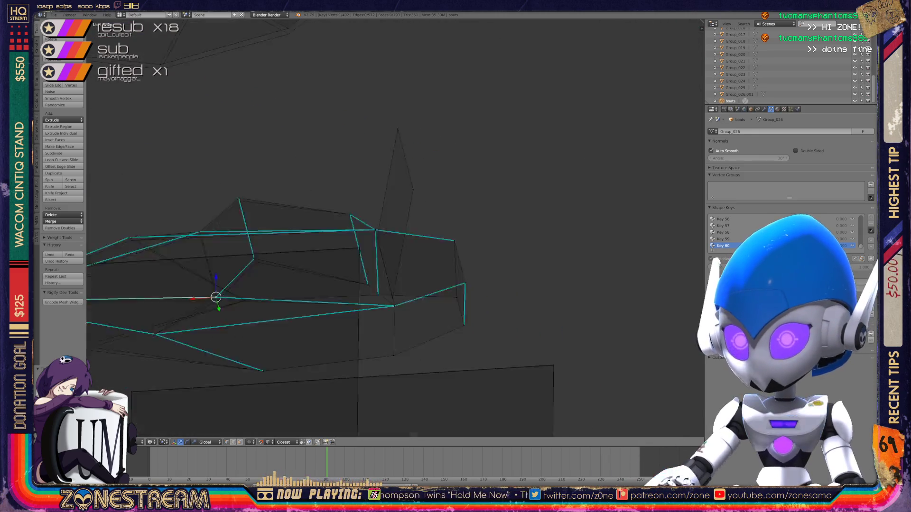
{"action": "scroll", "coordinate": [396, 229], "scroll_direction": "up", "scroll_amount": 3}
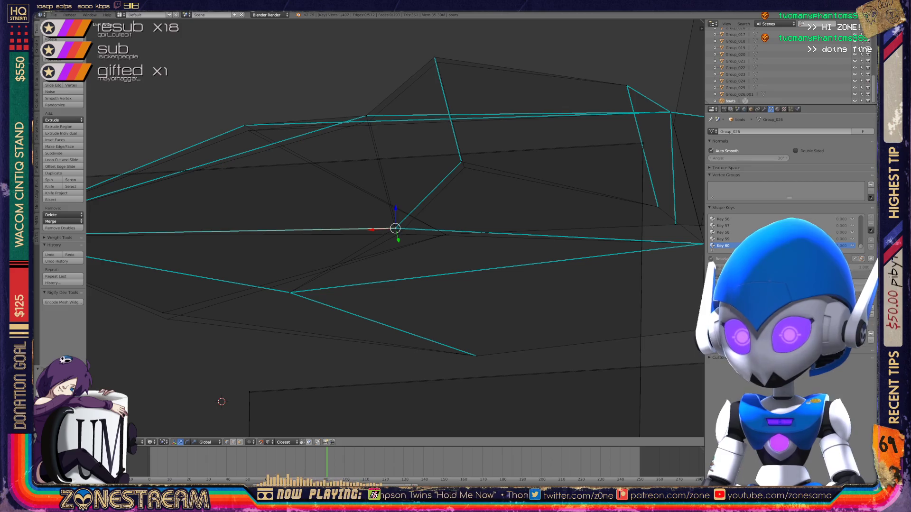
{"action": "right_click", "coordinate": [163, 313]}
{"action": "right_click_drag", "start_coordinate": [162, 313], "coordinate": [167, 319]}
{"action": "right_click", "coordinate": [245, 126]}
{"action": "right_click_drag", "start_coordinate": [245, 125], "coordinate": [248, 131]}
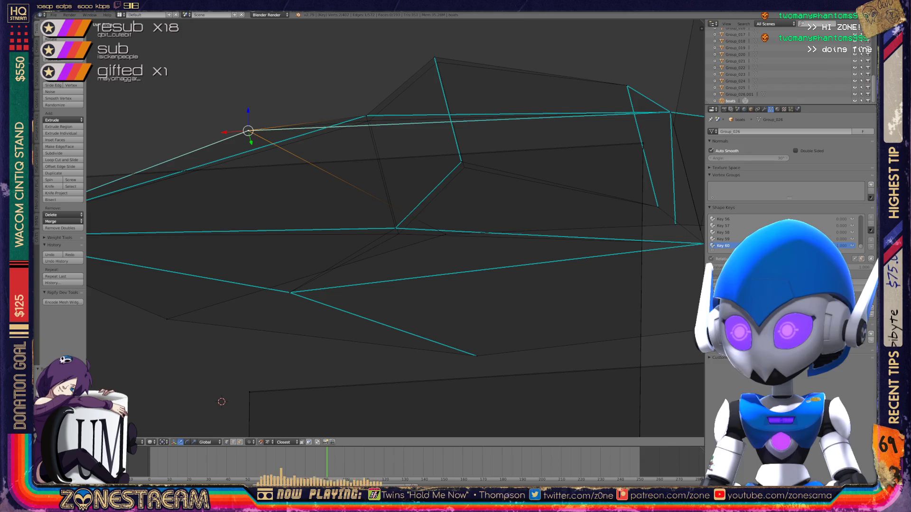
{"action": "right_click", "coordinate": [365, 115]}
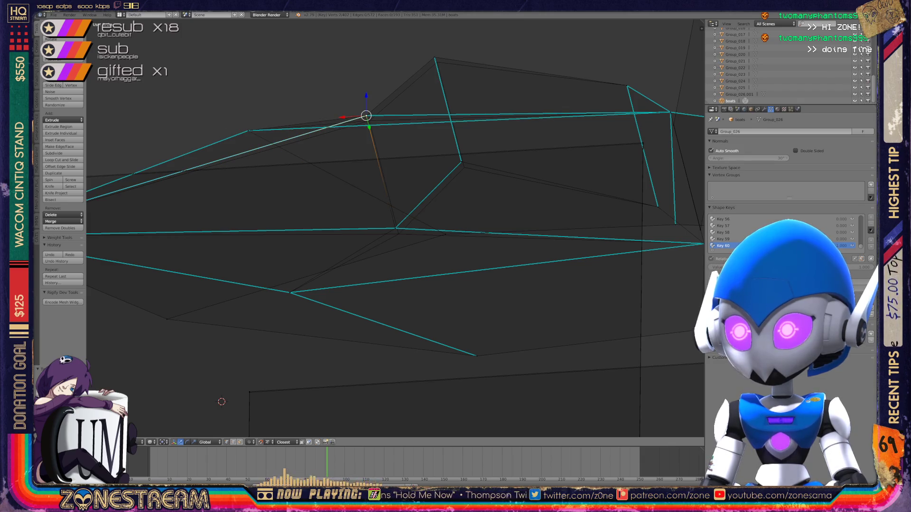
{"action": "right_click_drag", "start_coordinate": [365, 115], "coordinate": [369, 121]}
{"action": "right_click", "coordinate": [435, 58]}
{"action": "right_click_drag", "start_coordinate": [435, 58], "coordinate": [437, 62]}
{"action": "right_click", "coordinate": [461, 162]}
{"action": "right_click_drag", "start_coordinate": [461, 162], "coordinate": [463, 167]}
{"action": "right_click", "coordinate": [395, 228], "text": "shift"}
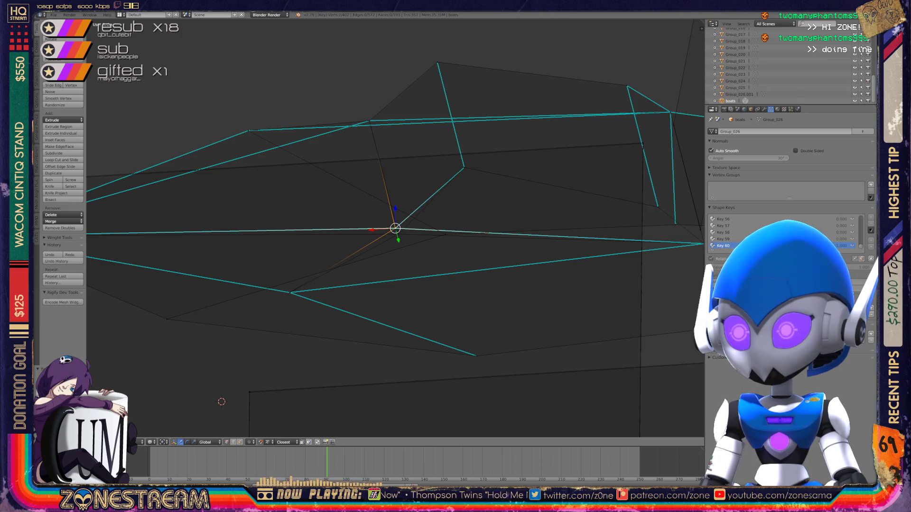
- Switch to editing the second boot and move its toe tip vertex onto the reference
{"action": "scroll", "coordinate": [395, 228], "scroll_direction": "down", "scroll_amount": 3}
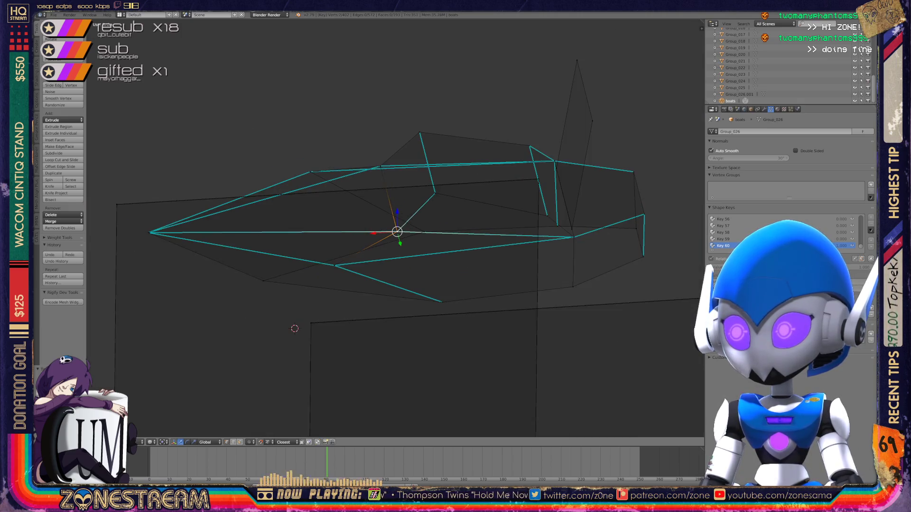
{"action": "key", "text": "Tab"}
{"action": "middle_click_drag", "start_coordinate": [395, 229], "coordinate": [565, 183]}
{"action": "scroll", "coordinate": [418, 166], "scroll_direction": "up", "scroll_amount": 6}
{"action": "key", "text": "Tab"}
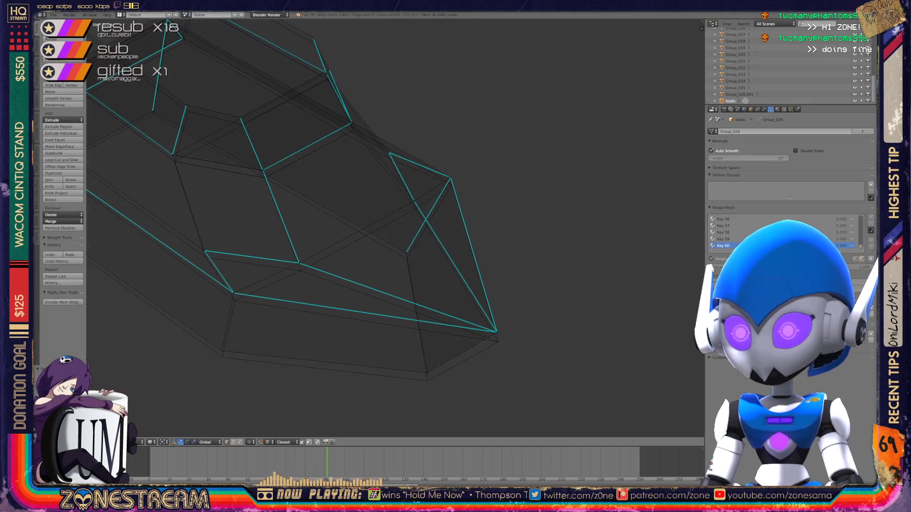
{"action": "right_click", "coordinate": [495, 331]}
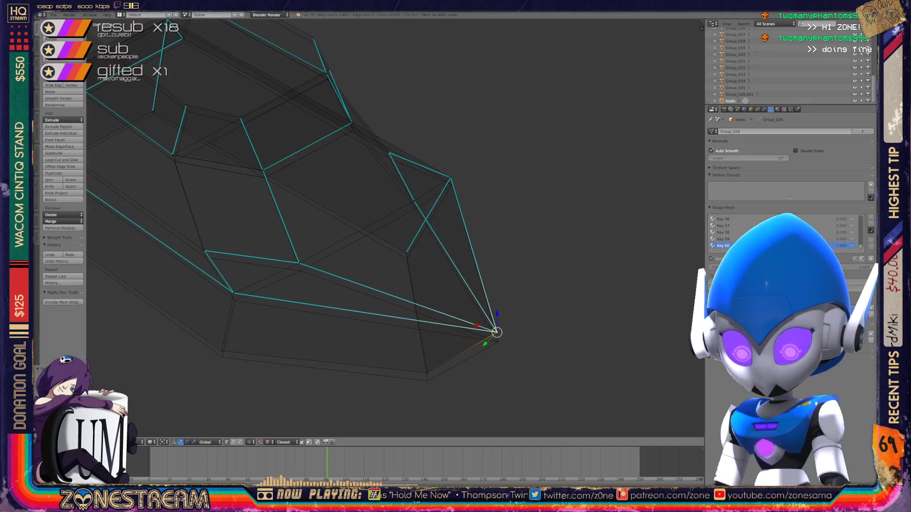
{"action": "key", "text": "g"}
{"action": "left_click", "coordinate": [497, 340]}
- Reposition the toe's upper vertex onto the reference in two small moves
{"action": "right_click", "coordinate": [427, 373]}
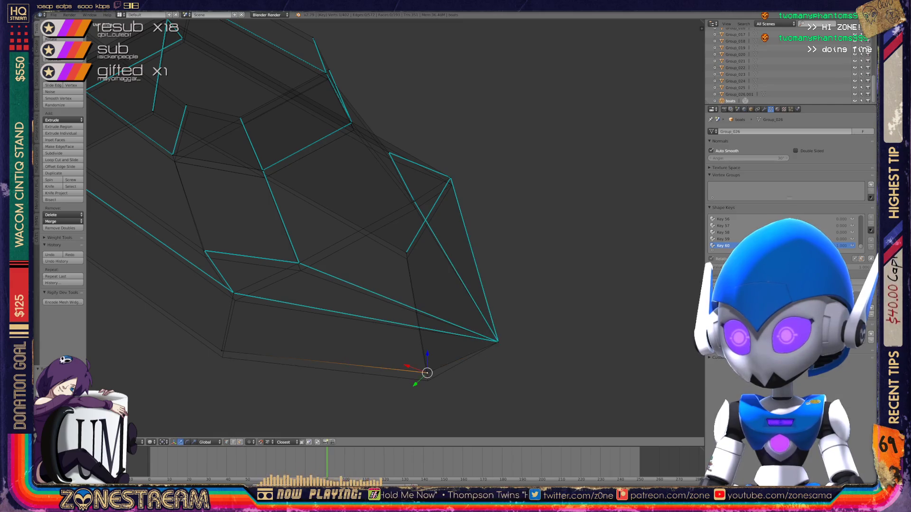
{"action": "key", "text": "ctrl+space"}
{"action": "right_click", "coordinate": [405, 252]}
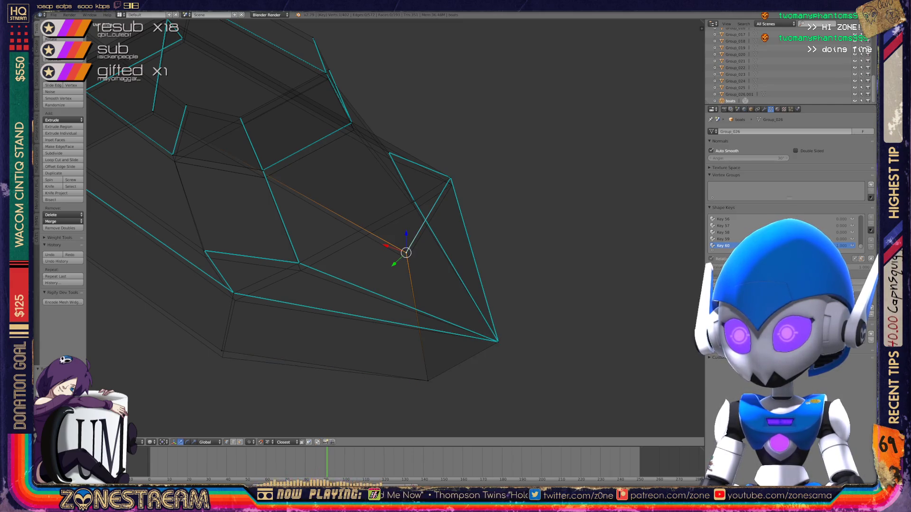
{"action": "right_click", "coordinate": [450, 178]}
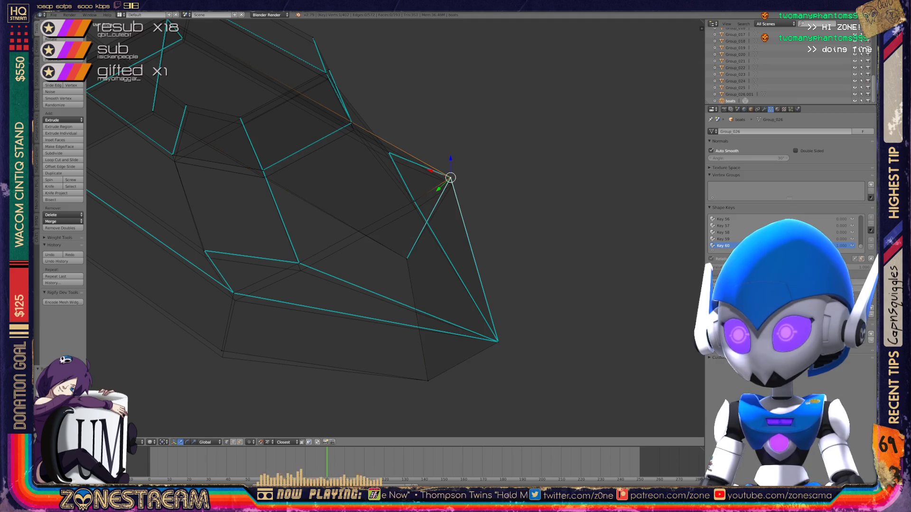
{"action": "key", "text": "g"}
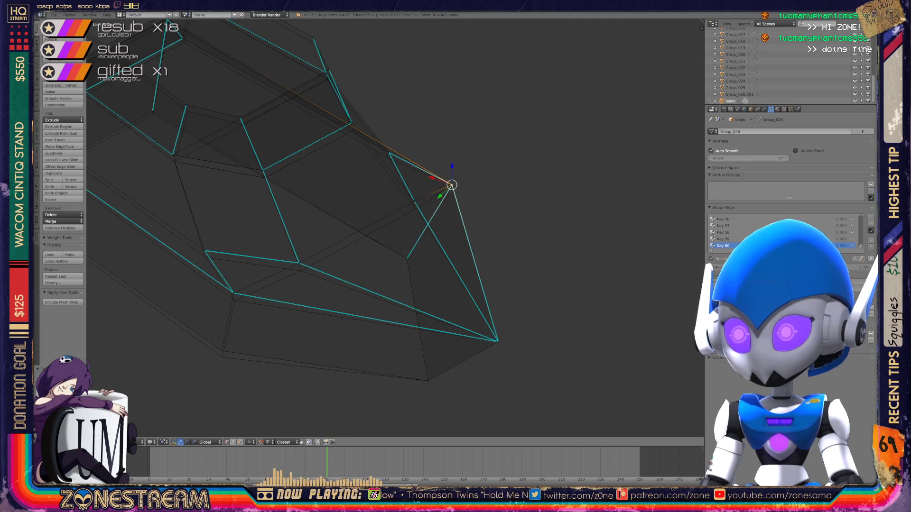
{"action": "left_click", "coordinate": [415, 205]}
{"action": "key", "text": "g"}
{"action": "left_click", "coordinate": [415, 209]}
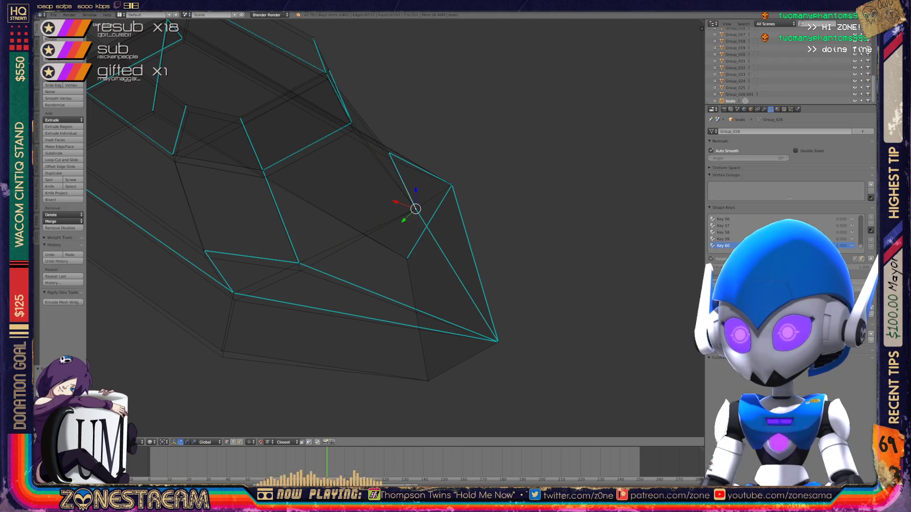
- Lower the remaining toe, sole and left-side vertices onto the reference
{"action": "right_click", "coordinate": [299, 262]}
{"action": "key", "text": "g"}
{"action": "right_click", "coordinate": [233, 294]}
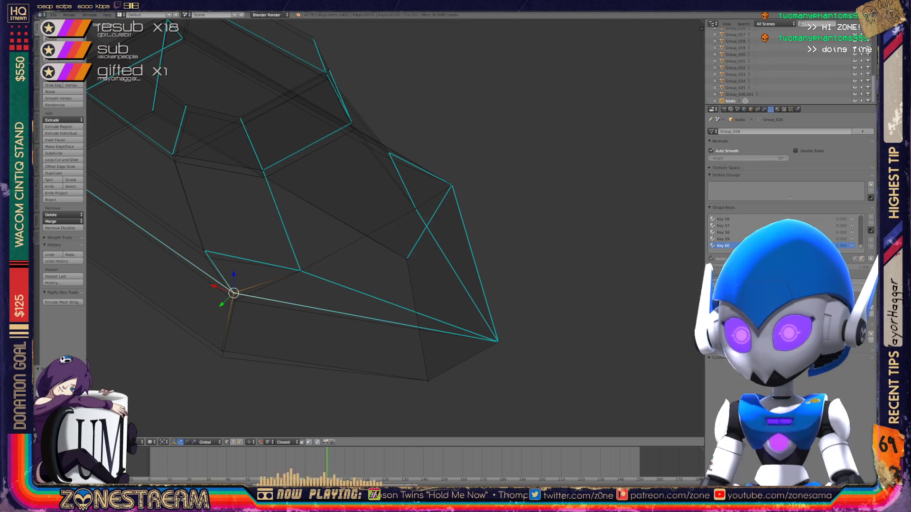
{"action": "key", "text": "g"}
{"action": "right_click", "coordinate": [221, 352]}
{"action": "key", "text": "g"}
{"action": "left_click", "coordinate": [222, 357]}
{"action": "right_click", "coordinate": [205, 252]}
{"action": "key", "text": "g"}
{"action": "key", "text": "Return"}
- Snap the boot's top vertex and right-side vertex onto the reference corners
{"action": "middle_click_drag", "start_coordinate": [379, 237], "coordinate": [417, 209]}
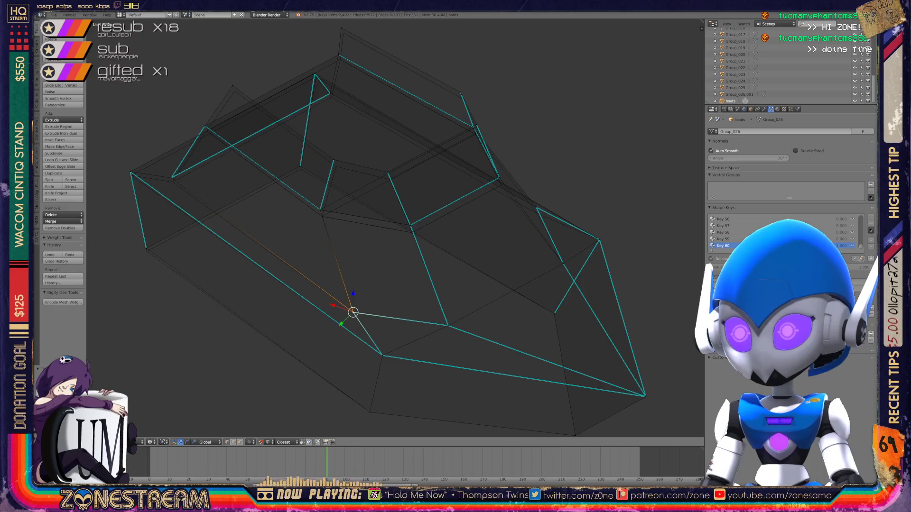
{"action": "right_click", "coordinate": [233, 86]}
{"action": "key", "text": "g"}
{"action": "key", "text": "Return"}
{"action": "right_click", "coordinate": [333, 160]}
{"action": "key", "text": "g"}
{"action": "key", "text": "Return"}
{"action": "key", "text": "g"}
{"action": "key", "text": "Return"}
- Nudge a side vertex, then move the top vertex left onto the reference corner
{"action": "mouse_move", "coordinate": [380, 238]}
{"action": "middle_mouse_down"}
{"action": "mouse_move", "coordinate": [399, 223]}
{"action": "mouse_move", "coordinate": [370, 223]}
{"action": "mouse_move", "coordinate": [360, 209]}
{"action": "middle_mouse_up"}
{"action": "right_click", "coordinate": [394, 112]}
{"action": "right_click_drag", "start_coordinate": [393, 112], "coordinate": [397, 117]}
{"action": "right_click", "coordinate": [348, 90]}
{"action": "key", "text": "ctrl+space"}
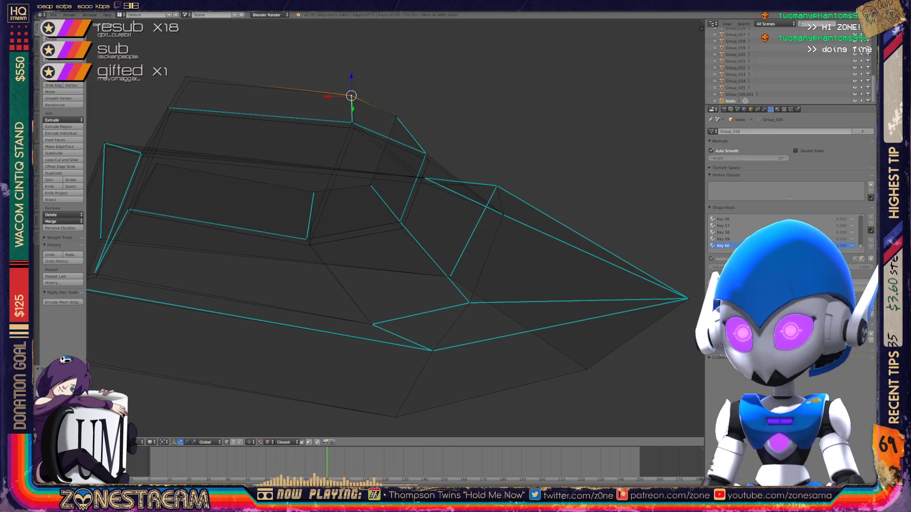
{"action": "left_click_drag", "start_coordinate": [349, 91], "coordinate": [190, 81]}
- Move the bottom-left vertex up onto the reference and pick the opposite-side vertex
{"action": "middle_click_drag", "start_coordinate": [380, 238], "coordinate": [536, 208], "text": "shift"}
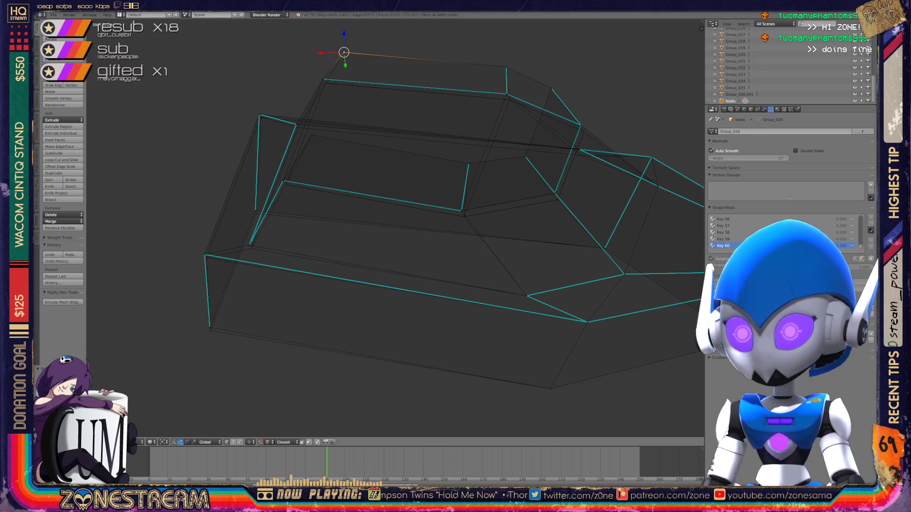
{"action": "right_click", "coordinate": [210, 330]}
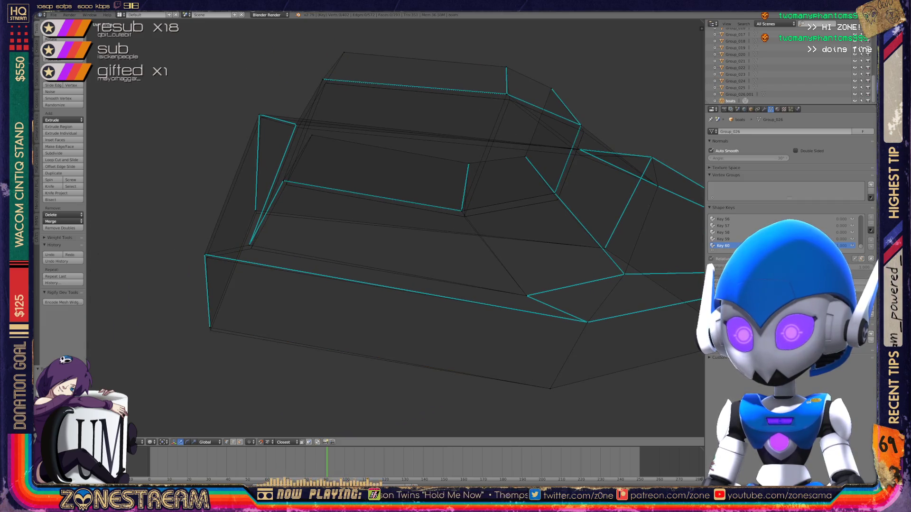
{"action": "mouse_move", "coordinate": [211, 331]}
{"action": "left_mouse_down"}
{"action": "mouse_move", "coordinate": [251, 249]}
{"action": "mouse_move", "coordinate": [261, 117]}
{"action": "left_mouse_up"}
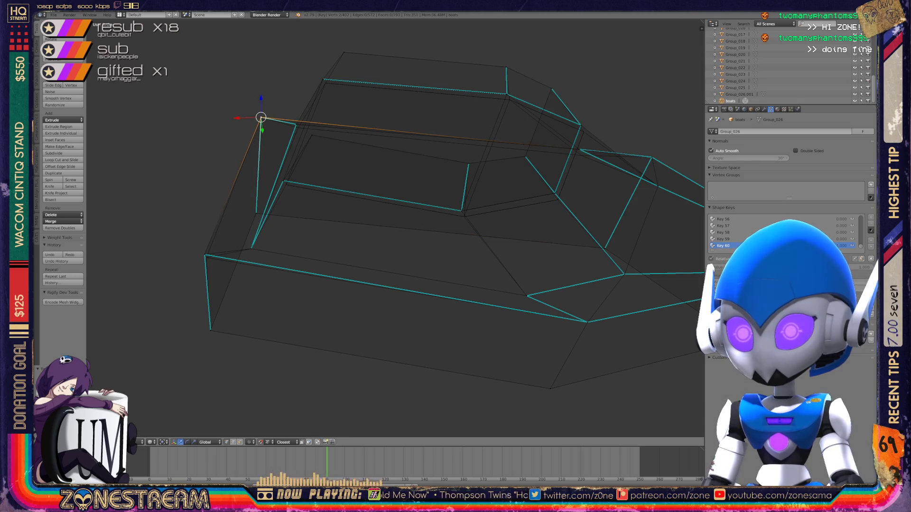
{"action": "left_click", "coordinate": [207, 258]}
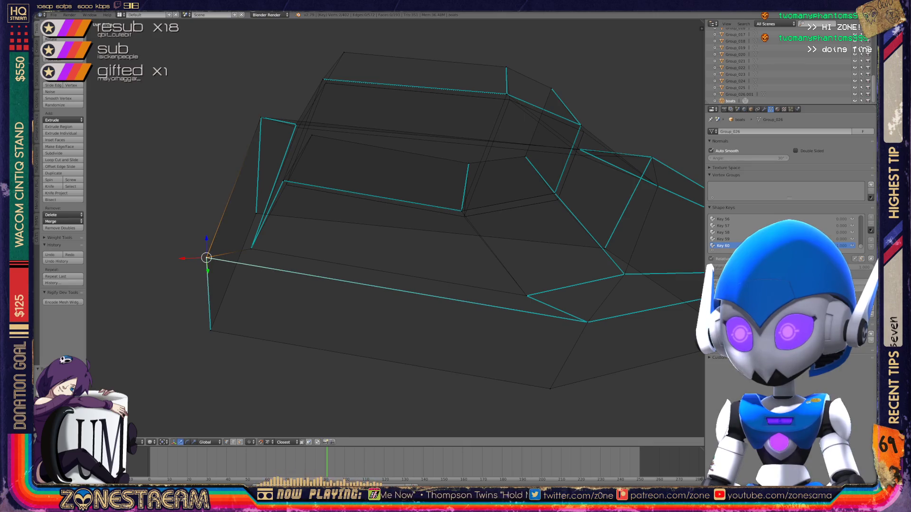
{"action": "middle_click_drag", "start_coordinate": [393, 228], "coordinate": [517, 222]}
{"action": "mouse_move", "coordinate": [427, 228]}
{"action": "middle_mouse_down"}
{"action": "mouse_move", "coordinate": [503, 194]}
{"action": "mouse_move", "coordinate": [579, 202]}
{"action": "middle_mouse_up"}
{"action": "right_click", "coordinate": [176, 231]}
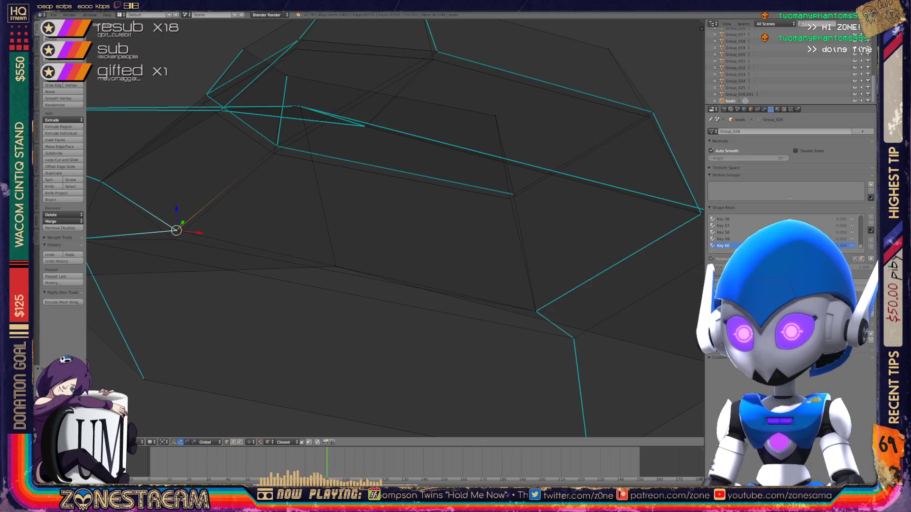
- Snap the selected vertex down onto the reference along Z and inspect it close up
{"action": "key", "text": "g"}
{"action": "key", "text": "z"}
{"action": "key", "text": "Return"}
{"action": "middle_click_drag", "start_coordinate": [578, 203], "coordinate": [610, 270]}
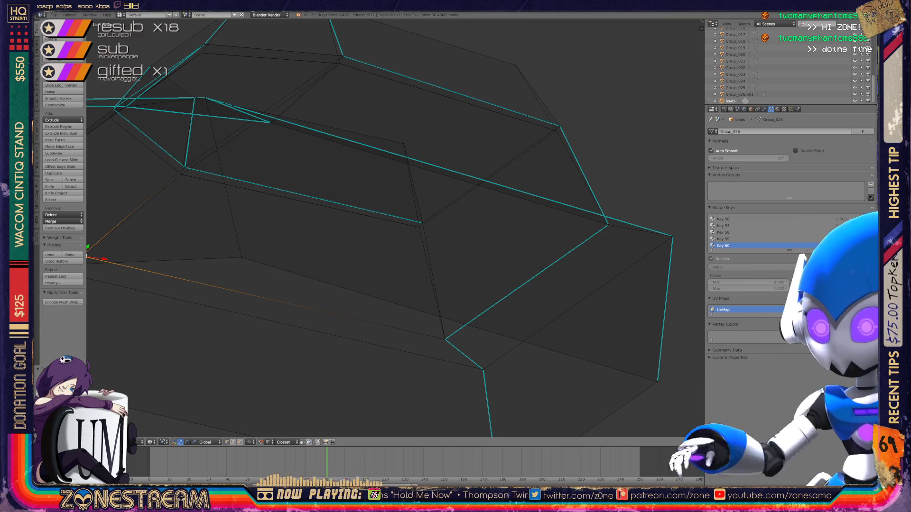
{"action": "scroll", "coordinate": [395, 228], "scroll_direction": "up", "scroll_amount": 5}
{"action": "middle_click_drag", "start_coordinate": [395, 228], "coordinate": [384, 218]}
{"action": "middle_click_drag", "start_coordinate": [518, 135], "coordinate": [405, 231], "text": "shift"}
- Re-snap the vertex onto the reference corner, cancelling and redoing until it lands exactly
{"action": "key", "text": "g"}
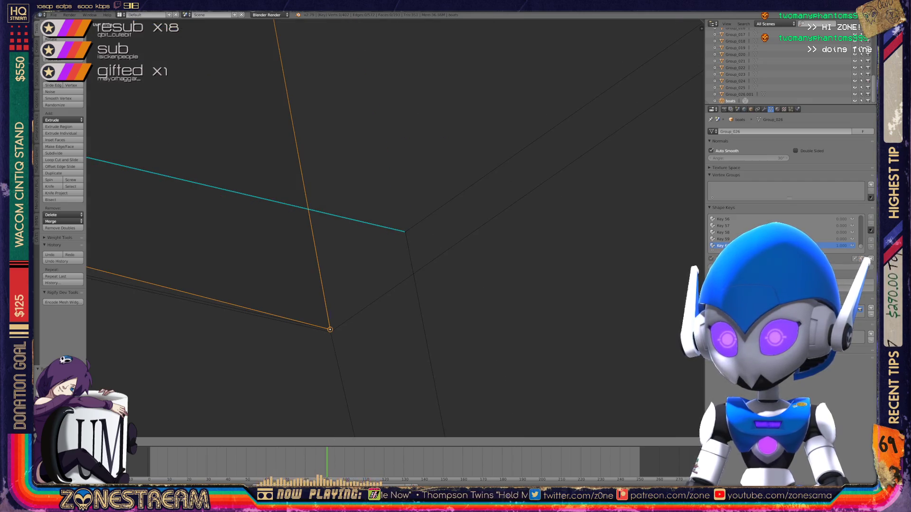
{"action": "right_click", "coordinate": [405, 231]}
{"action": "key", "text": "g"}
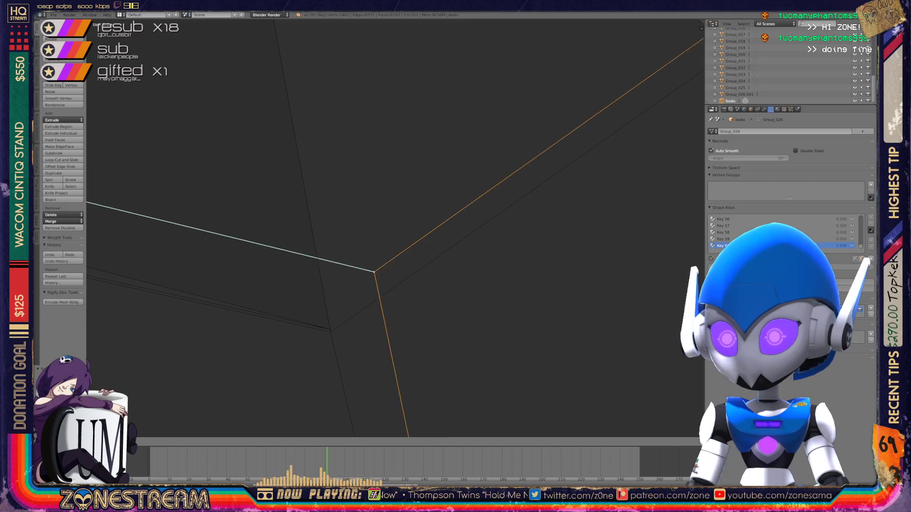
{"action": "mouse_move", "coordinate": [330, 331]}
{"action": "middle_mouse_down"}
{"action": "mouse_move", "coordinate": [392, 232]}
{"action": "mouse_move", "coordinate": [653, 263]}
{"action": "mouse_move", "coordinate": [517, 242]}
{"action": "middle_mouse_up"}
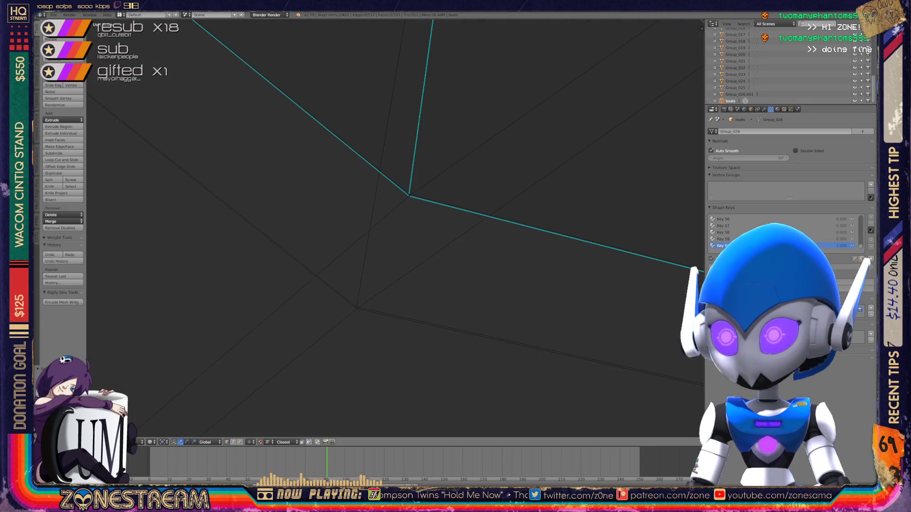
{"action": "key", "text": "g"}
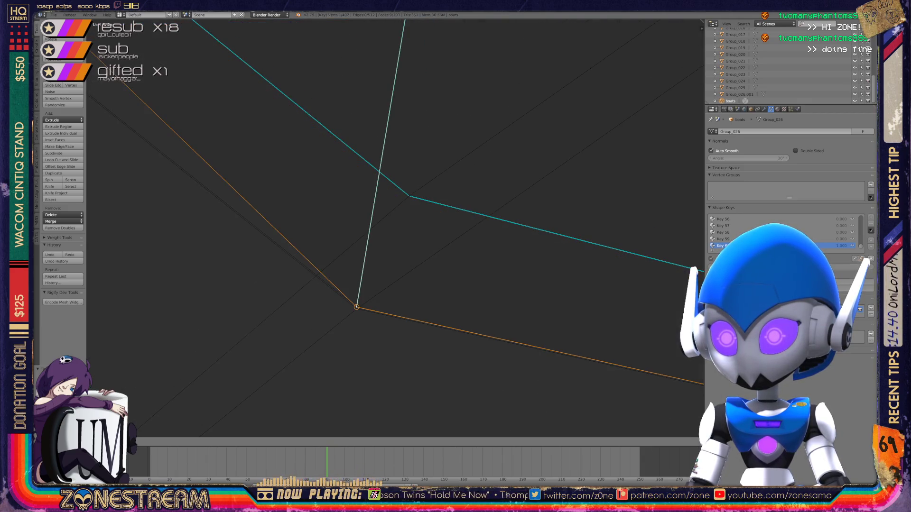
{"action": "key", "text": "Escape"}
{"action": "key", "text": "g"}
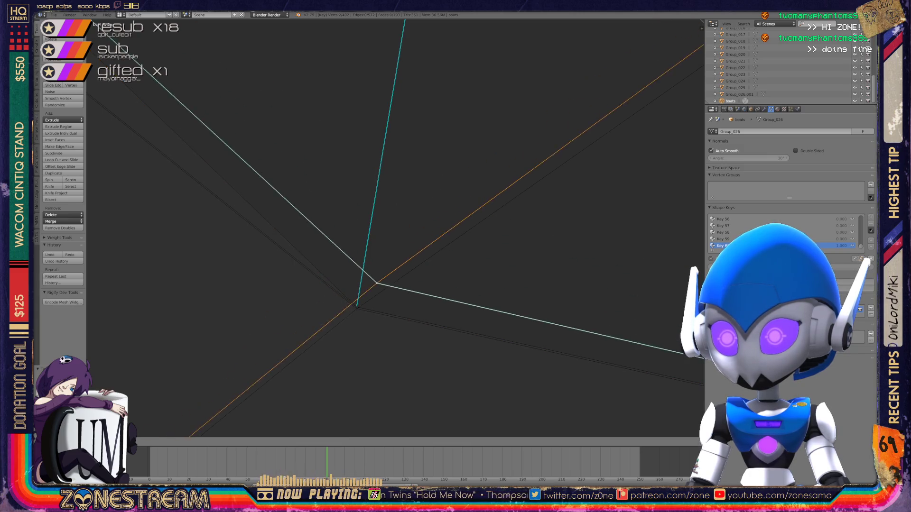
{"action": "scroll", "coordinate": [395, 228], "scroll_direction": "down", "scroll_amount": 5}
{"action": "middle_click_drag", "start_coordinate": [427, 237], "coordinate": [522, 199]}
{"action": "scroll", "coordinate": [417, 209], "scroll_direction": "up", "scroll_amount": 8}
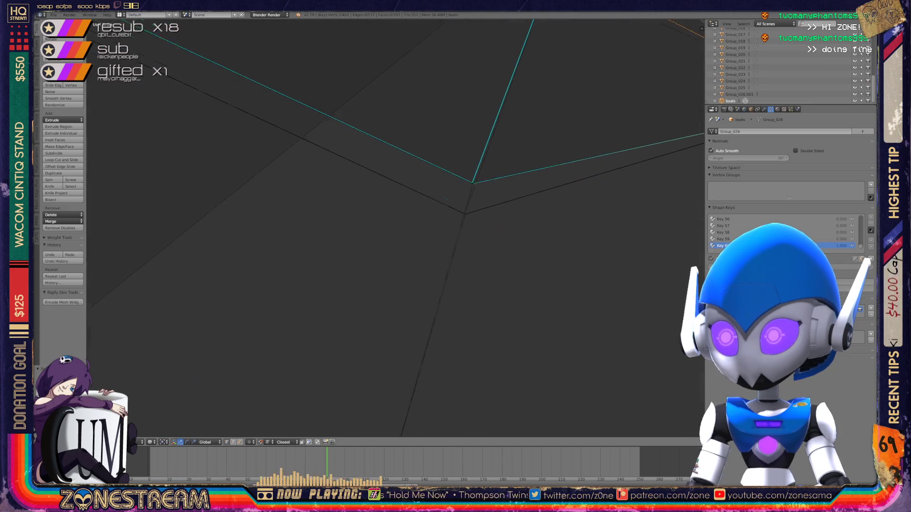
{"action": "middle_click_drag", "start_coordinate": [427, 238], "coordinate": [401, 223]}
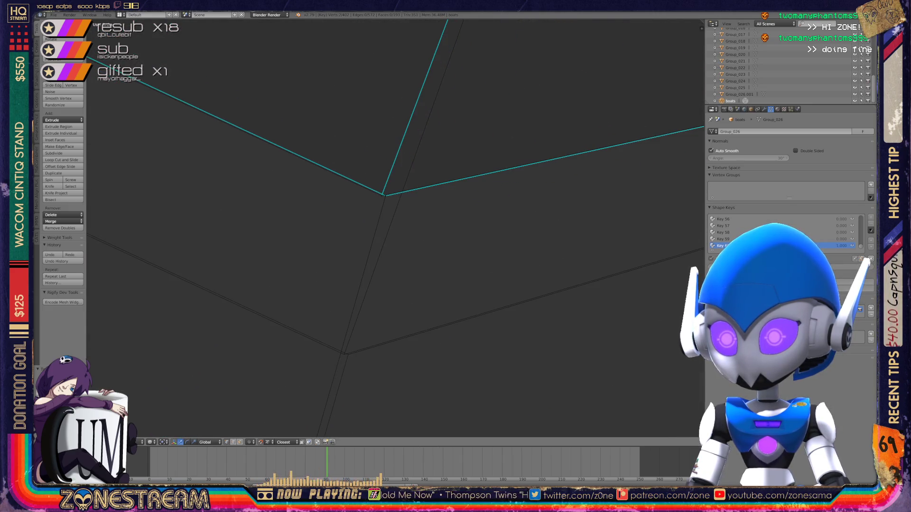
- Move the upper vertex down onto the junction, undoing and redoing the move
{"action": "right_click", "coordinate": [345, 354]}
{"action": "right_click", "coordinate": [386, 194]}
{"action": "key", "text": "g"}
{"action": "middle_click_drag", "start_coordinate": [360, 284], "coordinate": [441, 223]}
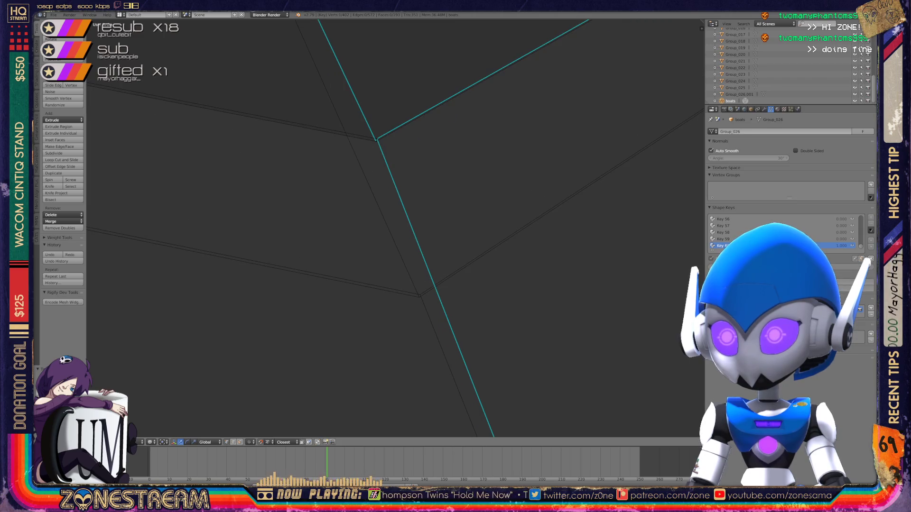
{"action": "left_click_drag", "start_coordinate": [375, 141], "coordinate": [418, 297]}
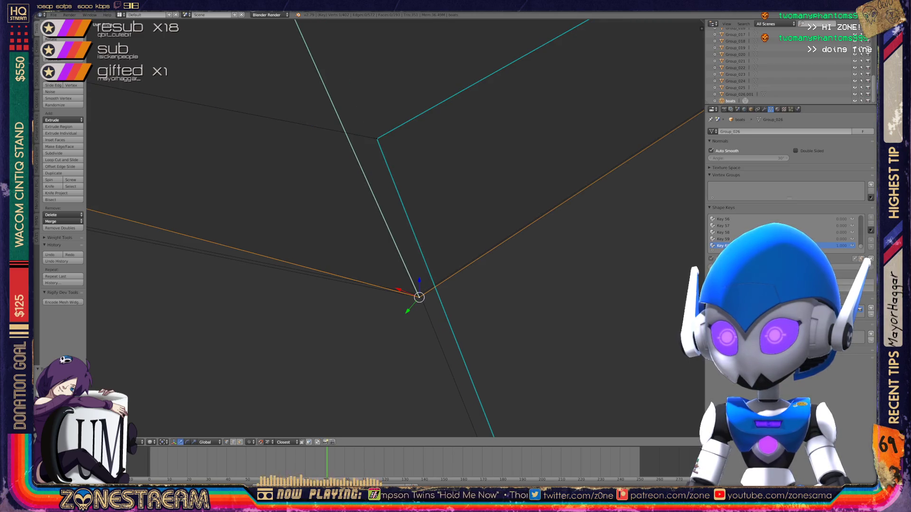
{"action": "key", "text": "ctrl+z"}
{"action": "left_click_drag", "start_coordinate": [377, 139], "coordinate": [420, 295]}
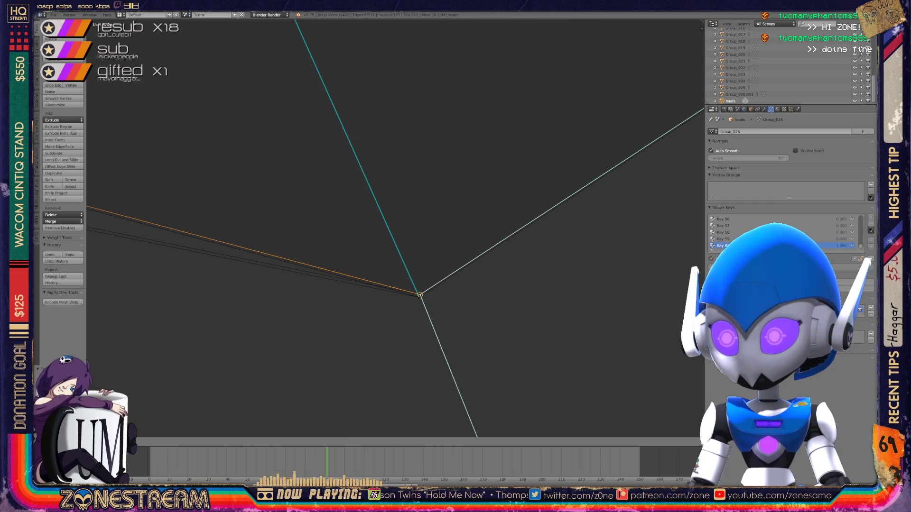
{"action": "scroll", "coordinate": [394, 228], "scroll_direction": "down", "scroll_amount": 5}
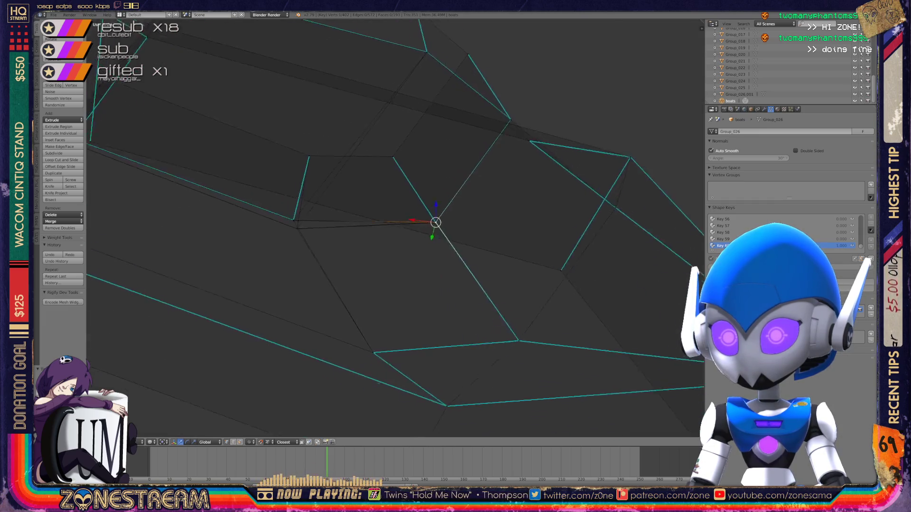
- Place the vertex on the end of the reference edge after two undone attempts
{"action": "scroll", "coordinate": [403, 251], "scroll_direction": "up", "scroll_amount": 4}
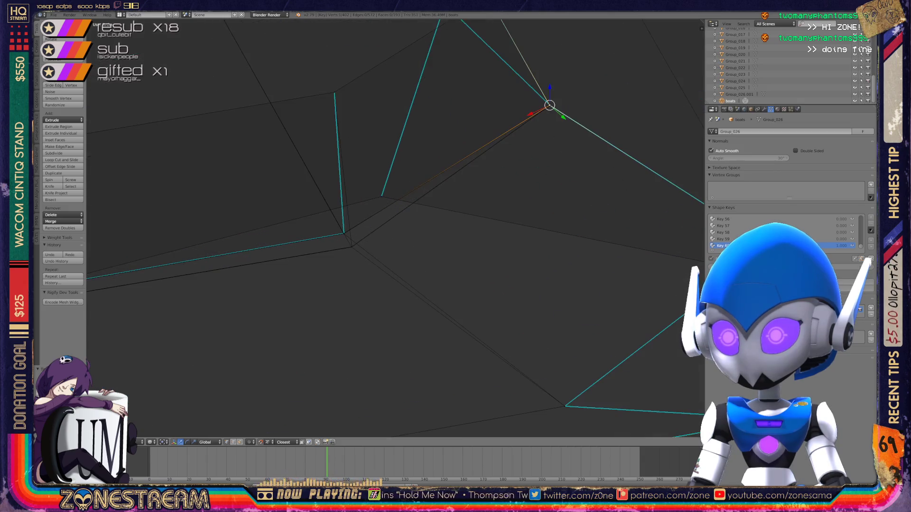
{"action": "scroll", "coordinate": [332, 228], "scroll_direction": "up", "scroll_amount": 5}
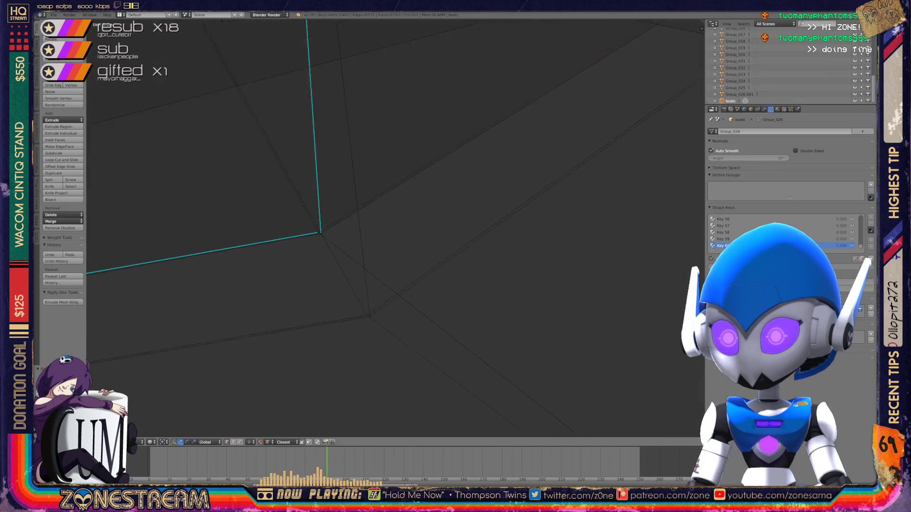
{"action": "left_click_drag", "start_coordinate": [288, 236], "coordinate": [358, 355]}
{"action": "key", "text": "ctrl+z"}
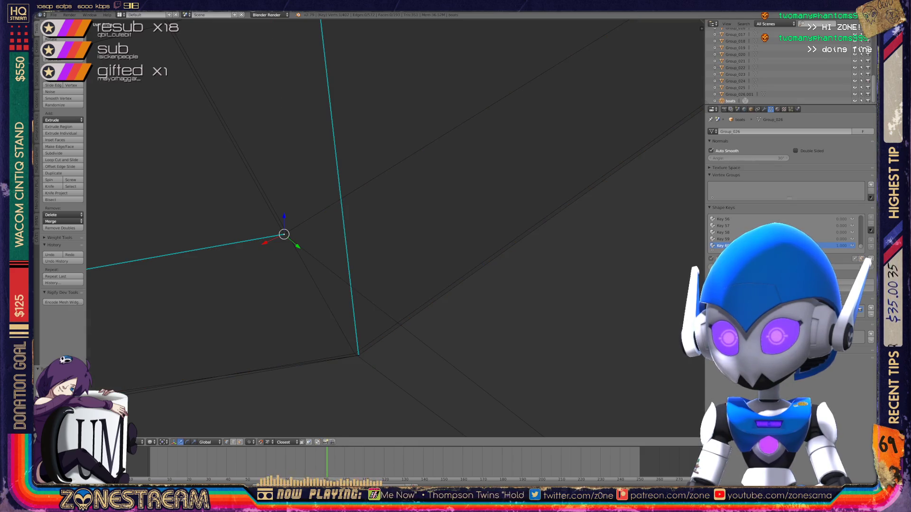
{"action": "mouse_move", "coordinate": [284, 234]}
{"action": "left_mouse_down"}
{"action": "mouse_move", "coordinate": [305, 275]}
{"action": "mouse_move", "coordinate": [291, 244]}
{"action": "mouse_move", "coordinate": [300, 261]}
{"action": "left_mouse_up"}
{"action": "key", "text": "ctrl+z"}
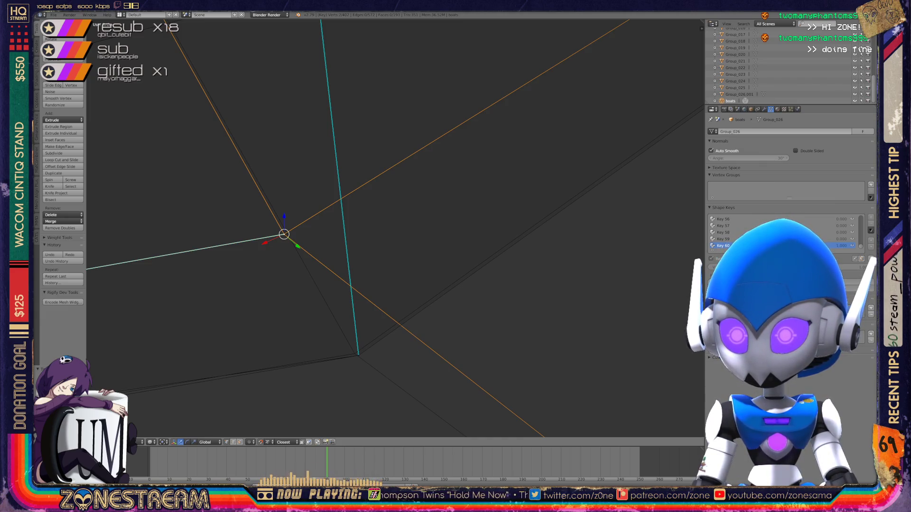
{"action": "mouse_move", "coordinate": [284, 234]}
{"action": "left_mouse_down"}
{"action": "mouse_move", "coordinate": [309, 342]}
{"action": "mouse_move", "coordinate": [355, 353]}
{"action": "left_mouse_up"}
- Undo a stray selection to restore the corner vertex, then return to Object Mode
{"action": "mouse_move", "coordinate": [355, 353]}
{"action": "middle_mouse_down"}
{"action": "mouse_move", "coordinate": [388, 245]}
{"action": "mouse_move", "coordinate": [632, 209]}
{"action": "mouse_move", "coordinate": [209, 274]}
{"action": "mouse_move", "coordinate": [371, 240]}
{"action": "mouse_move", "coordinate": [287, 289]}
{"action": "mouse_move", "coordinate": [291, 209]}
{"action": "middle_mouse_up"}
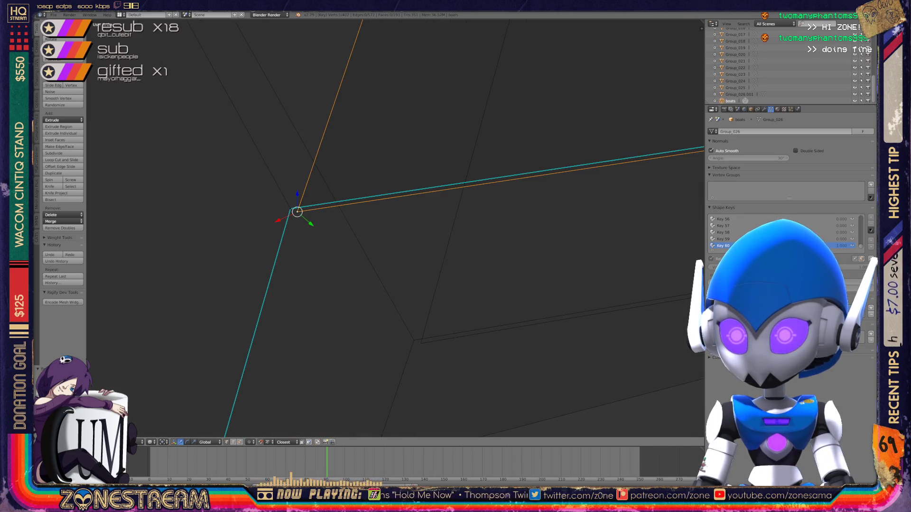
{"action": "right_click", "coordinate": [421, 343]}
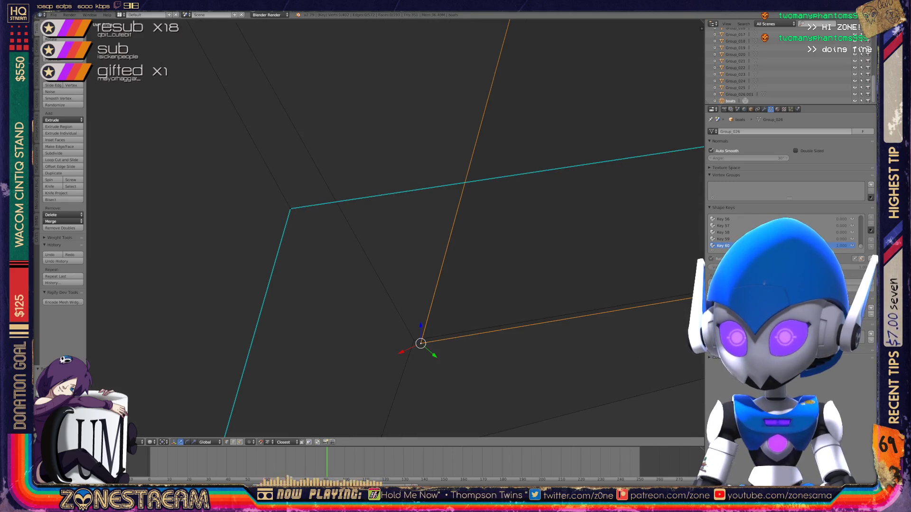
{"action": "key", "text": "ctrl+z"}
{"action": "key", "text": "ctrl+z"}
{"action": "key", "text": "ctrl+z"}
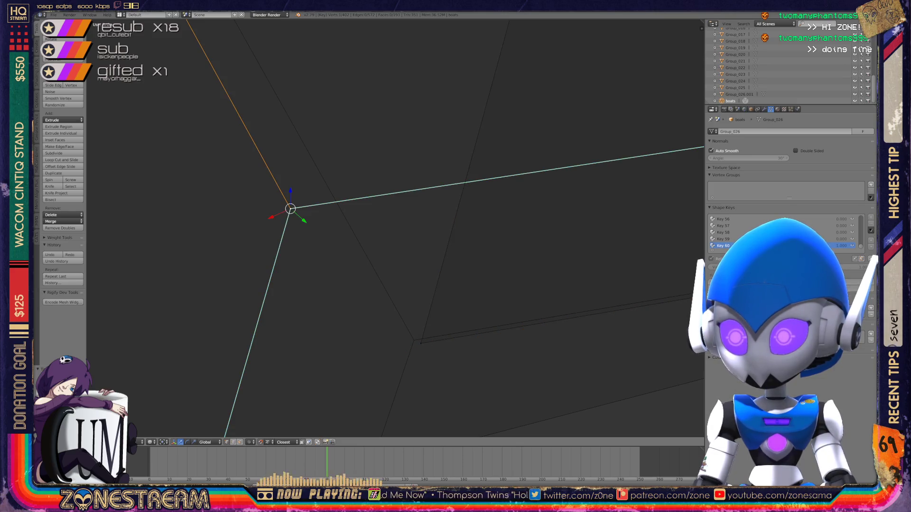
{"action": "key", "text": "ctrl+z"}
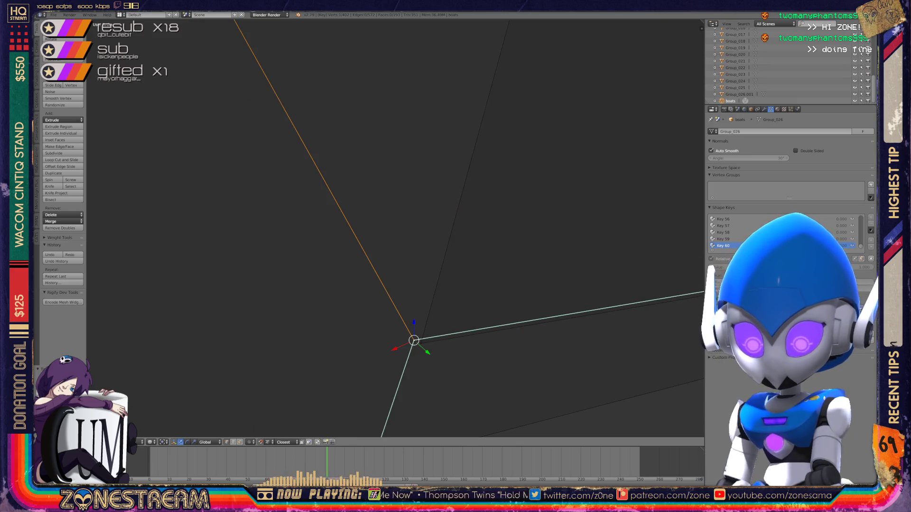
{"action": "key", "text": "KP_Decimal"}
{"action": "scroll", "coordinate": [395, 229], "scroll_direction": "down", "scroll_amount": 8}
{"action": "key", "text": "Tab"}
{"action": "key", "text": "KP_7"}
- Set a top-down view and pan so both reshaped boot wireframes sit side by side
{"action": "scroll", "coordinate": [394, 285], "scroll_direction": "up", "scroll_amount": 5}
{"action": "key", "text": "KP_4"}
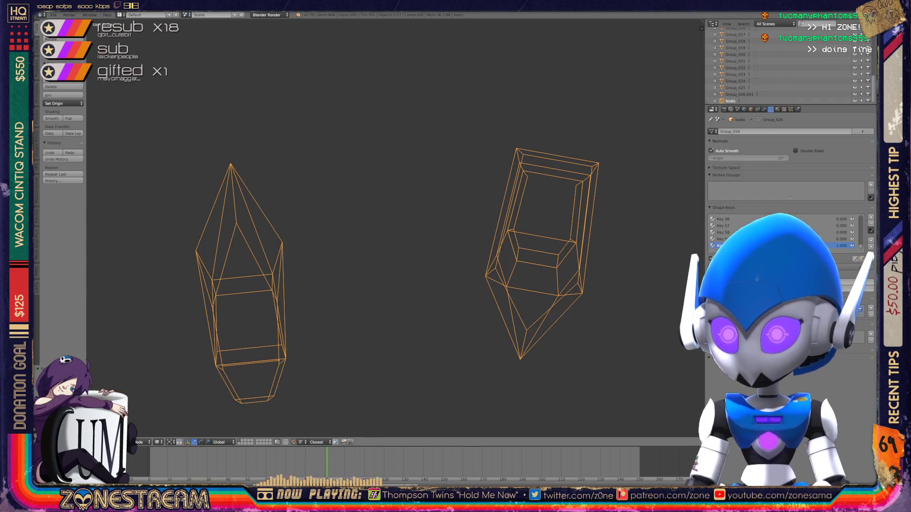
{"action": "key", "text": "KP_7"}
{"action": "mouse_move", "coordinate": [379, 237]}
{"action": "middle_mouse_down"}
{"action": "mouse_move", "coordinate": [584, 166]}
{"action": "mouse_move", "coordinate": [688, 143]}
{"action": "middle_mouse_up"}
{"action": "scroll", "coordinate": [474, 190], "scroll_direction": "down", "scroll_amount": 3}
{"action": "mouse_move", "coordinate": [546, 185]}
{"action": "middle_mouse_down"}
{"action": "mouse_move", "coordinate": [356, 204]}
{"action": "mouse_move", "coordinate": [403, 223]}
{"action": "mouse_move", "coordinate": [546, 194]}
{"action": "middle_mouse_up"}
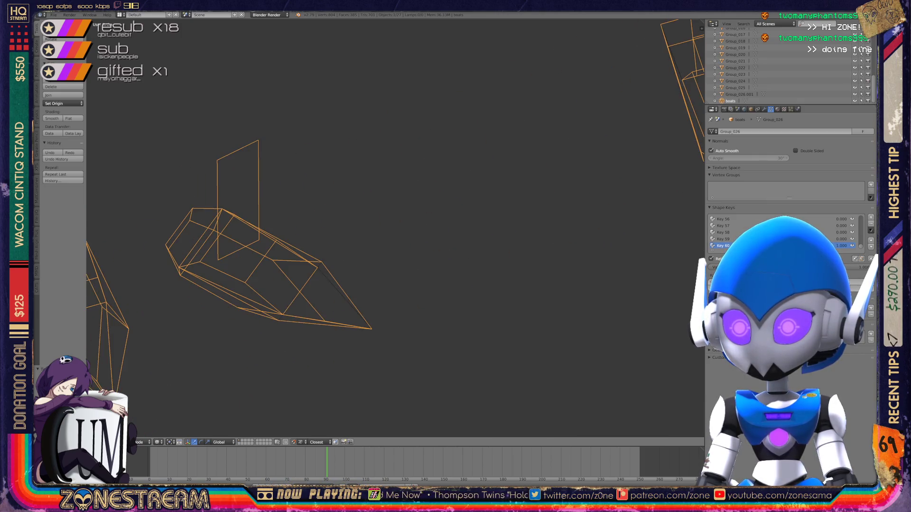
{"action": "middle_click_drag", "start_coordinate": [356, 213], "coordinate": [545, 177], "text": "shift"}
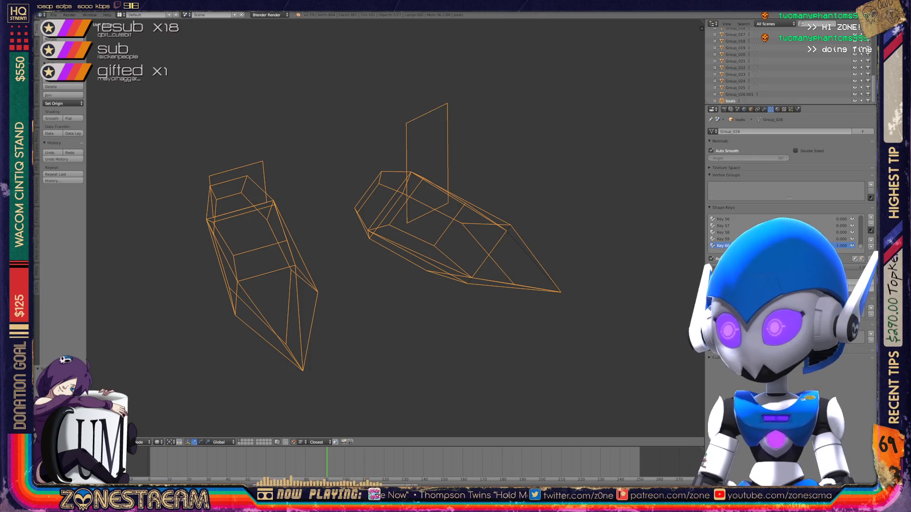